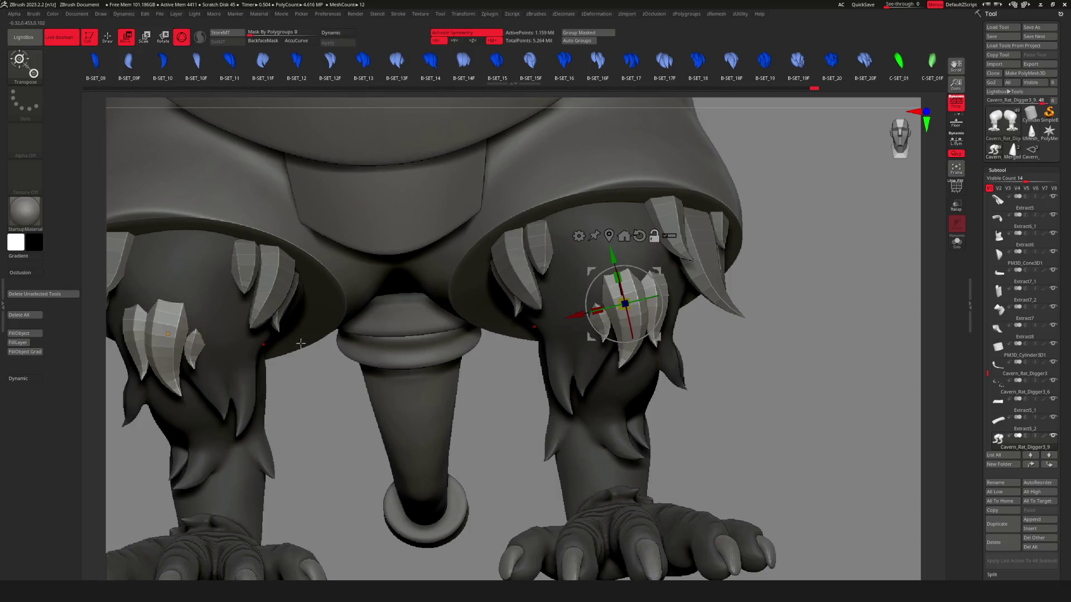
Rescale the knee claw tufts on both legs with the Transpose Scale gizmo.
drag(756, 301, 761, 295)
mouse_move(825, 357)
alt+mouse_down()
mouse_move(655, 356)
mouse_move(585, 308)
alt+mouse_up()
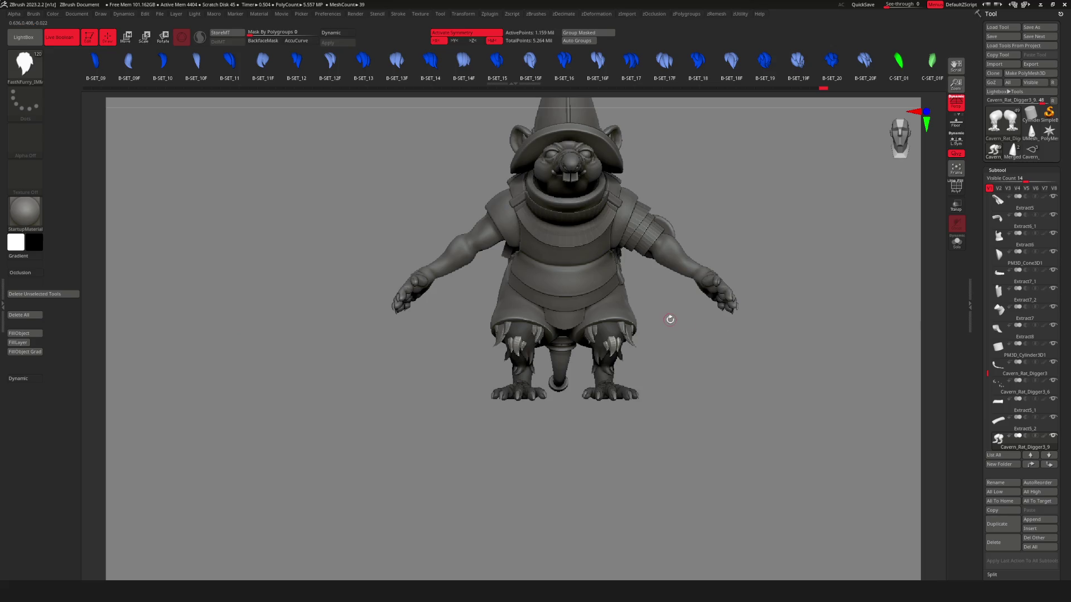
drag(669, 318, 650, 342)
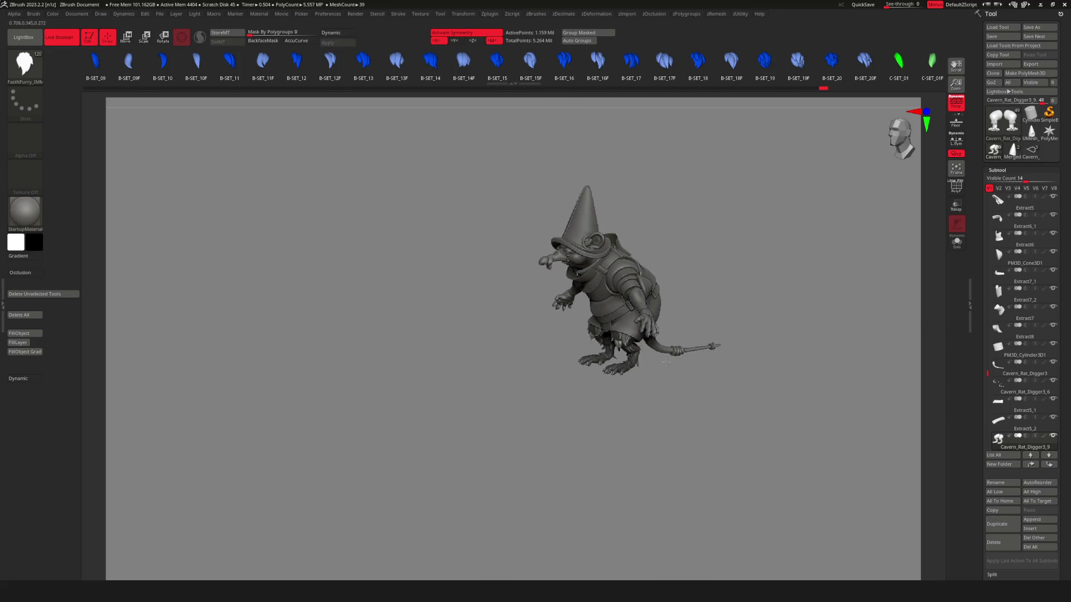
scroll(655, 349, up, 5)
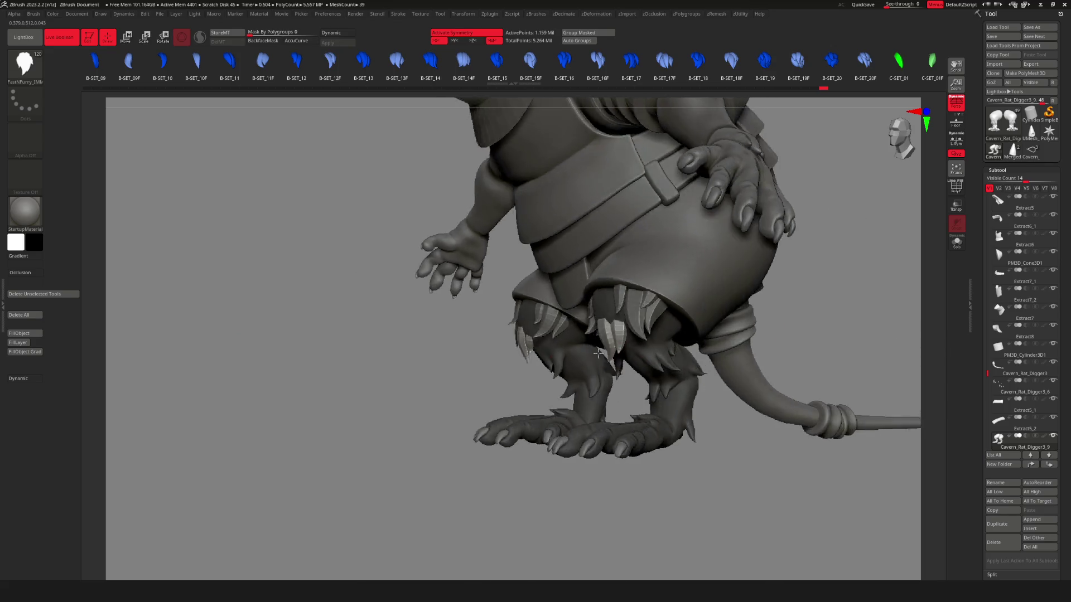
Check the leg claws with the transform gizmo, then make Extract5 the active subtool.
key(w)
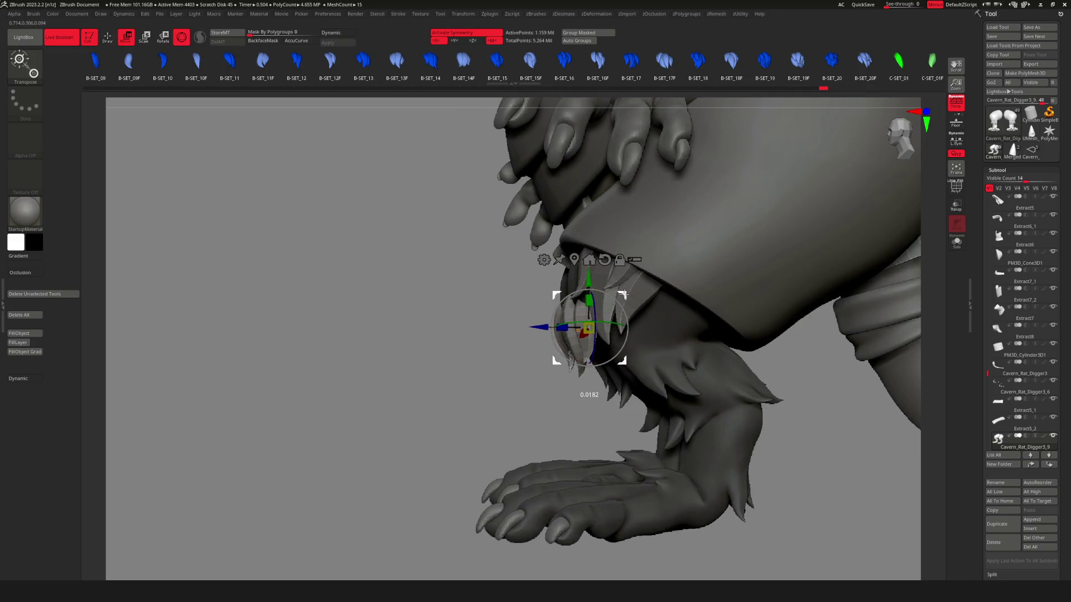
key(q)
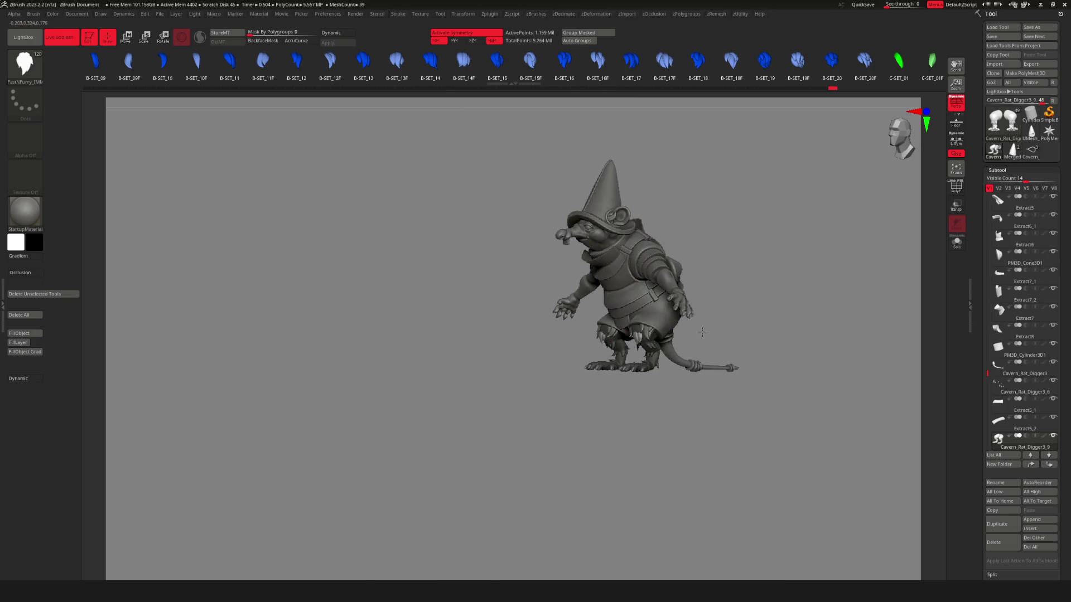
key(w)
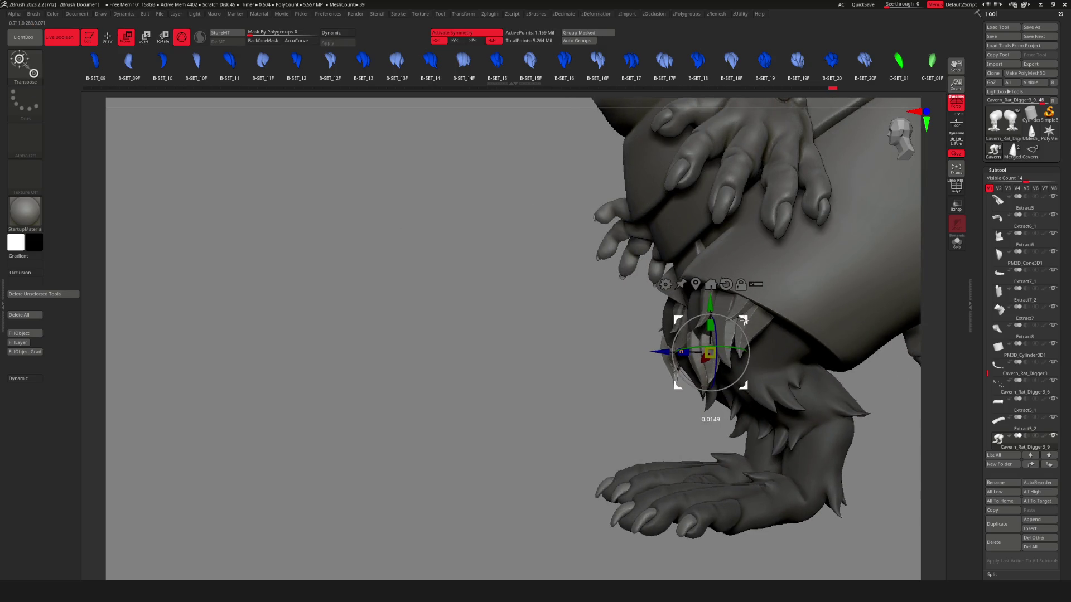
key(q)
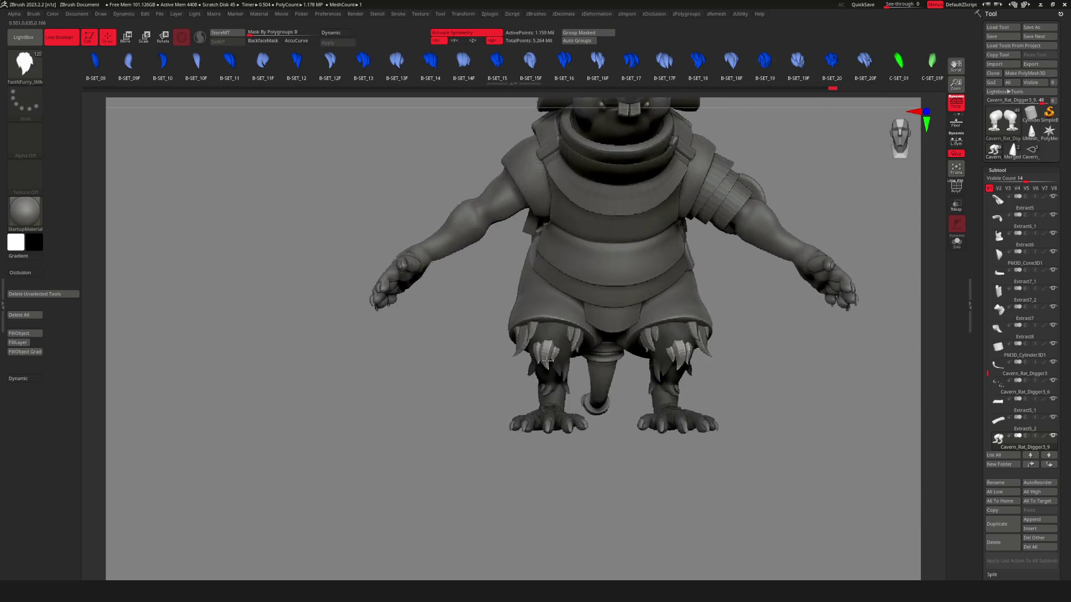
alt+click(777, 279)
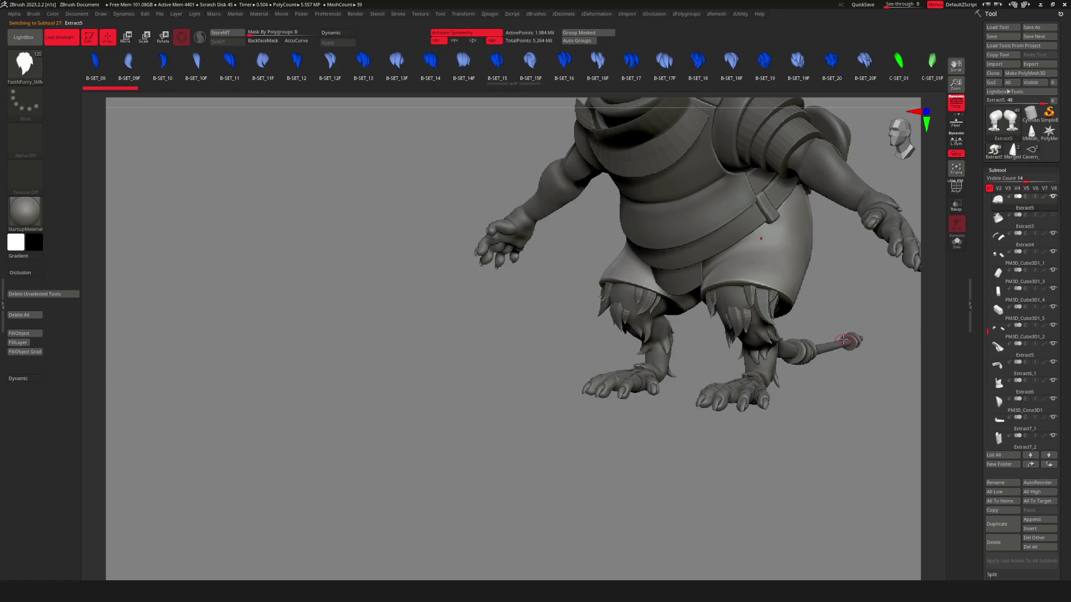
Orbit the rat to a three-quarter view and pick the Move brush from the library.
drag(658, 367, 781, 370)
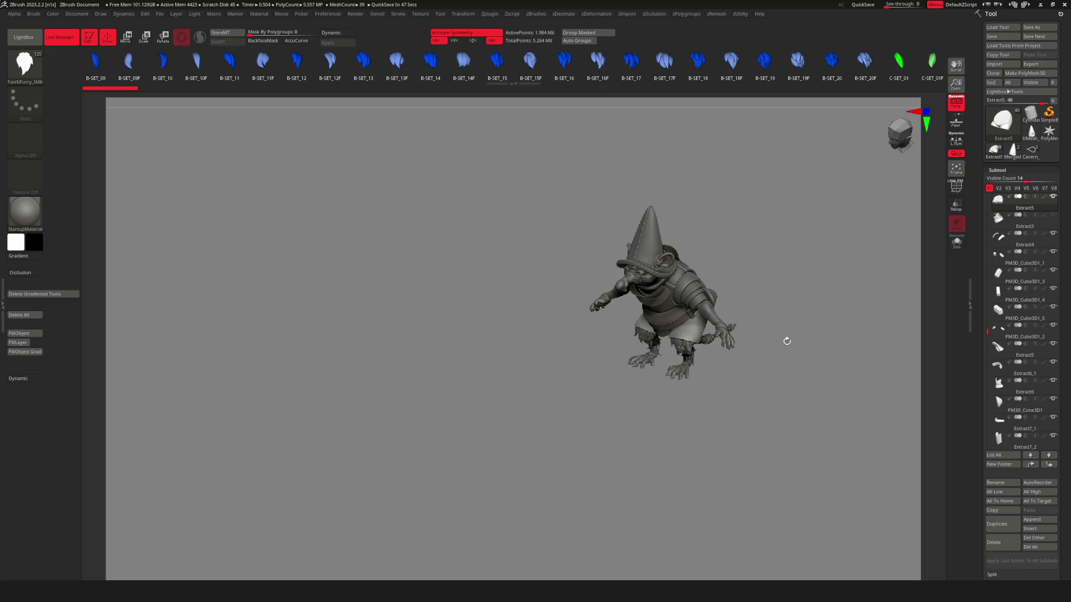
mouse_move(660, 308)
right_down()
mouse_move(695, 350)
mouse_move(768, 370)
right_up()
scroll(771, 374, up, 5)
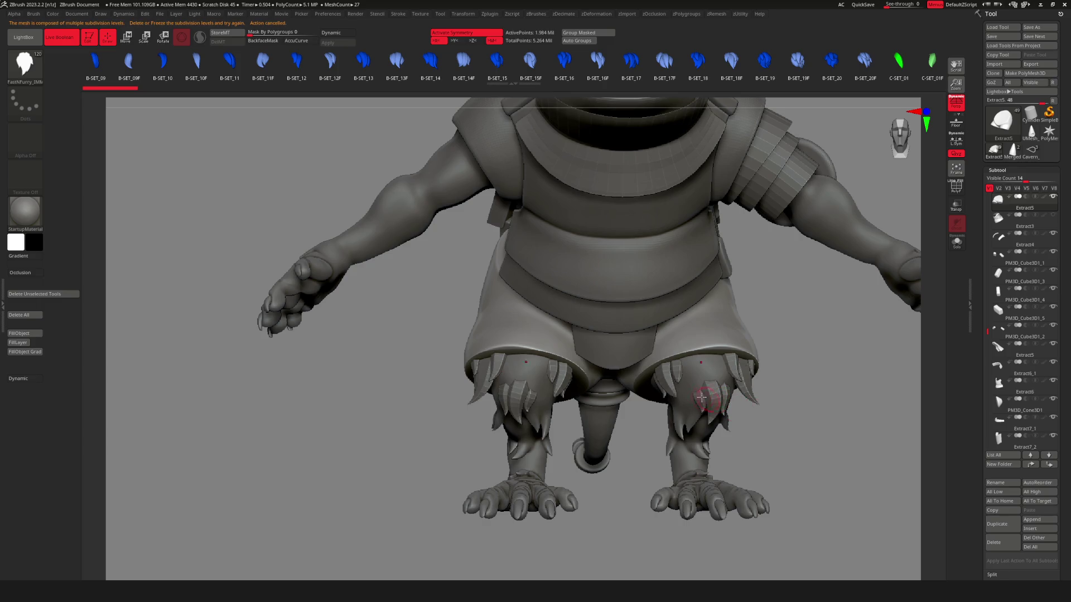
click(678, 383)
right_drag(678, 383, 423, 205)
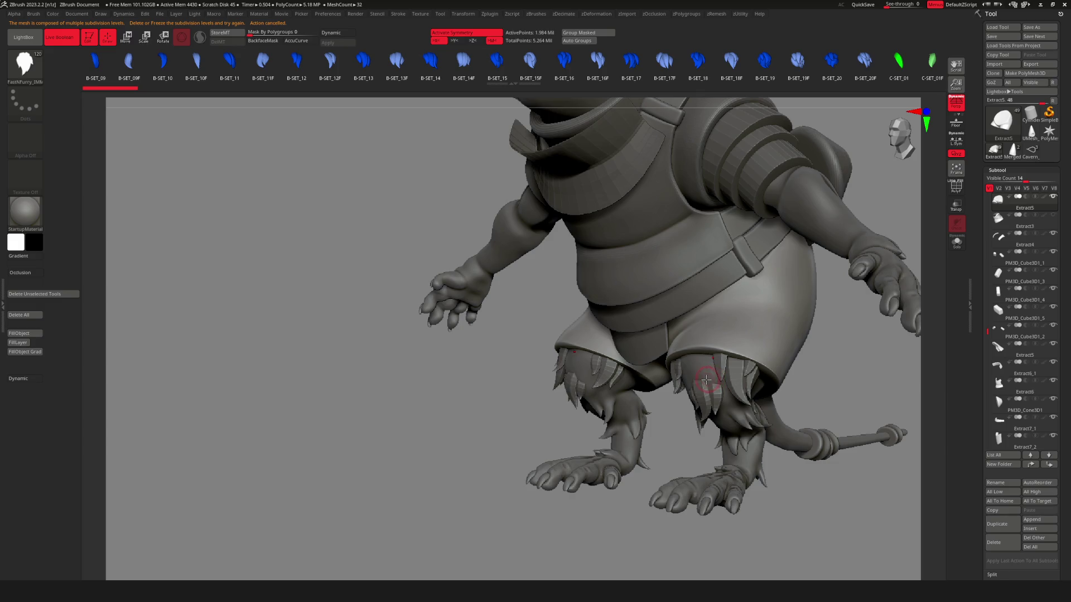
key(b)
click(681, 383)
Select the Cavern_Rat_Digger3_9 subtool, turn off perspective and zoom close on the torso.
alt+click(709, 365)
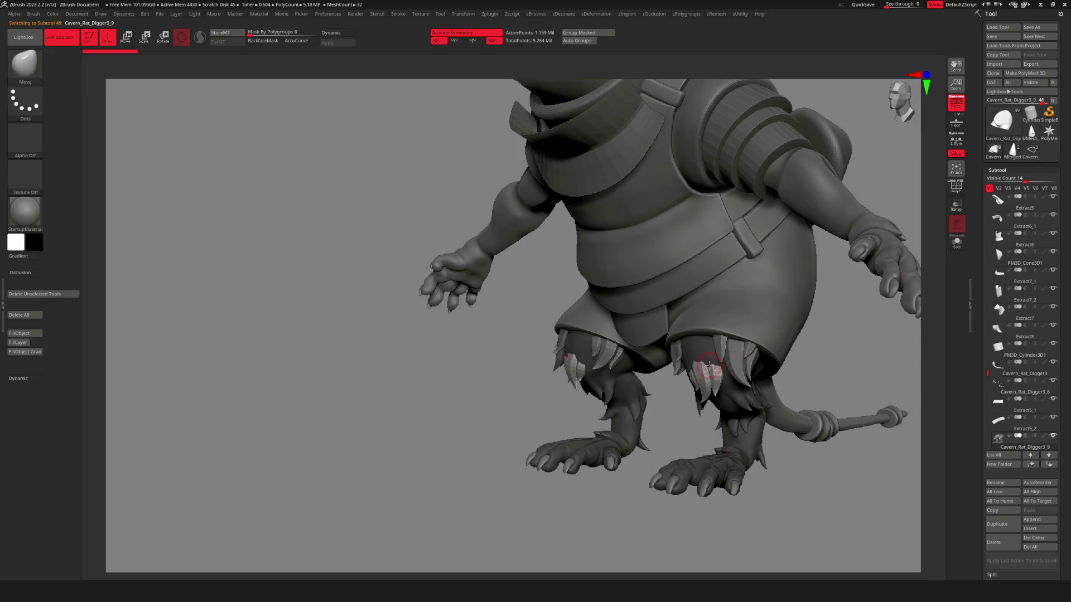
mouse_move(737, 399)
right_down()
mouse_move(800, 401)
mouse_move(673, 386)
mouse_move(785, 394)
mouse_move(809, 380)
mouse_move(893, 385)
mouse_move(837, 279)
mouse_move(929, 171)
right_up()
click(956, 112)
mouse_move(781, 279)
right_down()
mouse_move(697, 335)
mouse_move(630, 405)
right_up()
key(space)
mouse_move(647, 360)
ctrl+right_down()
mouse_move(690, 396)
mouse_move(694, 370)
mouse_move(737, 394)
mouse_move(554, 564)
mouse_move(747, 394)
mouse_move(744, 381)
mouse_move(612, 384)
mouse_move(645, 370)
mouse_move(652, 349)
mouse_move(658, 357)
ctrl+right_up()
key(space)
Choose the FastNFurry_IMM brush and zoom in on the shorts and knee fur.
key(b)
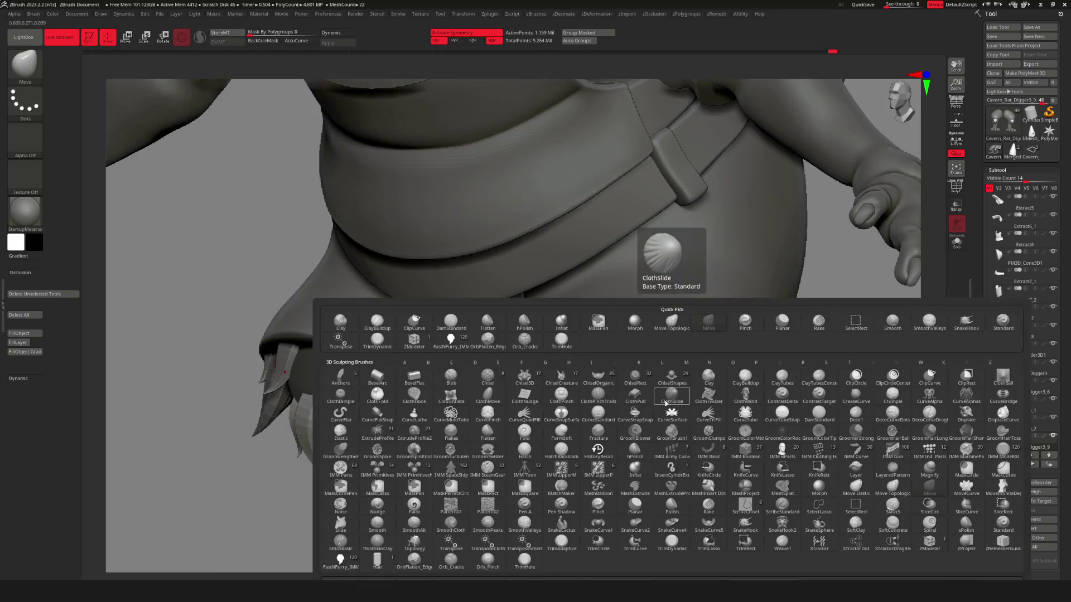
click(340, 559)
mouse_move(740, 346)
right_down()
mouse_move(830, 461)
mouse_move(636, 335)
right_up()
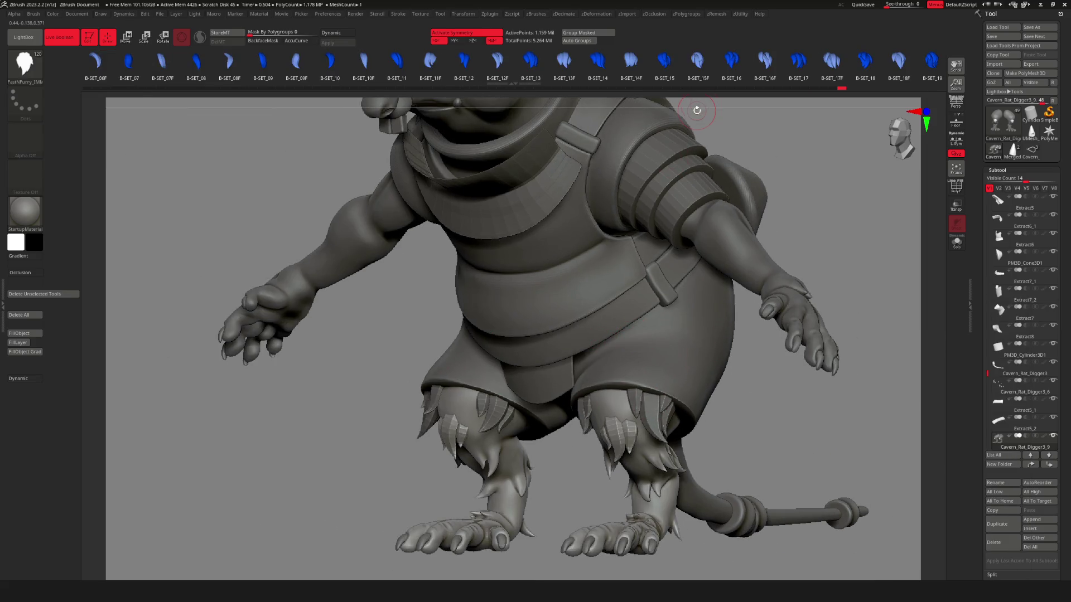
scroll(483, 67, up, 2)
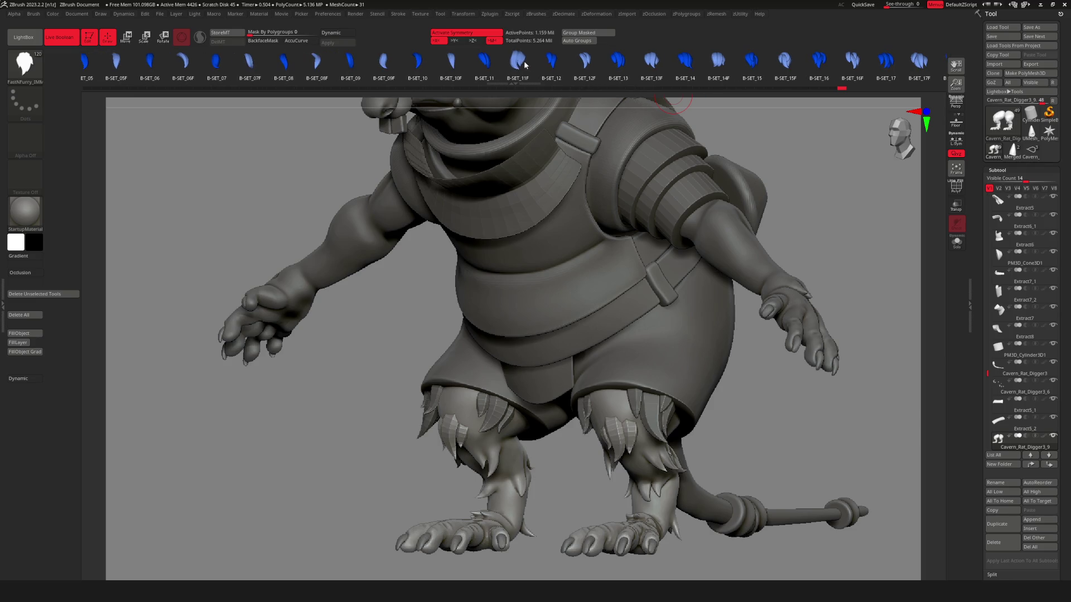
mouse_move(566, 318)
ctrl+right_down()
mouse_move(670, 370)
mouse_move(611, 426)
mouse_move(698, 366)
mouse_move(691, 380)
ctrl+right_up()
Rotate and scale the knee claw clusters with the gizmo so they sit under the hems.
key(w)
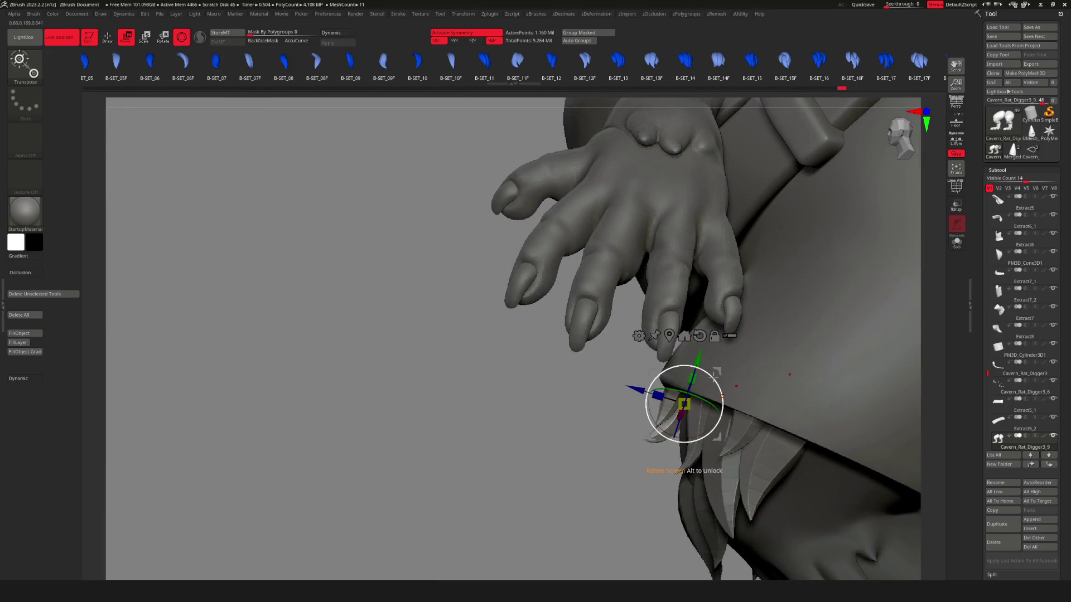
drag(718, 395, 721, 378)
key(e)
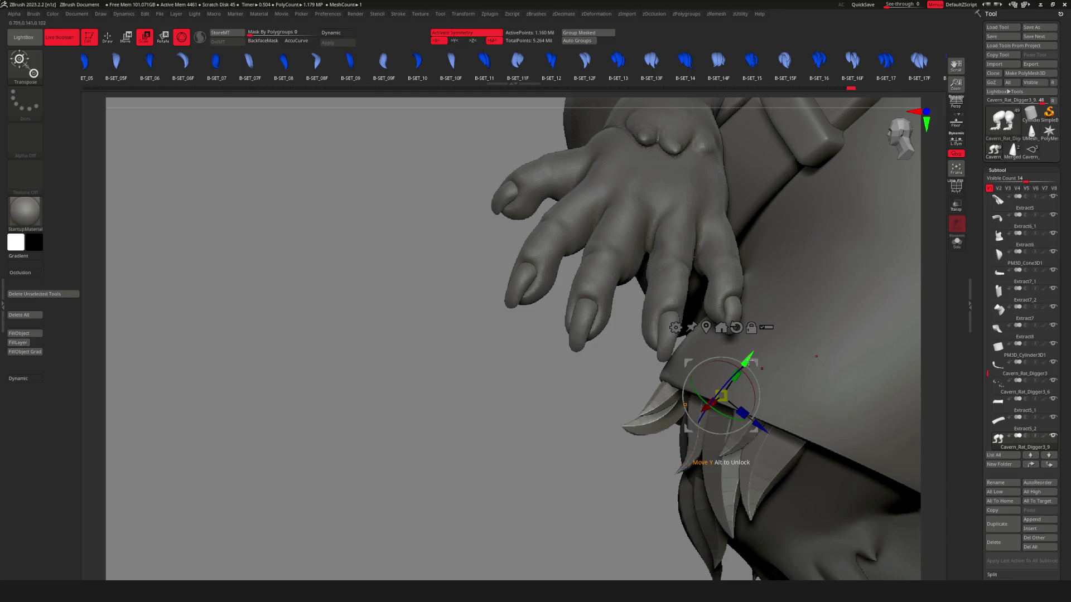
key(q)
mouse_move(788, 383)
right_down()
mouse_move(809, 391)
mouse_move(800, 407)
mouse_move(885, 408)
right_up()
key(w)
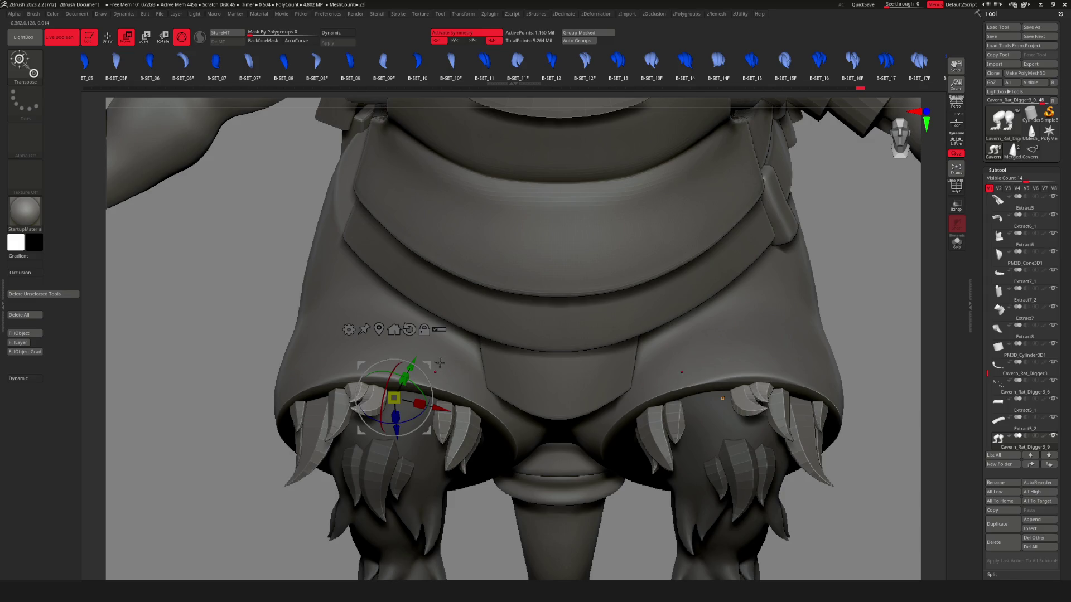
key(q)
mouse_move(753, 430)
ctrl+right_down()
mouse_move(682, 393)
mouse_move(870, 458)
mouse_move(908, 427)
mouse_move(756, 442)
mouse_move(714, 467)
mouse_move(770, 488)
ctrl+right_up()
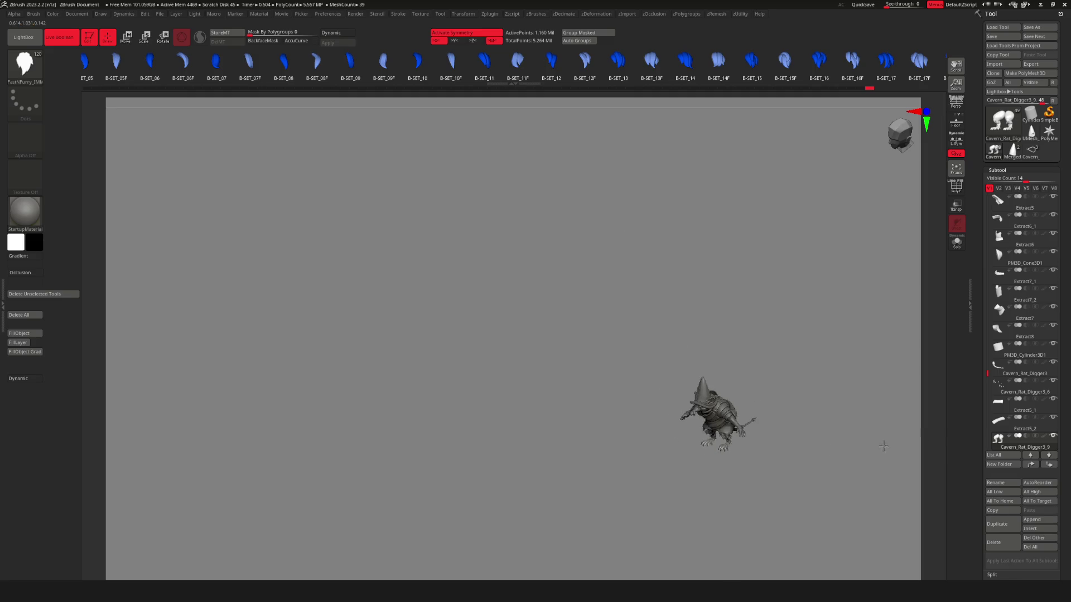
Frame the rat from above and isolate the two knee claw clusters.
key(f)
mouse_move(697, 435)
right_down()
mouse_move(680, 422)
mouse_move(708, 418)
mouse_move(677, 407)
mouse_move(669, 382)
mouse_move(701, 382)
mouse_move(630, 386)
mouse_move(709, 393)
right_up()
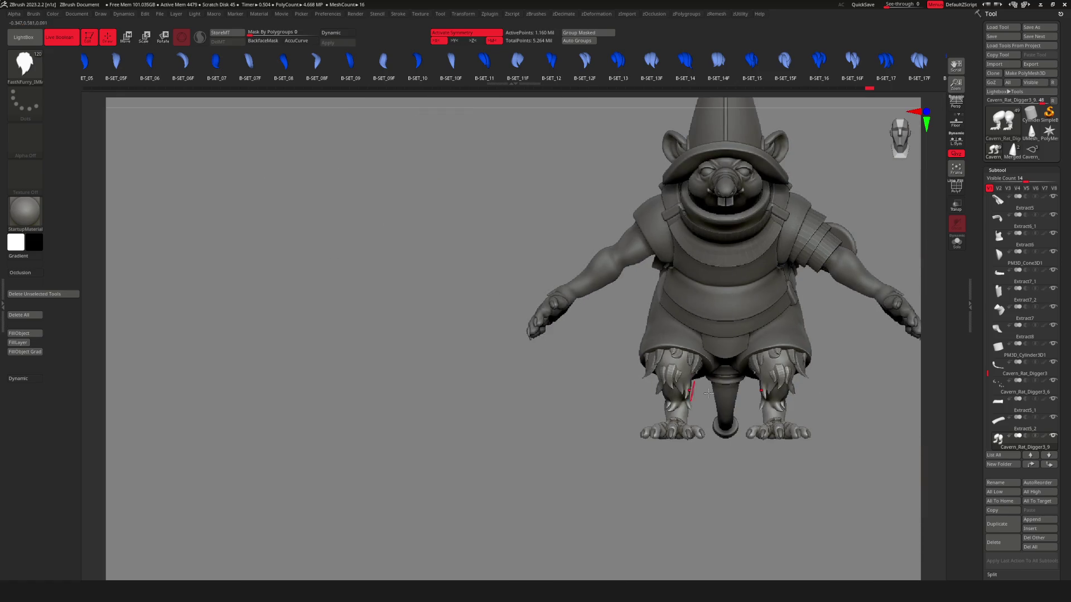
mouse_move(797, 386)
right_down()
mouse_move(675, 424)
mouse_move(681, 391)
mouse_move(633, 359)
right_up()
ctrl+alt+shift+click(650, 363)
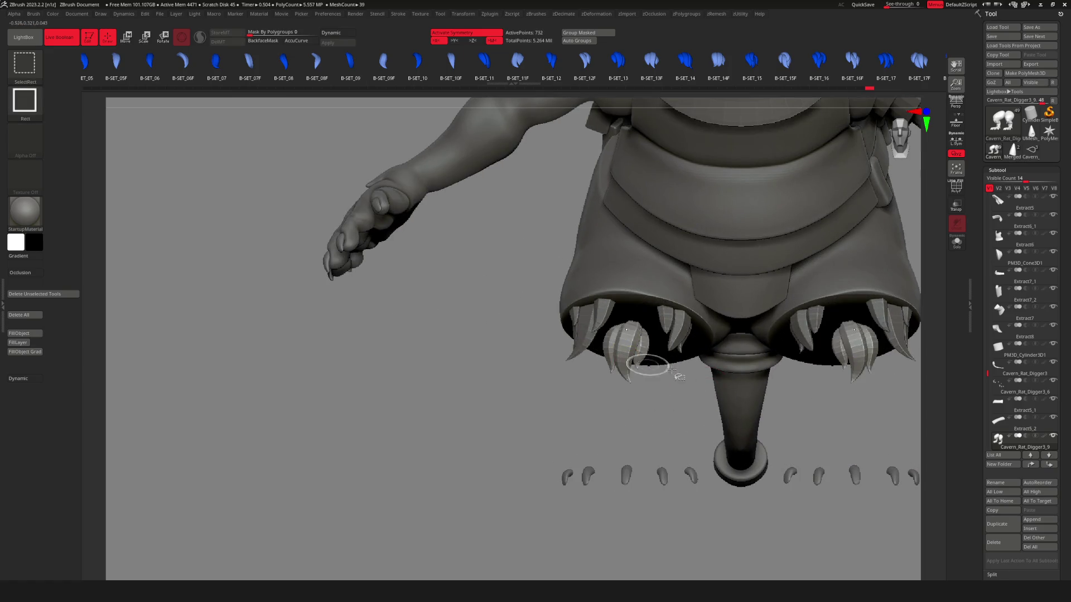
ctrl+shift+click(636, 357)
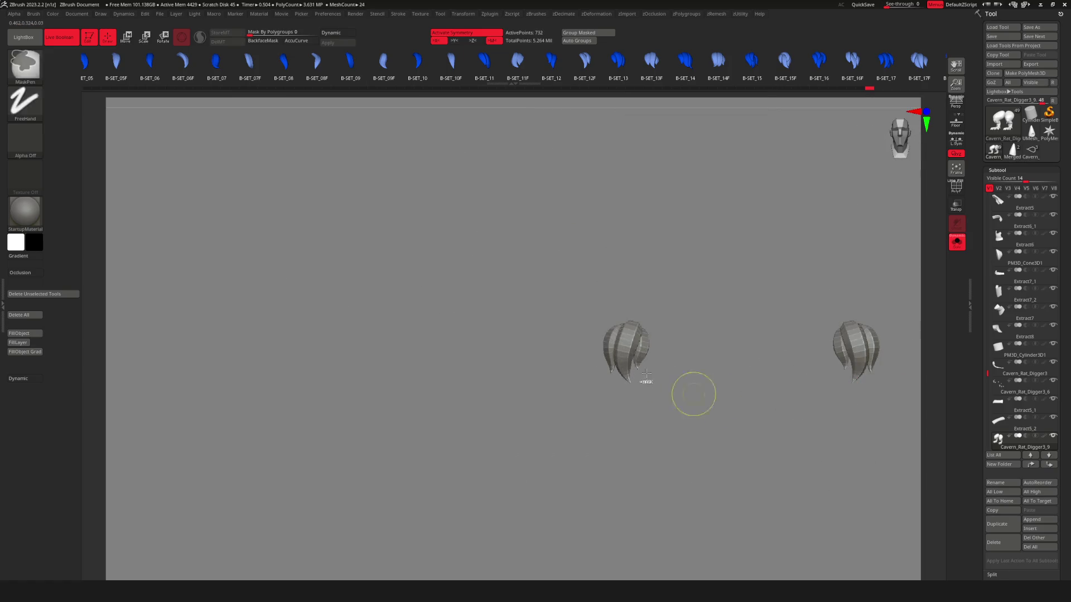
Hide the left claw cluster with a SelectRect drag, then bring up the mesh actions menu.
mouse_move(522, 217)
ctrl+alt+shift+mouse_down()
mouse_move(741, 507)
mouse_move(748, 494)
ctrl+alt+shift+mouse_up()
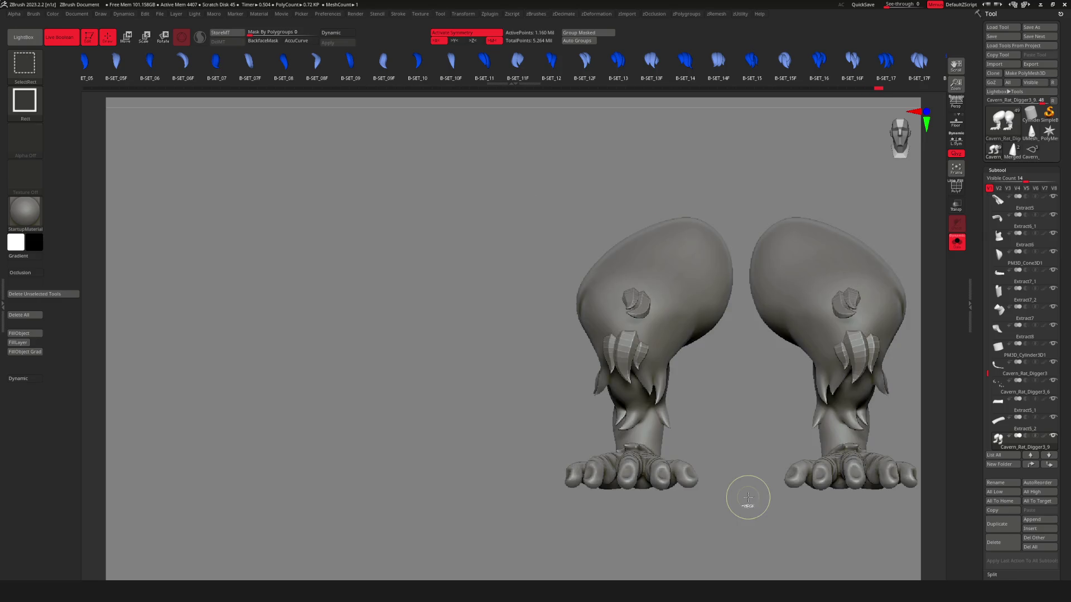
key(ctrl+z)
ctrl+shift+drag(554, 234, 722, 416)
key(space)
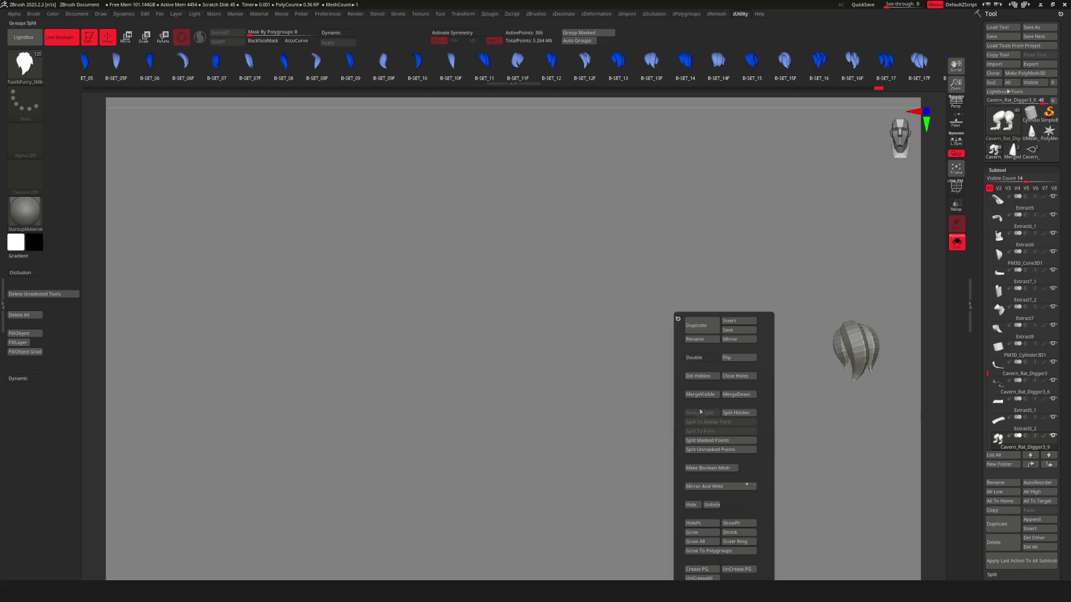
Delete the hidden left claw cluster, then undo the deletion.
click(704, 377)
drag(761, 376, 785, 381)
key(ctrl+z)
drag(884, 379, 705, 411)
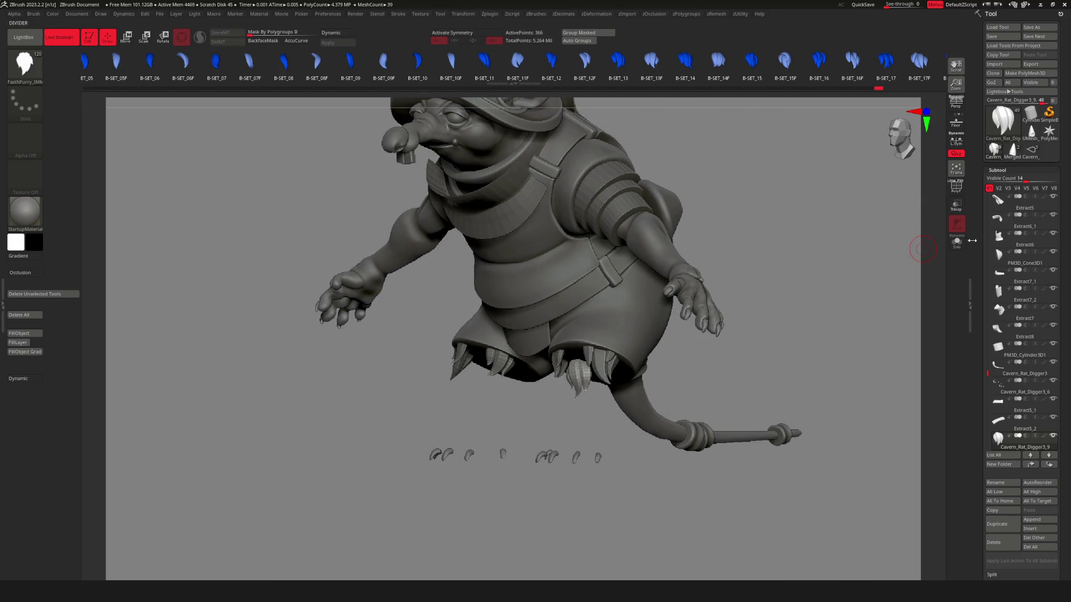
drag(989, 376, 989, 385)
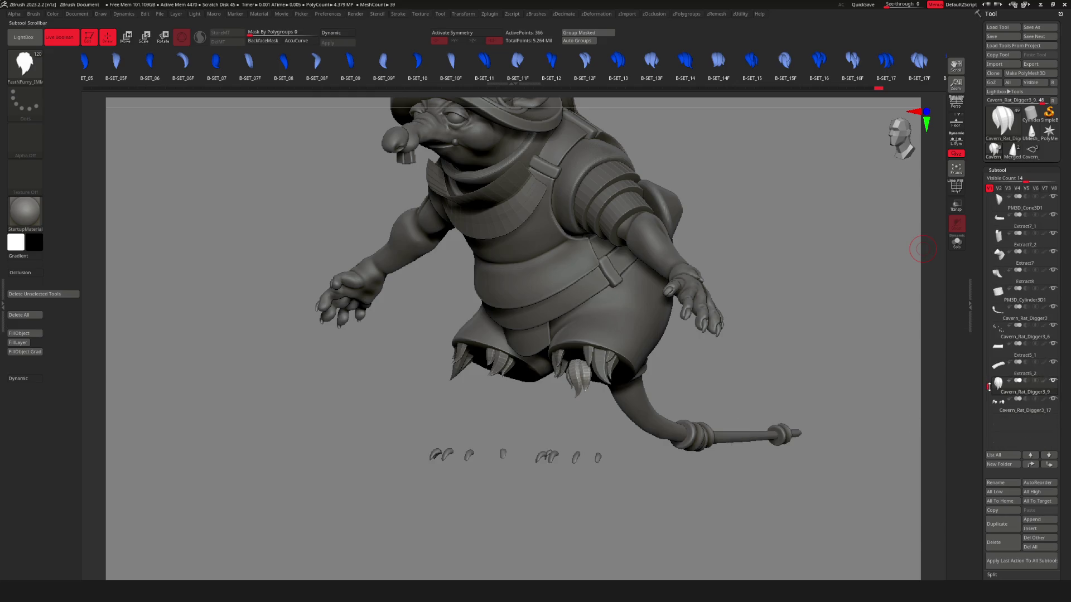
Reveal the hidden legs and solo the feet part with the polygon wireframe shown.
ctrl+shift+click(743, 373)
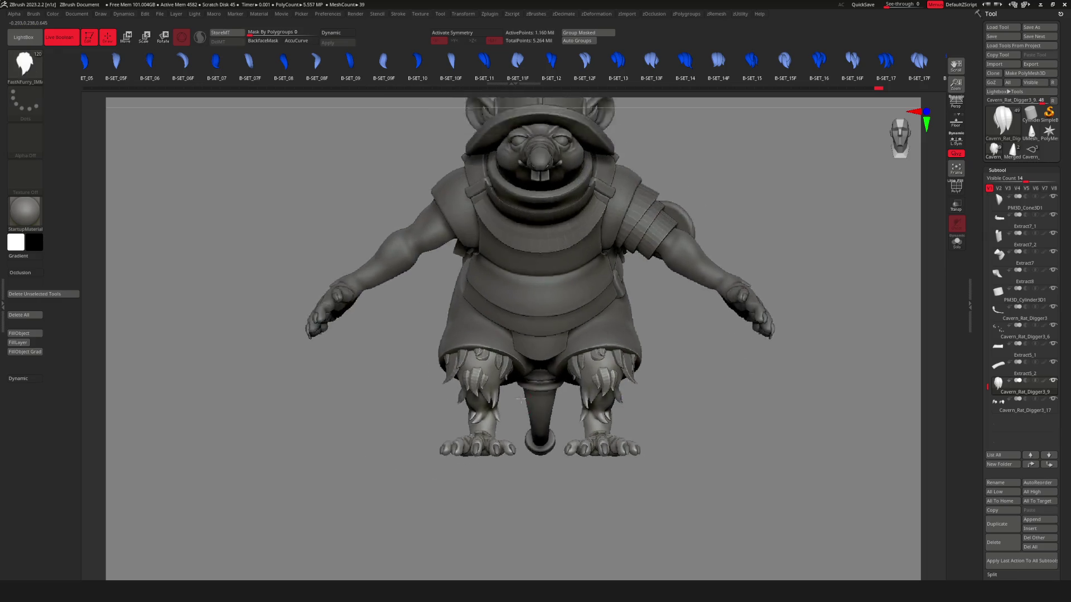
key(alt+s)
key(alt+s)
scroll(733, 390, down, 3)
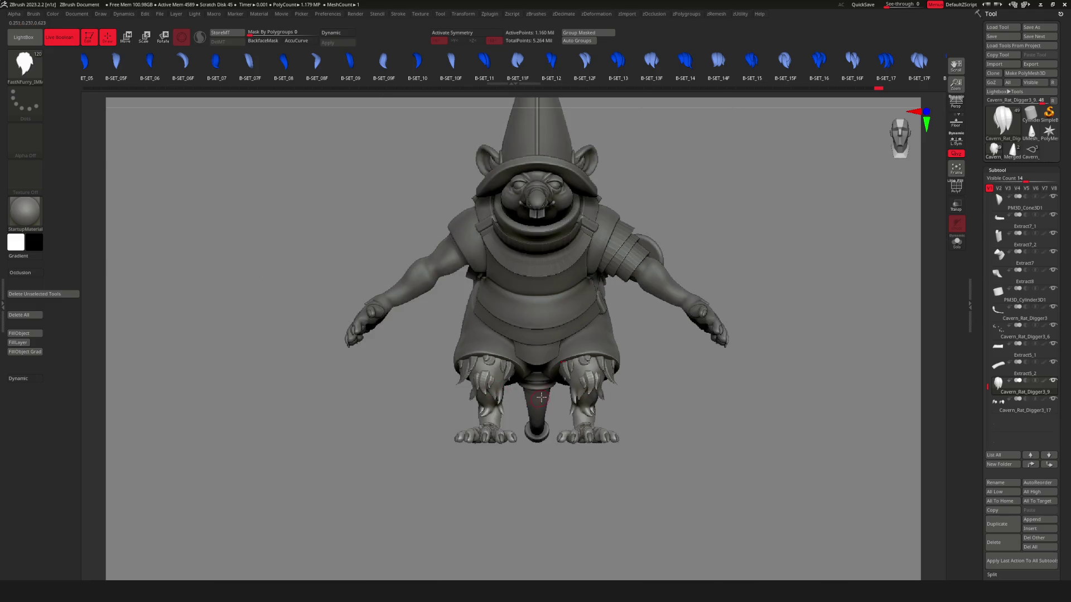
scroll(584, 384, up, 3)
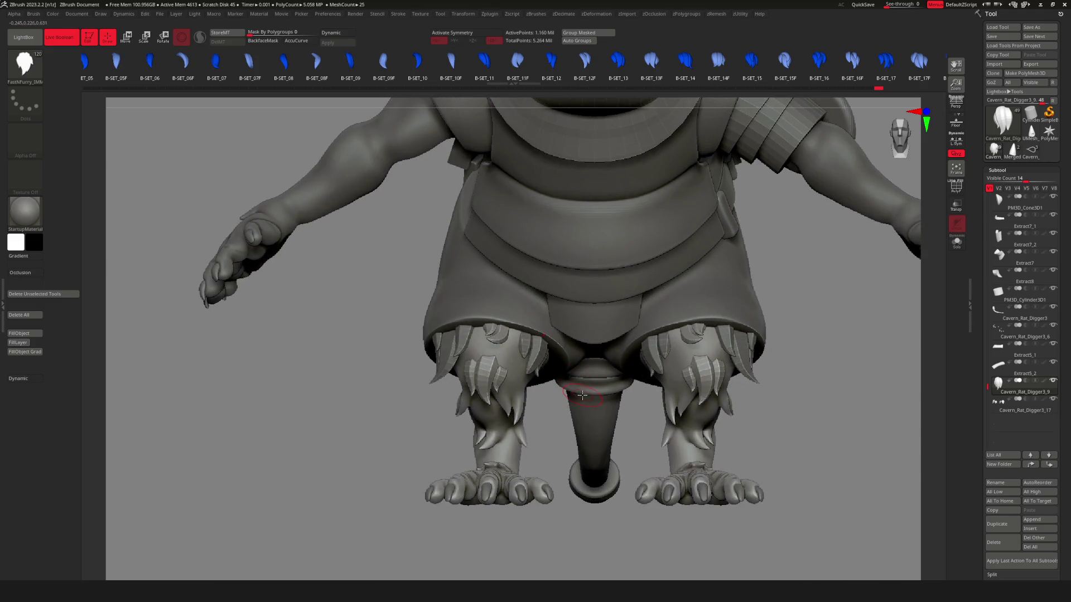
key(shift+f)
key(alt+s)
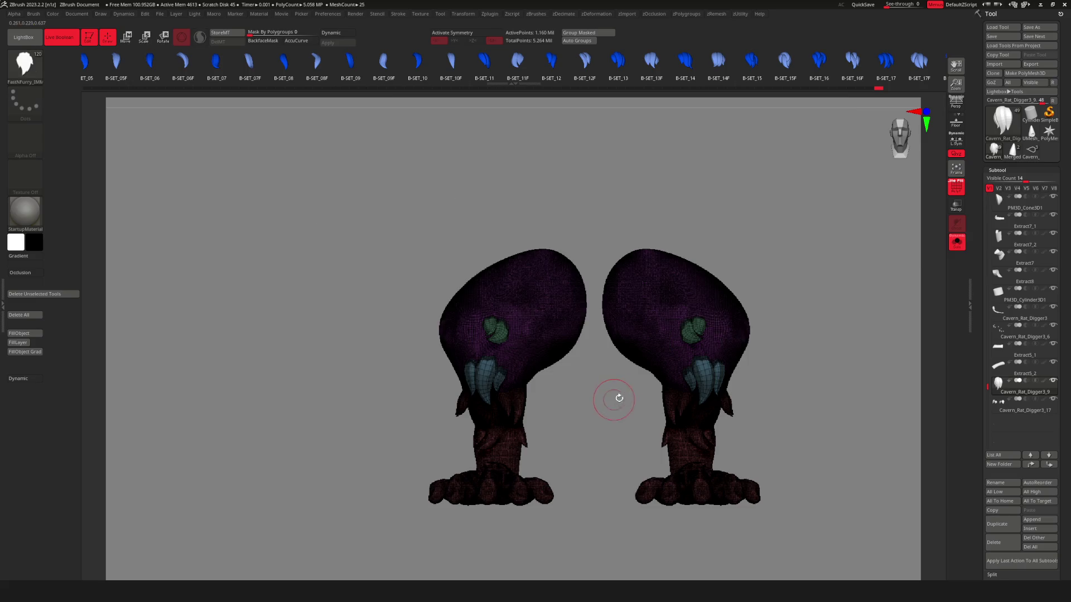
scroll(549, 386, up, 3)
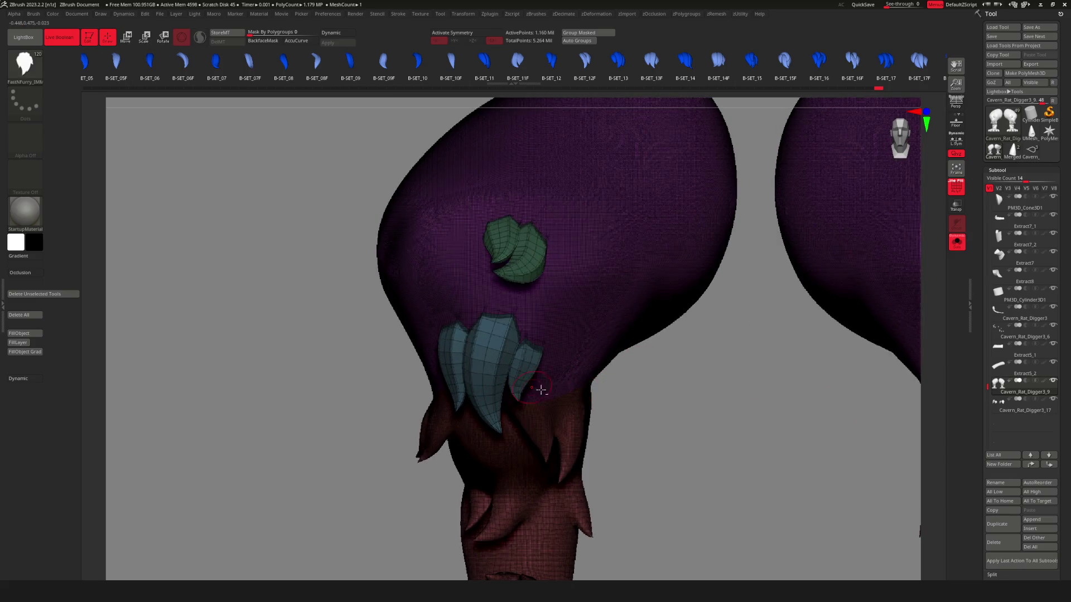
scroll(615, 394, down, 3)
Split the masked fur spikes into new subtool Cavern_Rat_Digger3_18 and solo it.
ctrl+shift+click(650, 430)
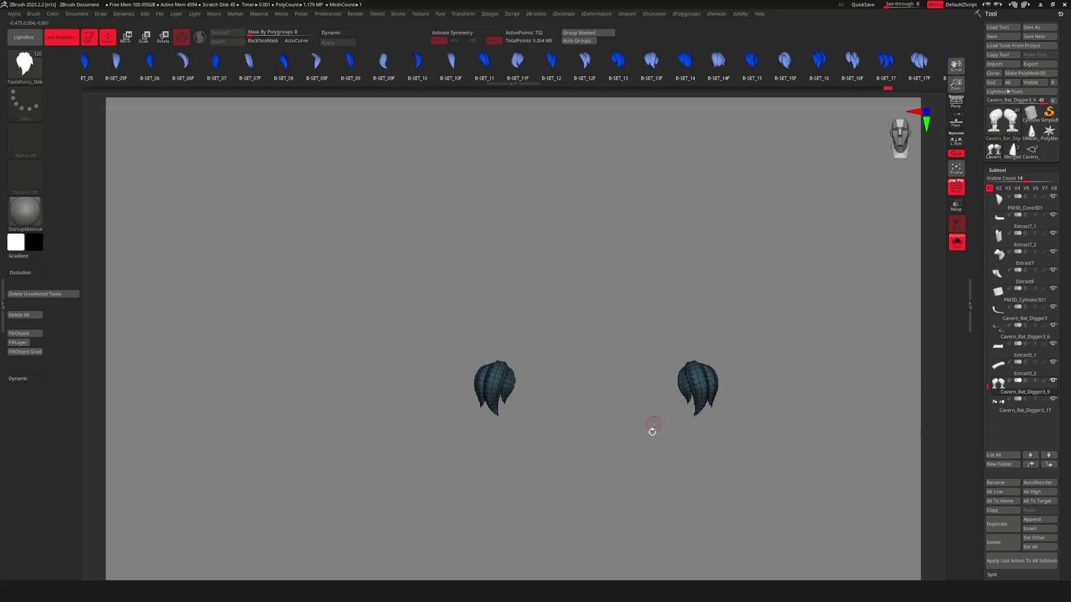
ctrl+shift+click(595, 422)
key(shift+f)
key(alt+r)
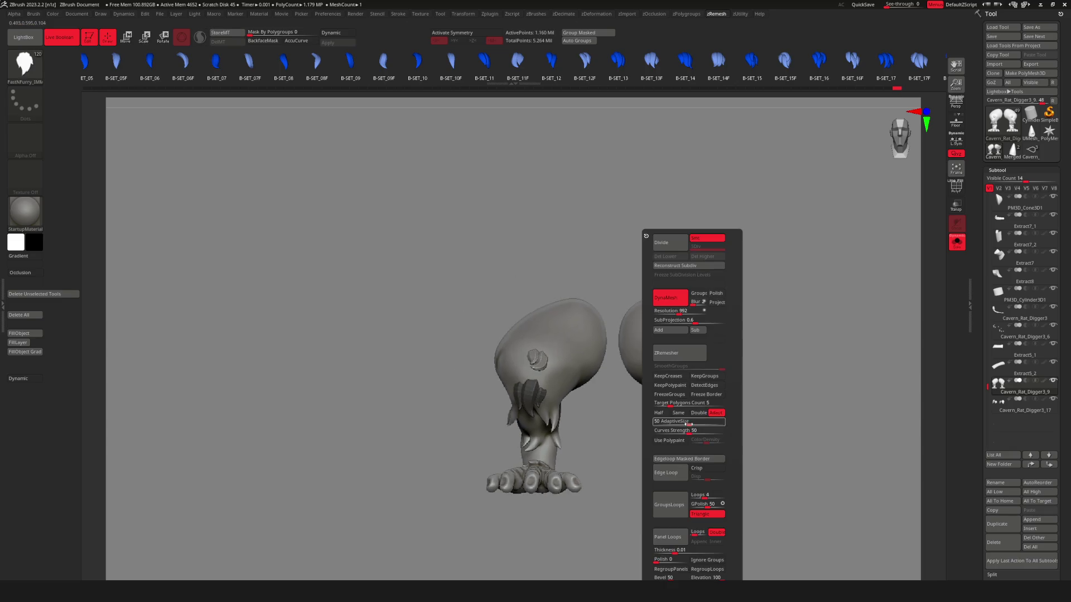
key(alt+u)
click(800, 440)
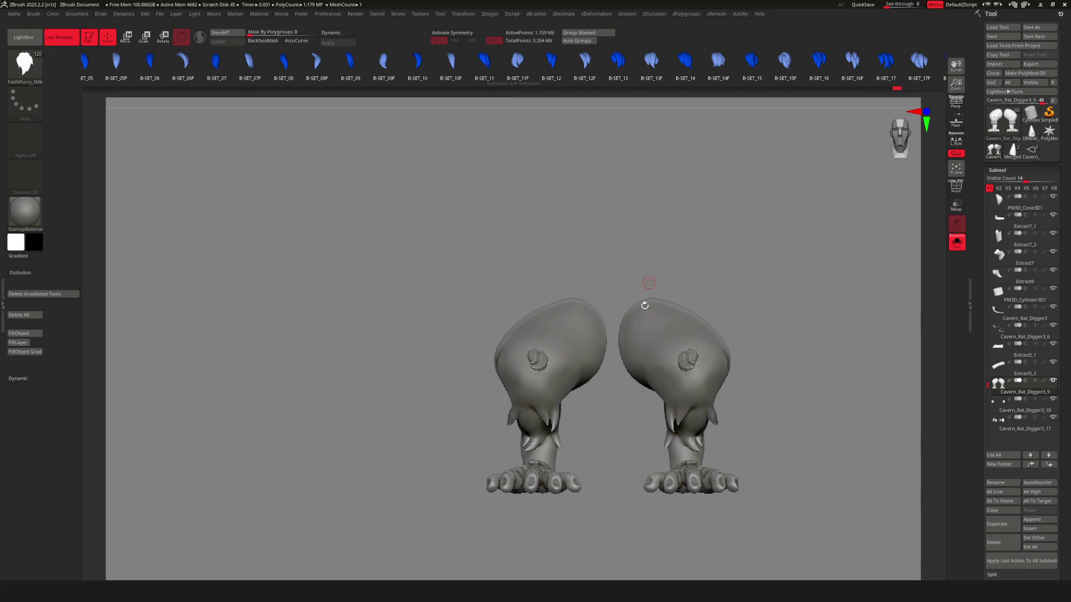
ctrl+right_drag(641, 282, 509, 383)
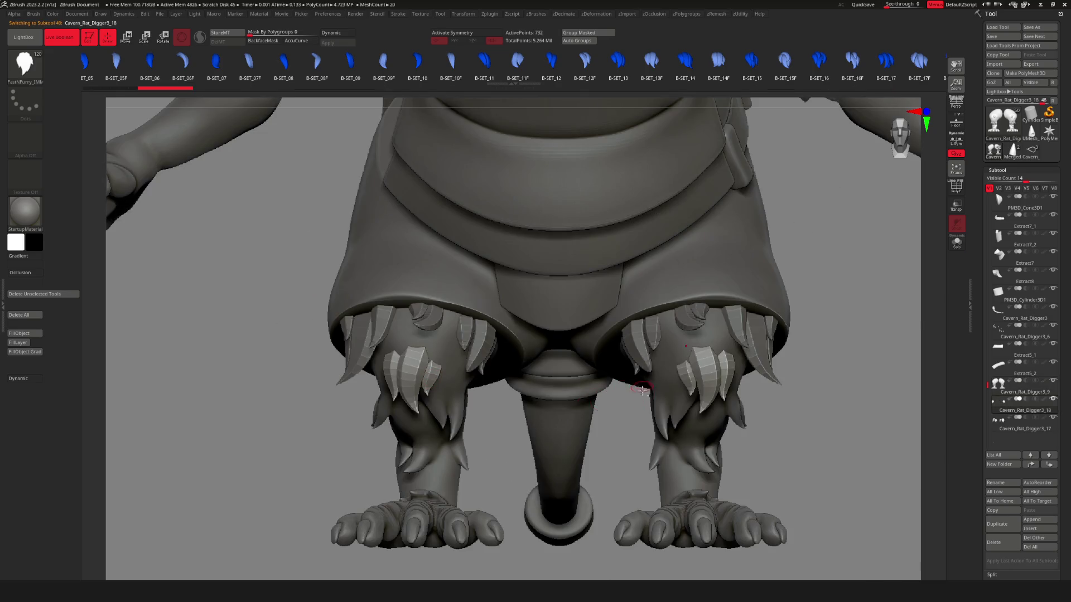
ctrl+right_drag(618, 404, 615, 376)
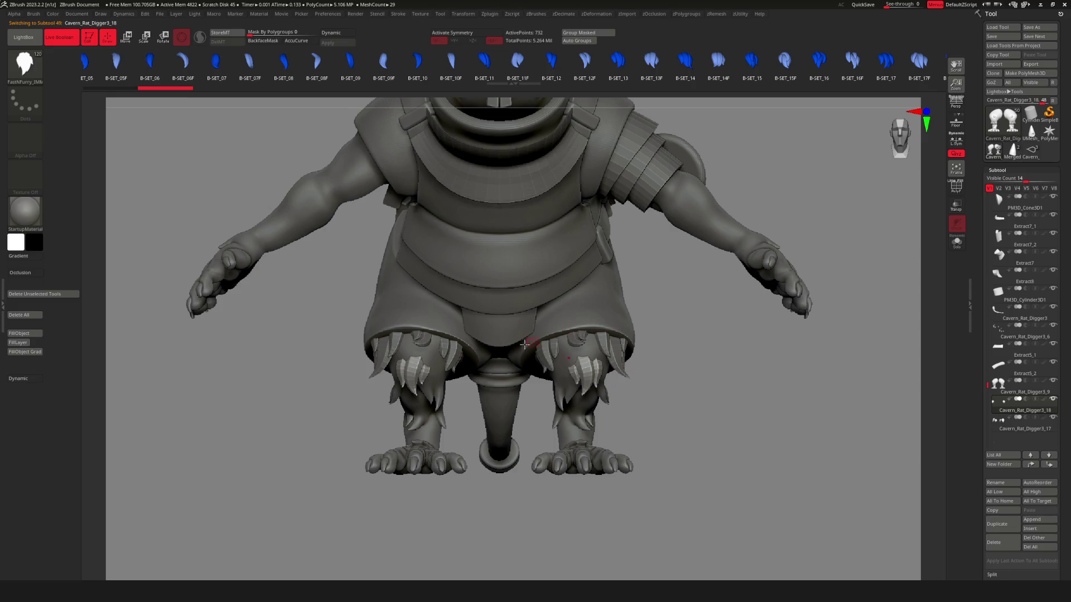
key(shift+alt+s)
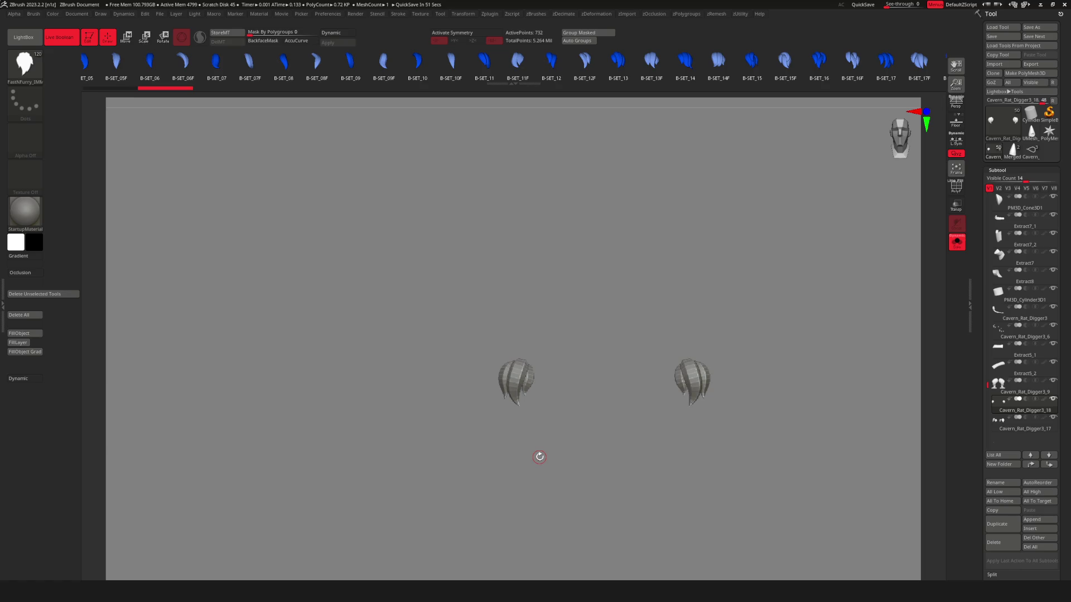
Hide the left fur piece and remove it with Del Hidden.
drag(491, 336, 627, 311)
scroll(621, 383, up, 3)
ctrl+shift+drag(276, 276, 491, 528)
key(u)
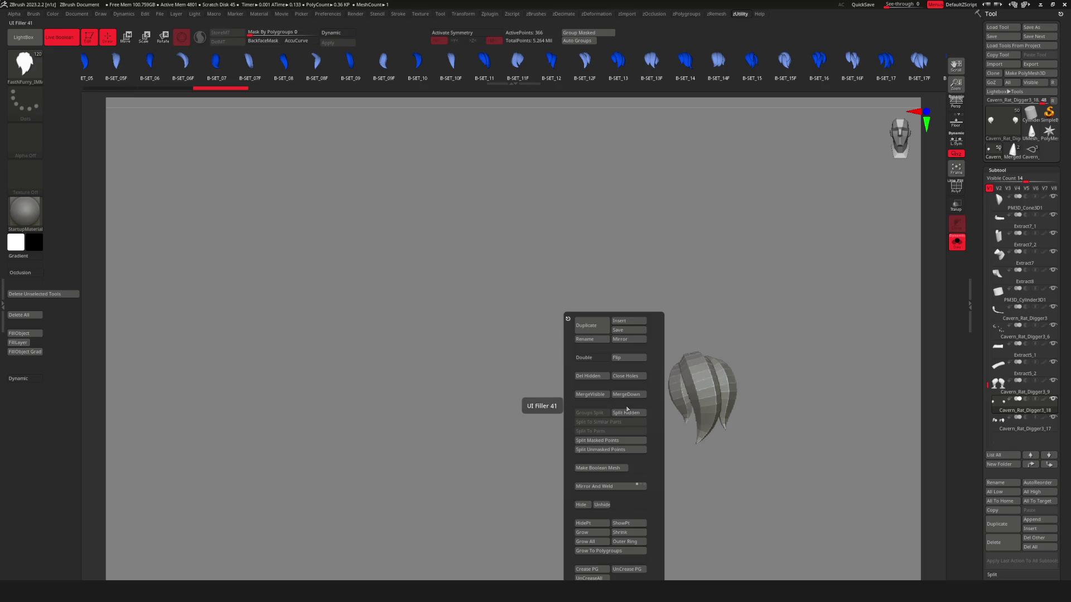
click(598, 379)
key(f)
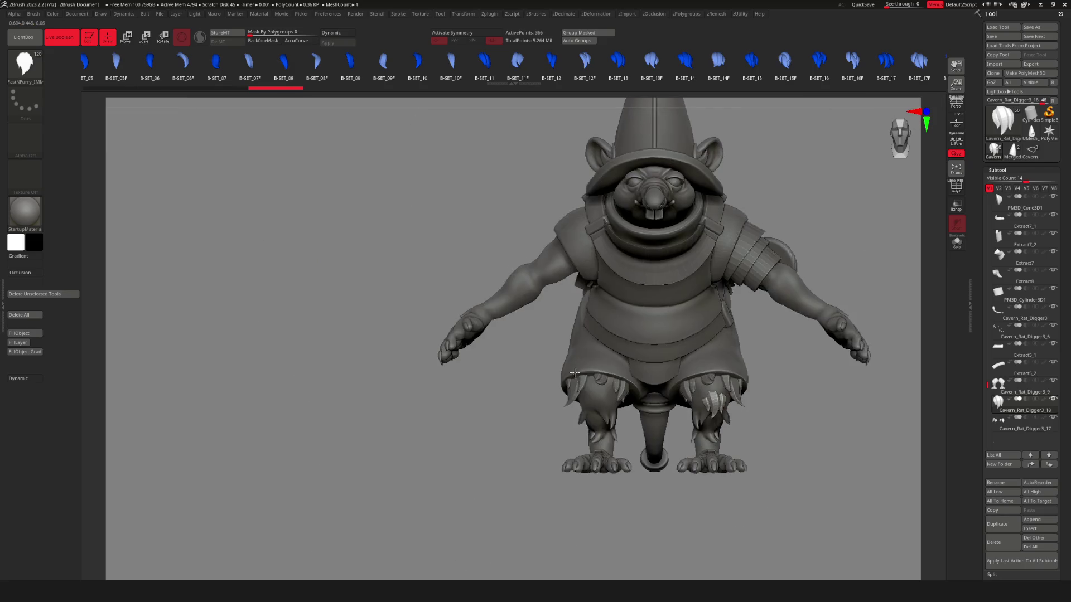
Select the Cavern_Rat_Digger3_9 subtool and zoom in on the belt and shorts.
mouse_move(633, 344)
alt+right_down()
mouse_move(409, 434)
mouse_move(527, 415)
mouse_move(502, 441)
mouse_move(558, 474)
alt+right_up()
alt+click(386, 433)
key(space)
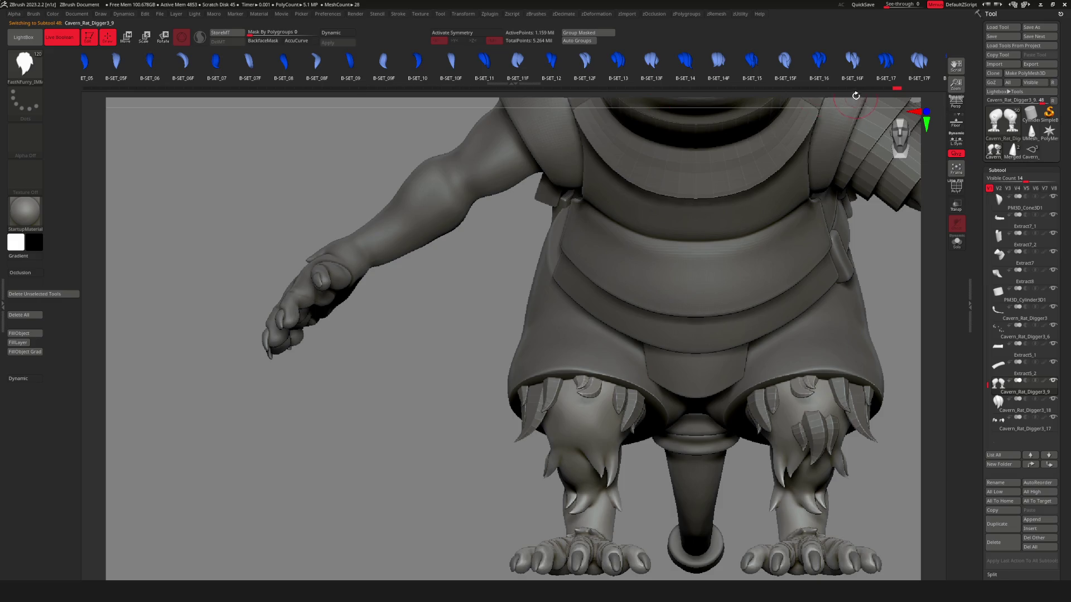
scroll(479, 80, right, 5)
scroll(480, 79, left, 5)
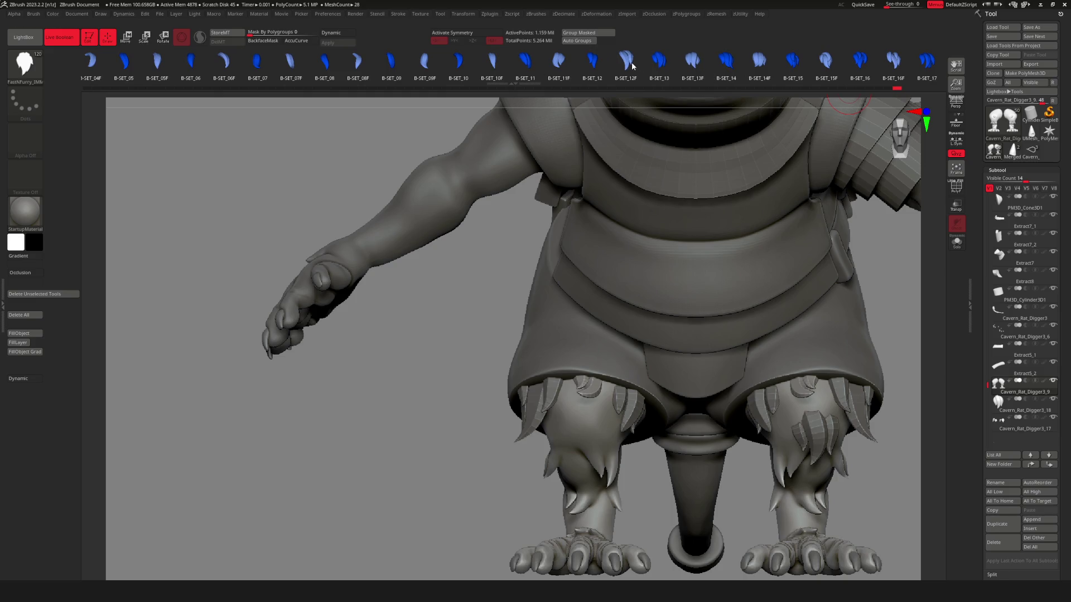
Draw a curved IMM fur strand on the left leg and rotate it with the Move gizmo.
mouse_move(573, 428)
mouse_down()
mouse_move(560, 404)
mouse_move(575, 463)
mouse_up()
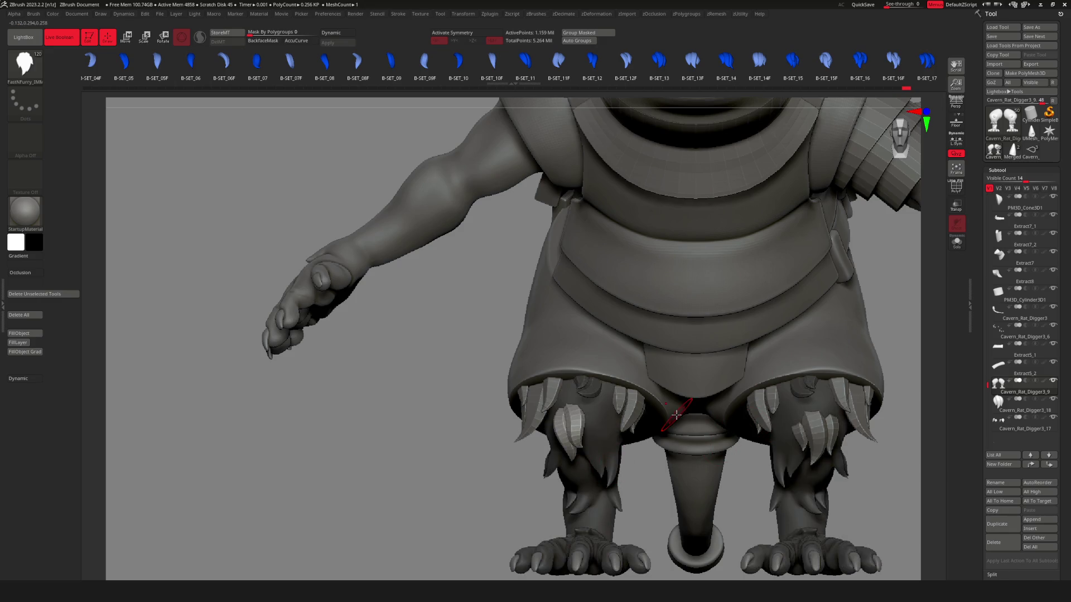
key(w)
scroll(531, 464, up, 5)
scroll(617, 401, down, 3)
mouse_move(673, 374)
mouse_down()
mouse_move(699, 380)
mouse_move(443, 357)
mouse_move(619, 362)
mouse_move(588, 341)
mouse_up()
Orbit around both legs from front and three-quarter angles to check the new fur spike.
scroll(613, 357, down, 3)
mouse_move(446, 335)
mouse_down()
mouse_move(681, 335)
mouse_move(743, 368)
mouse_up()
scroll(718, 341, up, 3)
scroll(718, 341, down, 5)
scroll(743, 367, up, 5)
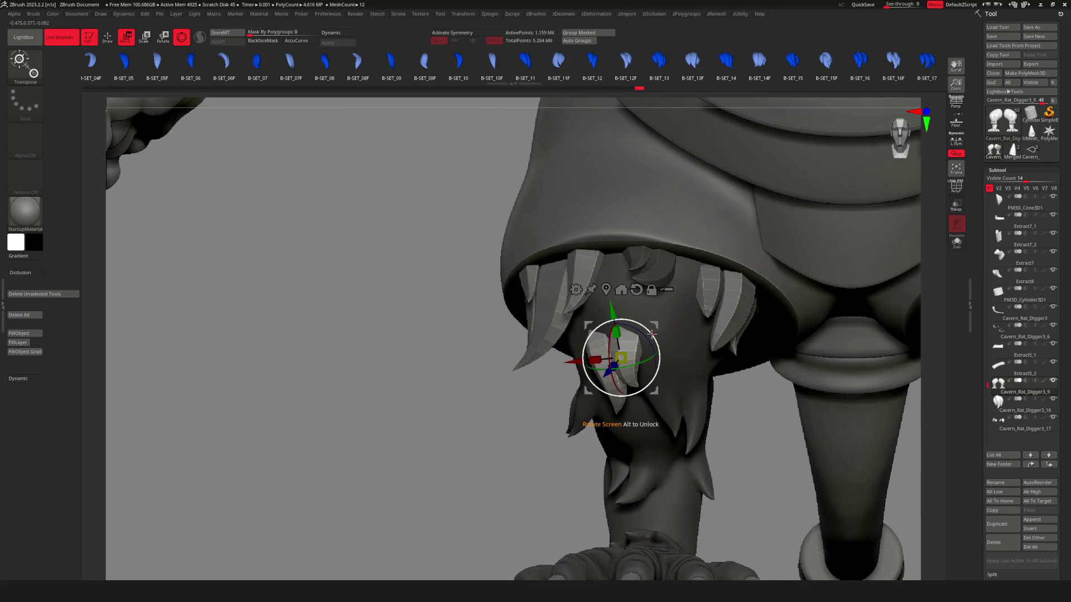
scroll(655, 326, down, 5)
drag(655, 326, 776, 365)
scroll(651, 319, up, 5)
key(q)
scroll(698, 341, down, 5)
scroll(777, 366, up, 5)
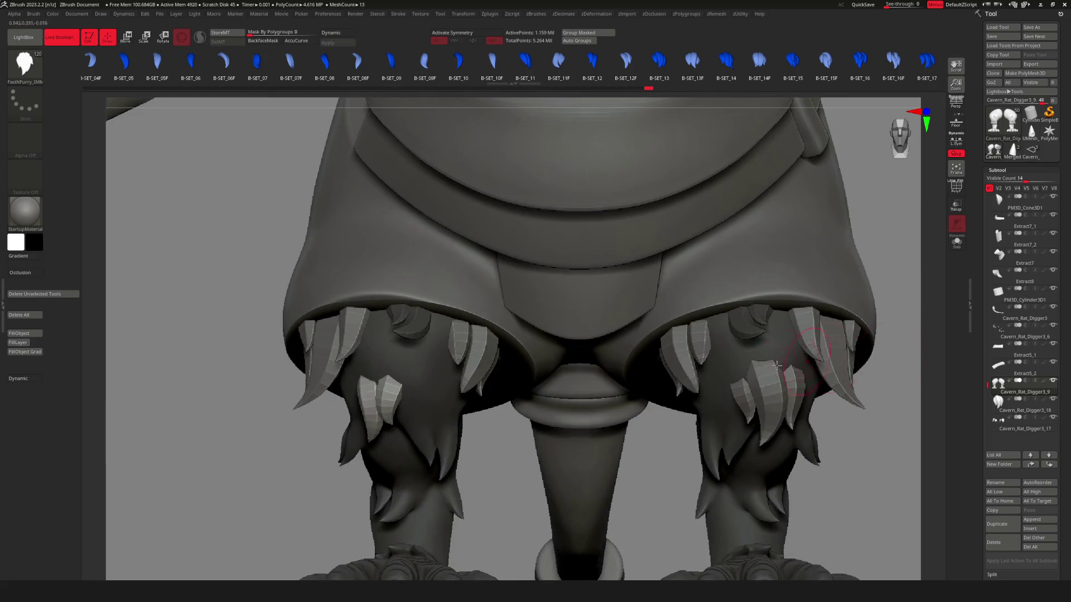
Reposition the fur spike among the other leg spikes with the Move gizmo from a side view.
key(w)
mouse_move(502, 418)
mouse_down()
mouse_move(684, 308)
mouse_move(795, 304)
mouse_up()
scroll(684, 309, up, 3)
scroll(708, 314, down, 5)
scroll(759, 341, up, 5)
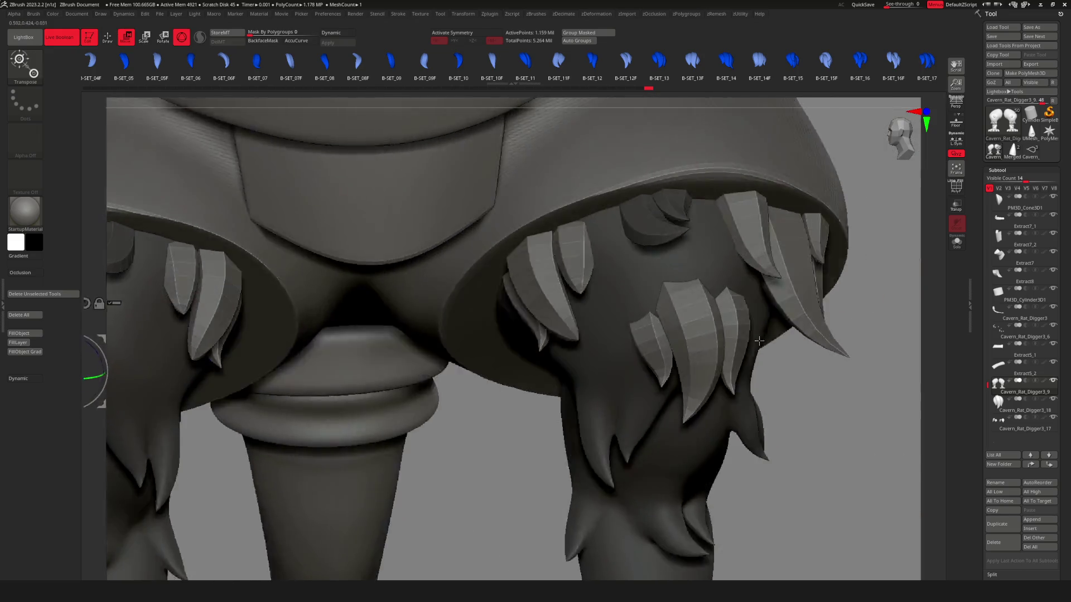
scroll(760, 341, down, 5)
scroll(759, 341, up, 1)
key(q)
scroll(759, 335, down, 2)
scroll(760, 326, up, 5)
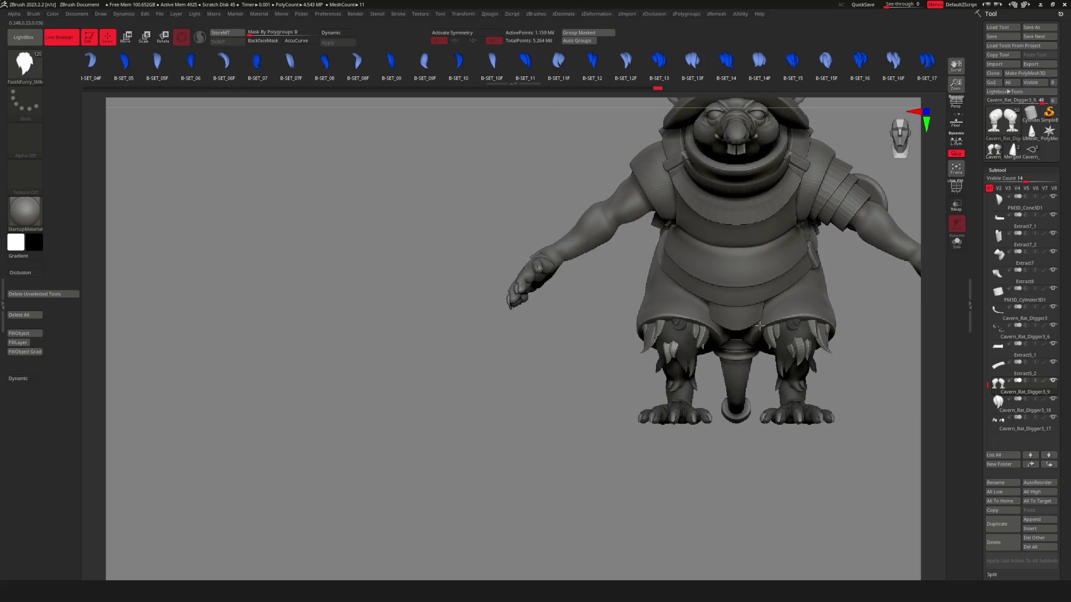
scroll(701, 335, up, 5)
key(w)
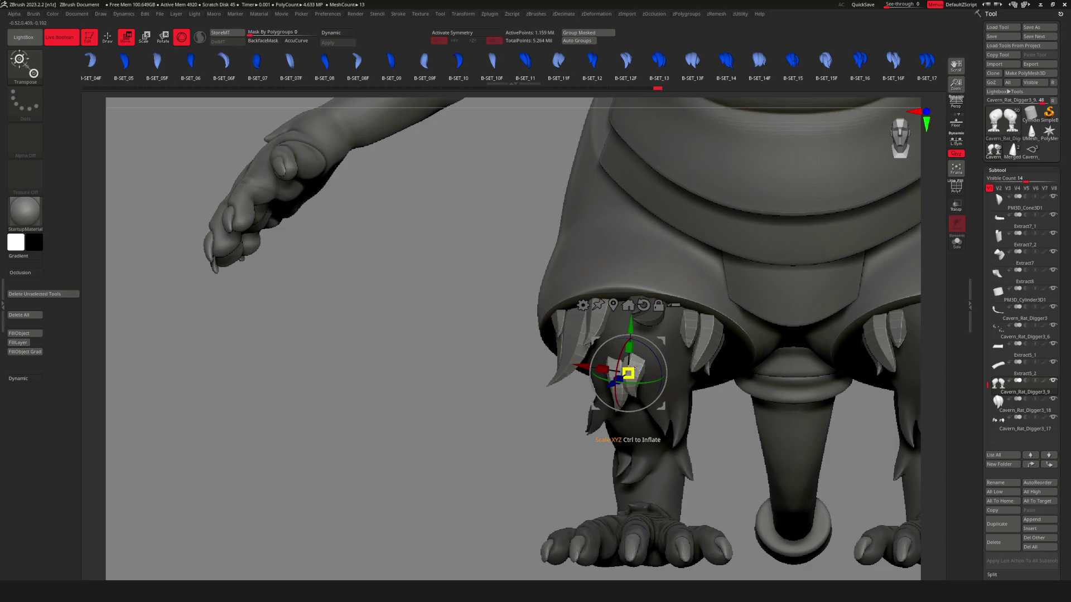
key(q)
scroll(637, 362, down, 5)
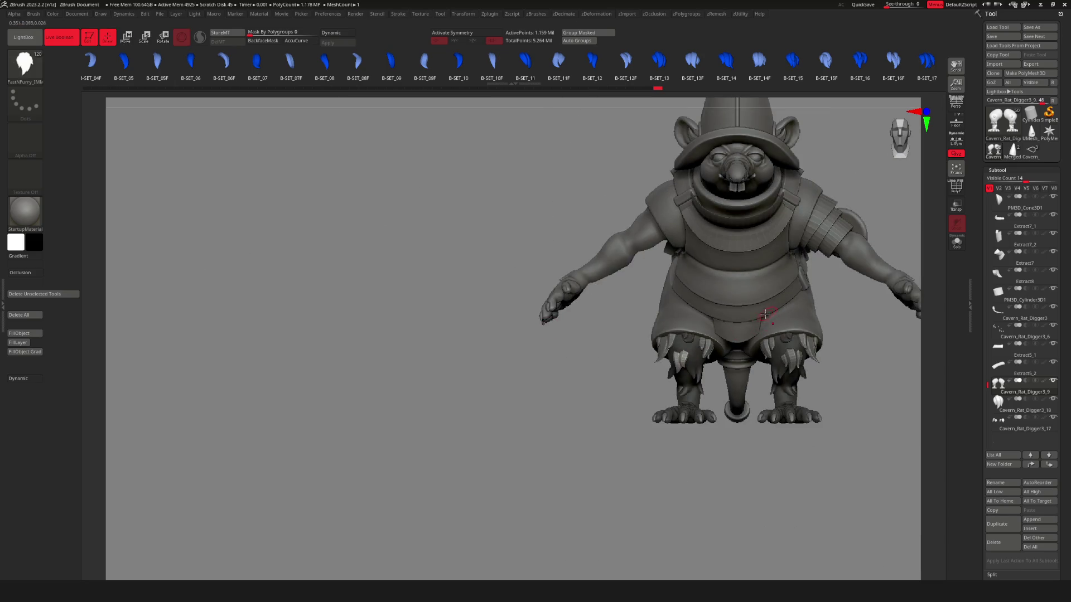
Nudge the leg fur spike slightly sideways with the gizmo, checking from side and front.
scroll(538, 346, down, 4)
mouse_move(538, 345)
mouse_down()
mouse_move(705, 377)
mouse_move(625, 381)
mouse_move(705, 369)
mouse_move(677, 366)
mouse_up()
scroll(769, 352, up, 5)
drag(770, 353, 535, 390)
scroll(614, 362, up, 6)
key(w)
drag(688, 404, 707, 393)
key(q)
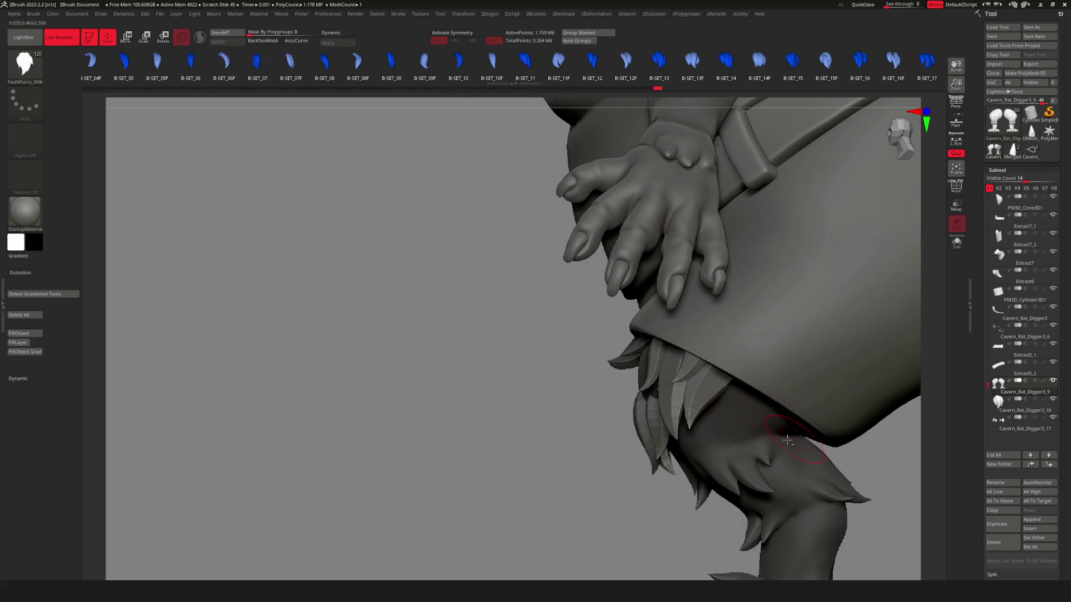
scroll(783, 431, down, 5)
mouse_move(783, 430)
mouse_down()
mouse_move(813, 442)
mouse_move(718, 399)
mouse_move(745, 509)
mouse_move(690, 382)
mouse_move(781, 416)
mouse_move(722, 409)
mouse_move(780, 415)
mouse_up()
scroll(717, 400, up, 5)
Toggle Solo on the leg and claw subtools to inspect the knee claws, ending in front view.
key(alt+s)
key(alt+s)
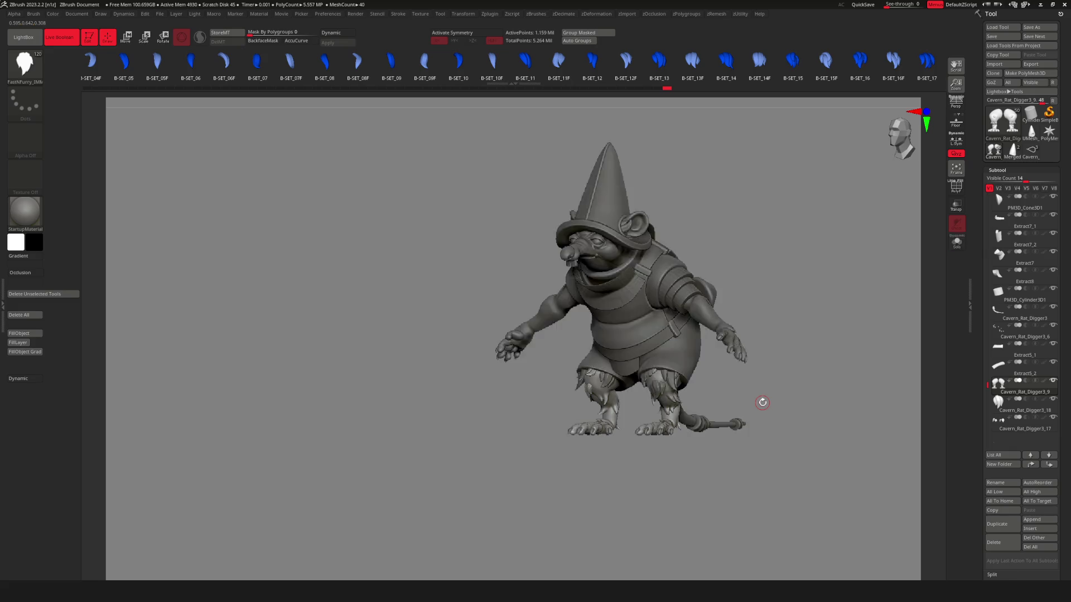
drag(772, 401, 670, 397)
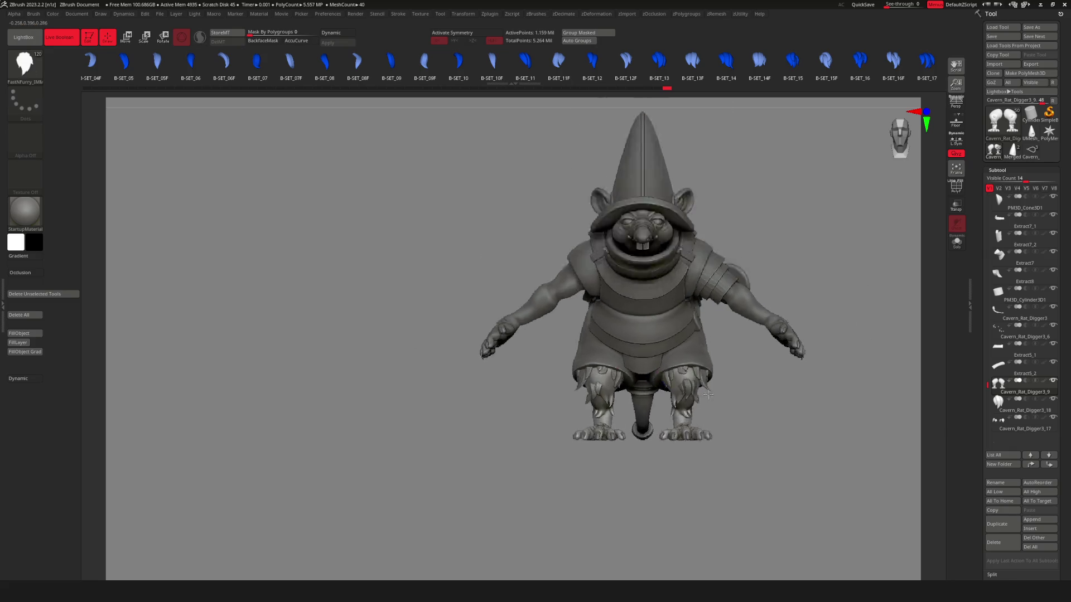
alt+click(648, 397)
key(alt+s)
drag(748, 424, 693, 418)
key(alt+s)
mouse_move(692, 417)
right_down()
mouse_move(741, 425)
mouse_move(748, 406)
mouse_move(666, 425)
mouse_move(598, 417)
mouse_move(676, 442)
mouse_move(772, 447)
mouse_move(699, 450)
mouse_move(716, 449)
right_up()
key(alt+s)
key(alt+s)
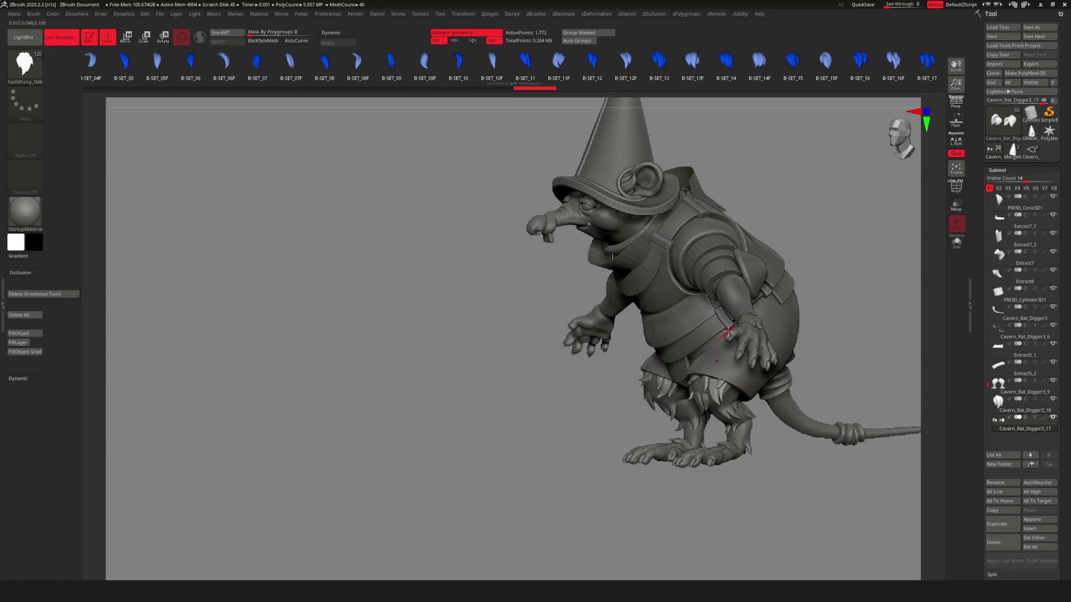
mouse_move(709, 272)
shift+right_down()
mouse_move(741, 274)
mouse_move(658, 276)
mouse_move(715, 276)
shift+right_up()
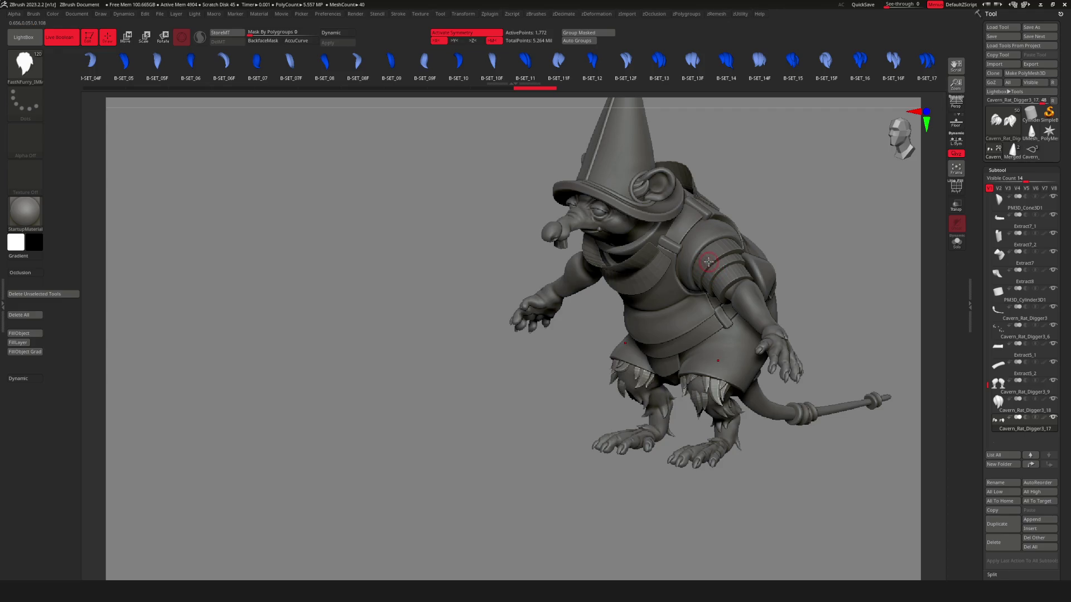
Make Cavern_Rat_Digger3_9 the active subtool and frame the whole rat.
mouse_move(700, 294)
right_down()
mouse_move(497, 382)
mouse_move(555, 418)
mouse_move(578, 401)
right_up()
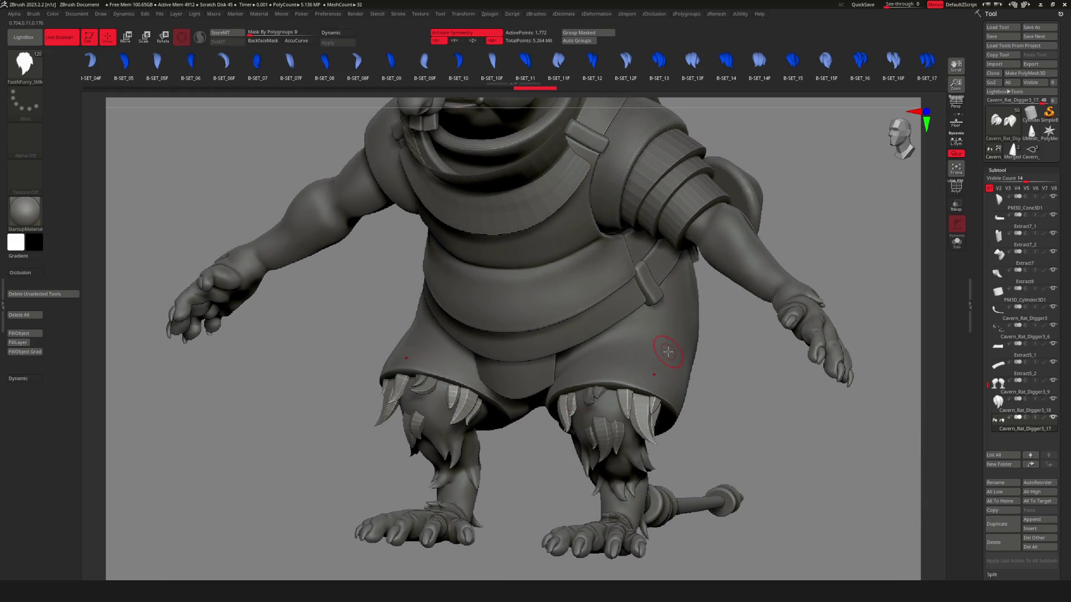
mouse_move(667, 351)
right_down()
mouse_move(541, 297)
mouse_move(597, 361)
mouse_move(674, 370)
mouse_move(641, 368)
mouse_move(587, 426)
mouse_move(593, 407)
mouse_move(652, 427)
mouse_move(808, 407)
right_up()
key(f)
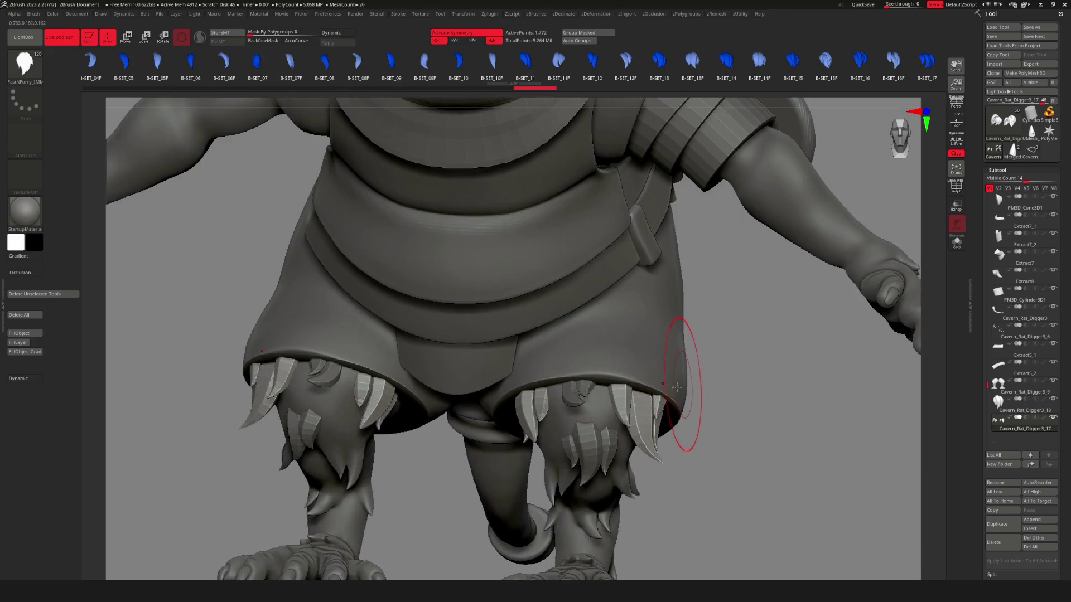
mouse_move(672, 389)
right_down()
mouse_move(686, 393)
mouse_move(655, 408)
right_up()
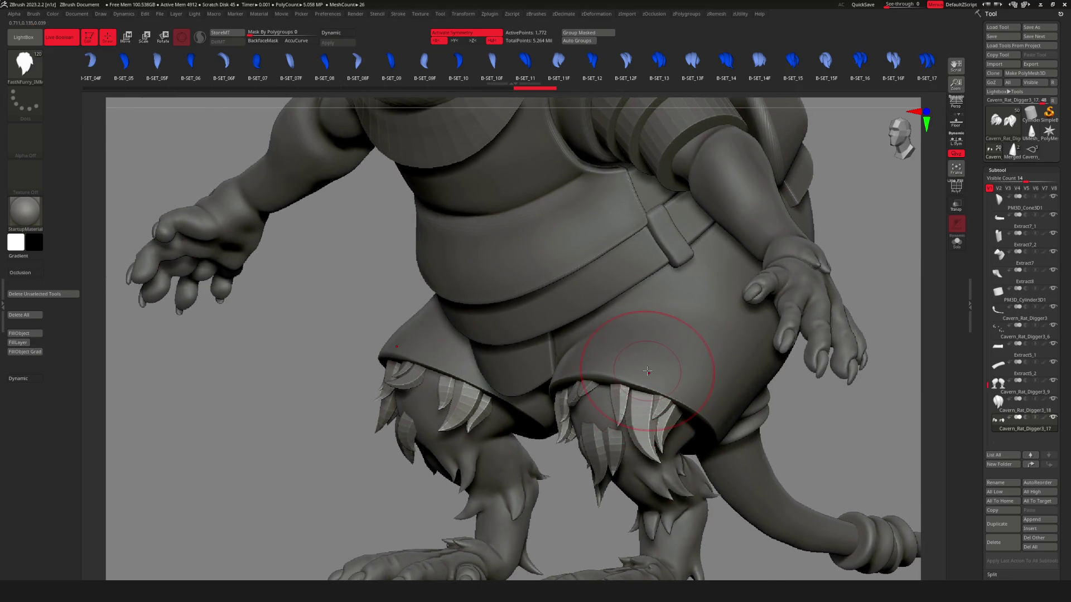
mouse_move(647, 371)
right_down()
mouse_move(586, 454)
mouse_move(525, 431)
mouse_move(447, 311)
right_up()
key(f)
alt+click(536, 402)
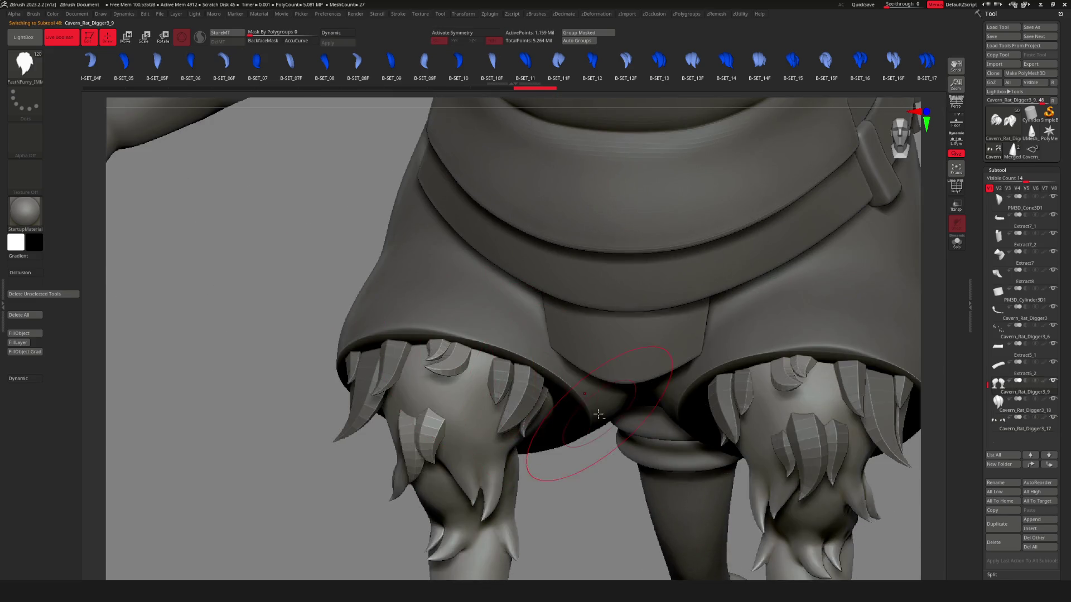
key(space)
key(f)
Insert a FastNFurry fur tuft on the leg, then make Cavern_Rat_Digger3_18 active.
mouse_move(698, 413)
right_down()
mouse_move(757, 424)
mouse_move(690, 410)
mouse_move(837, 416)
mouse_move(748, 424)
right_up()
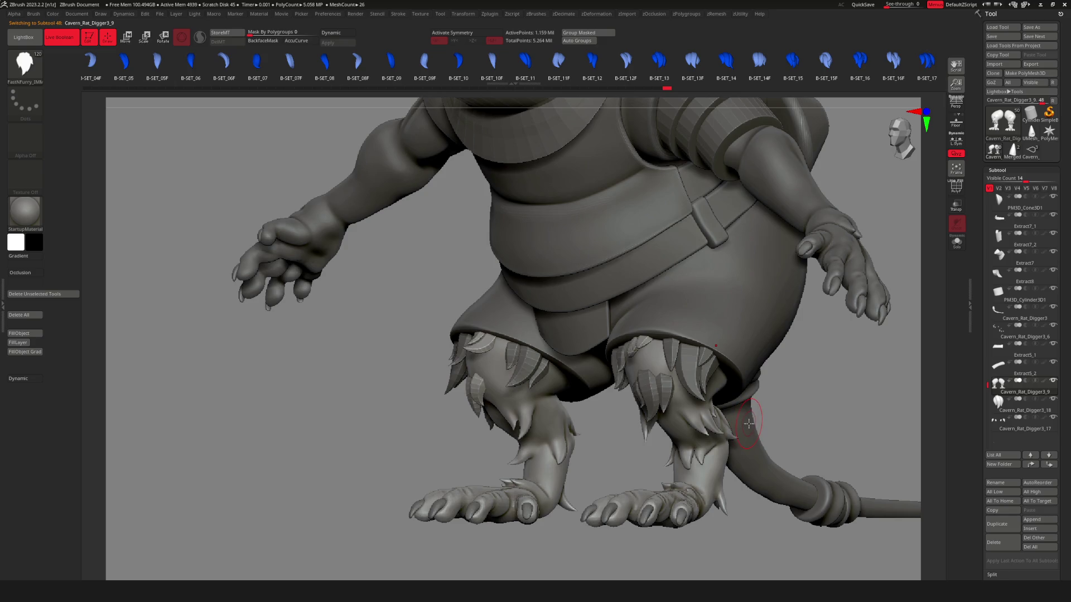
mouse_move(749, 424)
right_down()
mouse_move(769, 372)
mouse_move(574, 196)
mouse_move(580, 415)
mouse_move(583, 312)
right_up()
key(f)
mouse_move(637, 476)
right_down()
mouse_move(612, 353)
mouse_move(592, 473)
right_up()
mouse_move(592, 415)
right_down()
mouse_move(563, 414)
mouse_move(584, 418)
mouse_move(613, 365)
mouse_move(736, 368)
mouse_move(697, 379)
mouse_move(708, 381)
mouse_move(629, 383)
right_up()
click(640, 382)
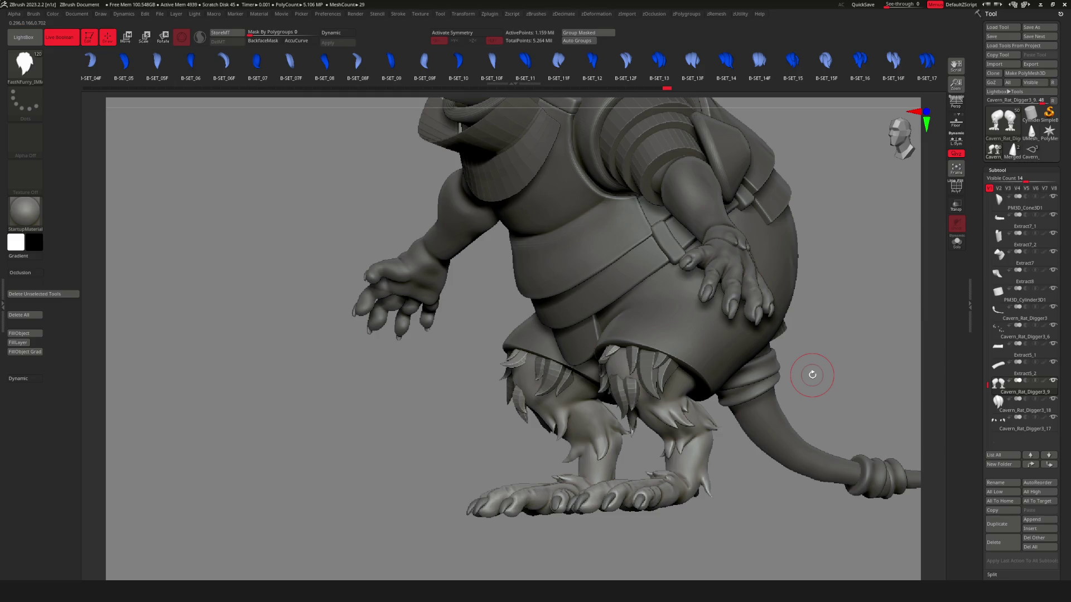
shift+drag(714, 344, 684, 358)
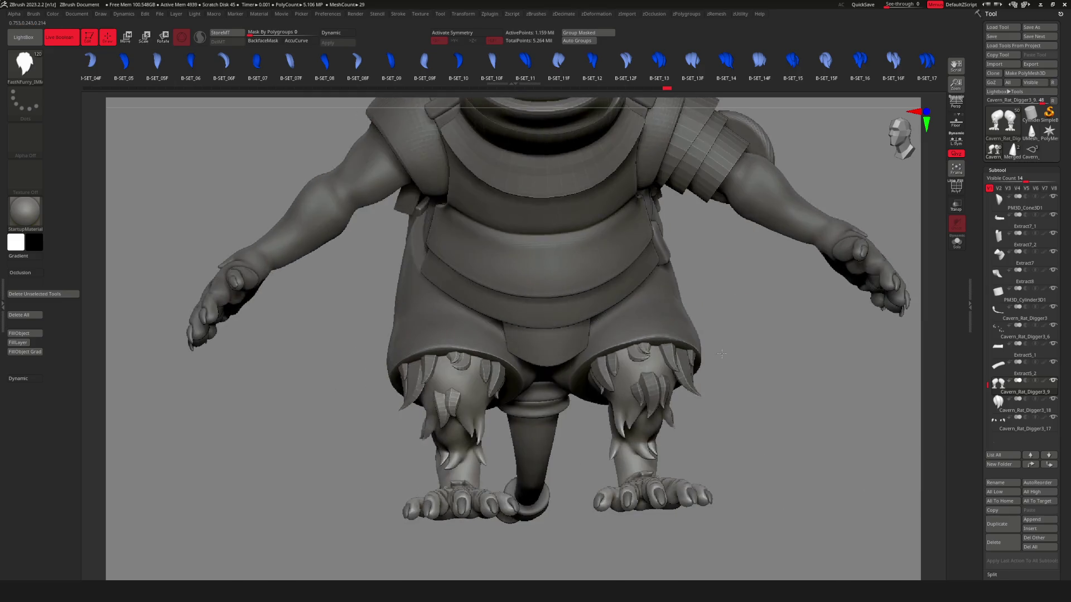
alt+click(704, 410)
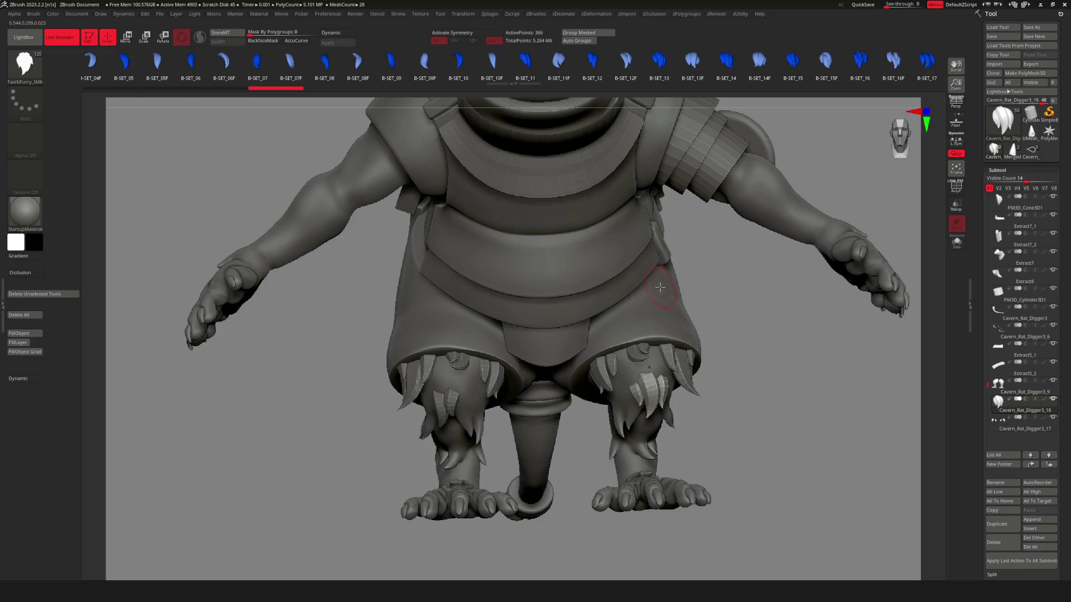
Alt-click through leg pieces Cavern_Rat_Digger3_18, _9 and _17 to check their extent.
mouse_move(663, 304)
right_down()
mouse_move(691, 312)
mouse_move(658, 325)
right_up()
alt+click(676, 382)
mouse_move(676, 385)
ctrl+right_down()
mouse_move(658, 412)
mouse_move(574, 391)
mouse_move(513, 393)
mouse_move(753, 405)
mouse_move(564, 425)
mouse_move(640, 425)
ctrl+right_up()
alt+click(619, 404)
alt+click(450, 379)
key(f)
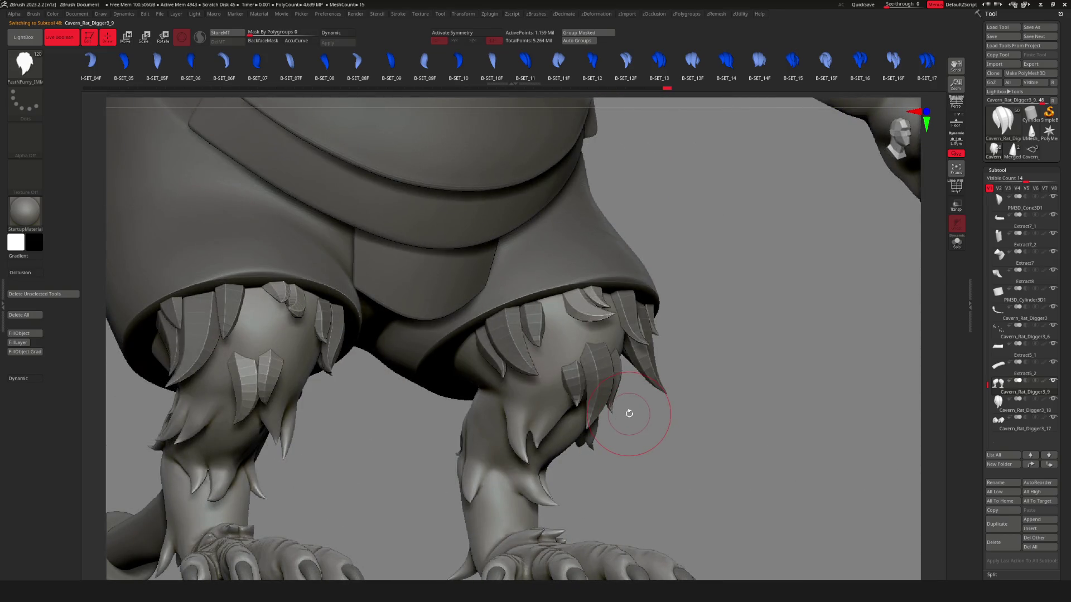
alt+click(611, 379)
mouse_move(611, 379)
ctrl+right_down()
mouse_move(717, 358)
mouse_move(669, 354)
mouse_move(638, 367)
ctrl+right_up()
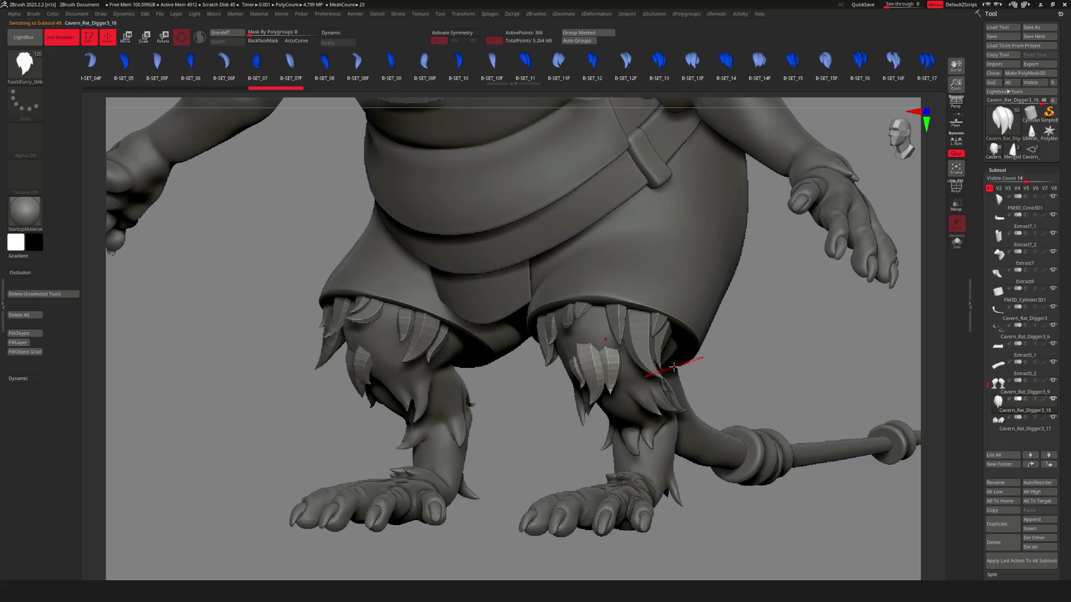
mouse_move(674, 367)
ctrl+right_down()
mouse_move(603, 404)
mouse_move(580, 434)
mouse_move(617, 447)
mouse_move(550, 430)
ctrl+right_up()
alt+click(617, 446)
alt+click(550, 430)
Inspect the knees, hip and hand, then show Cavern_Rat_Digger3_9 in Solo.
mouse_move(578, 357)
ctrl+right_down()
mouse_move(601, 374)
mouse_move(585, 353)
ctrl+right_up()
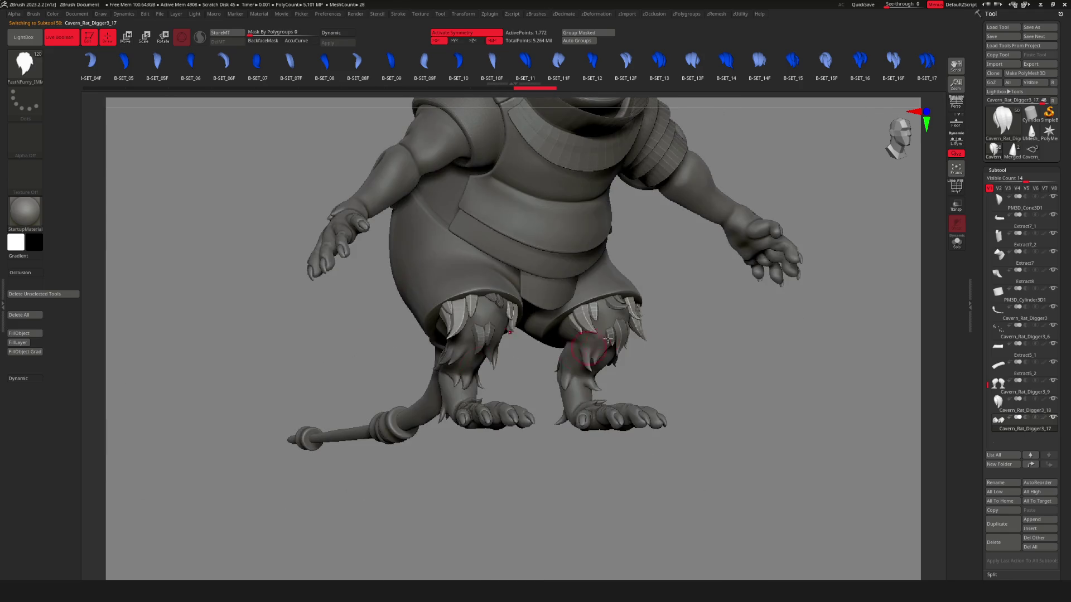
ctrl+right_drag(641, 299, 616, 389)
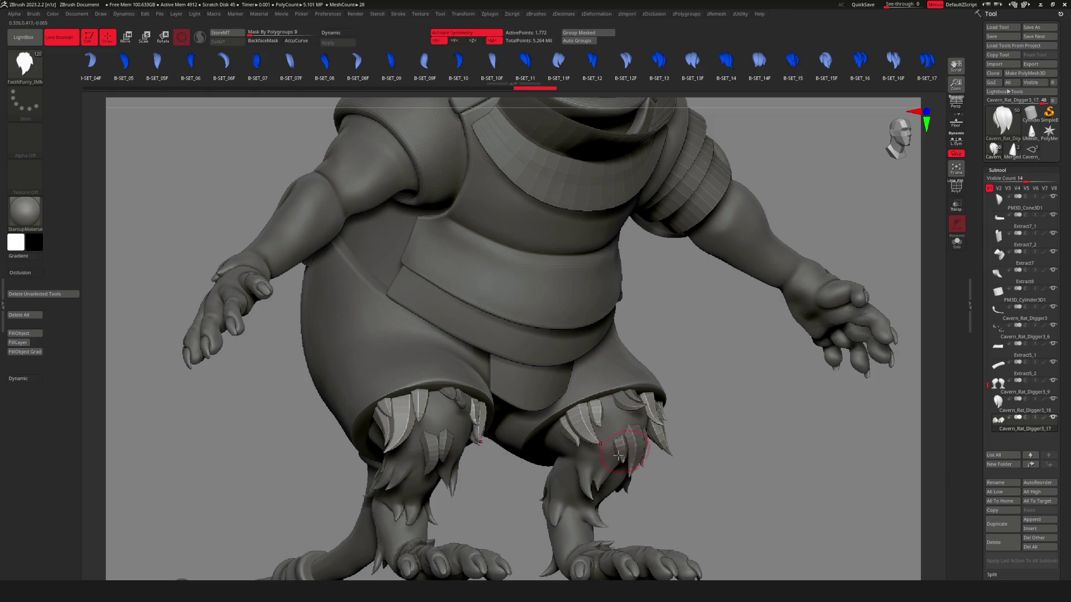
mouse_move(633, 399)
right_down()
mouse_move(636, 377)
mouse_move(583, 433)
right_up()
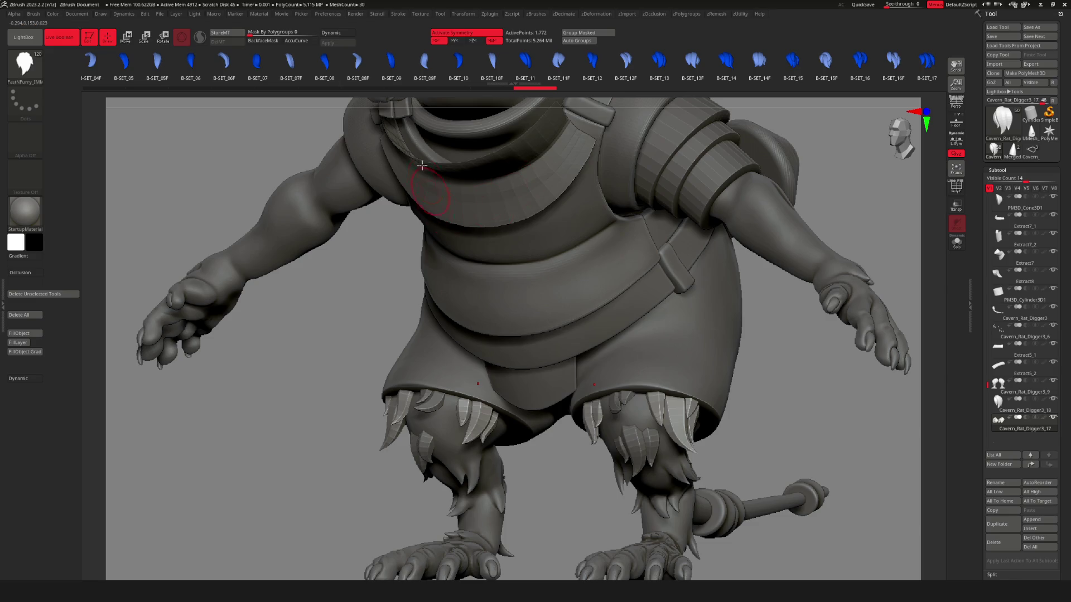
mouse_move(318, 263)
right_down()
mouse_move(528, 372)
mouse_move(569, 363)
right_up()
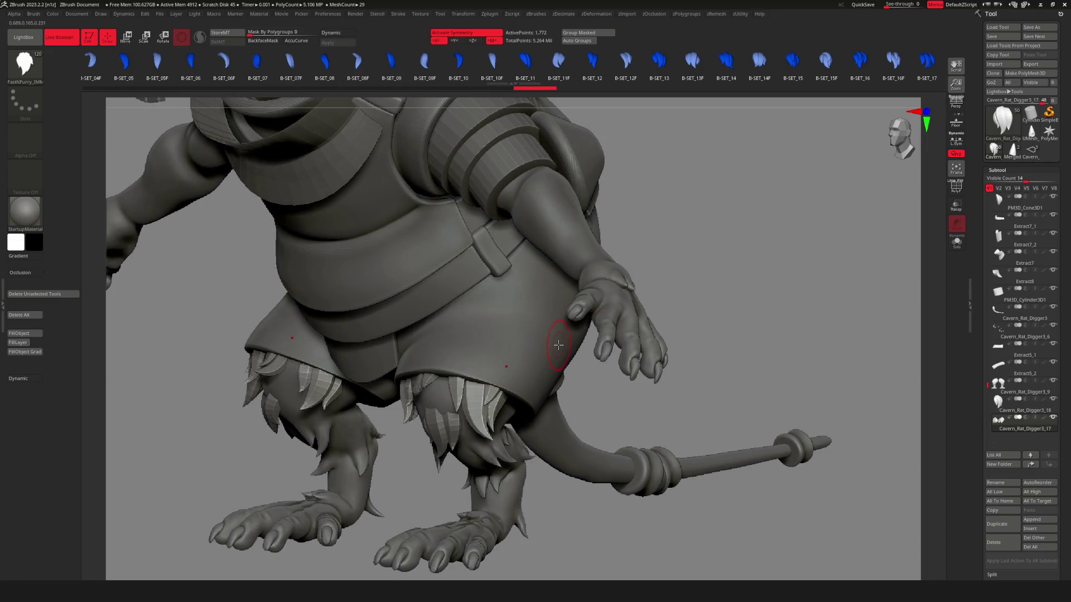
mouse_move(553, 321)
right_down()
mouse_move(491, 359)
mouse_move(530, 368)
mouse_move(558, 390)
right_up()
key(f)
mouse_move(669, 446)
alt+right_down()
mouse_move(718, 464)
mouse_move(516, 471)
alt+right_up()
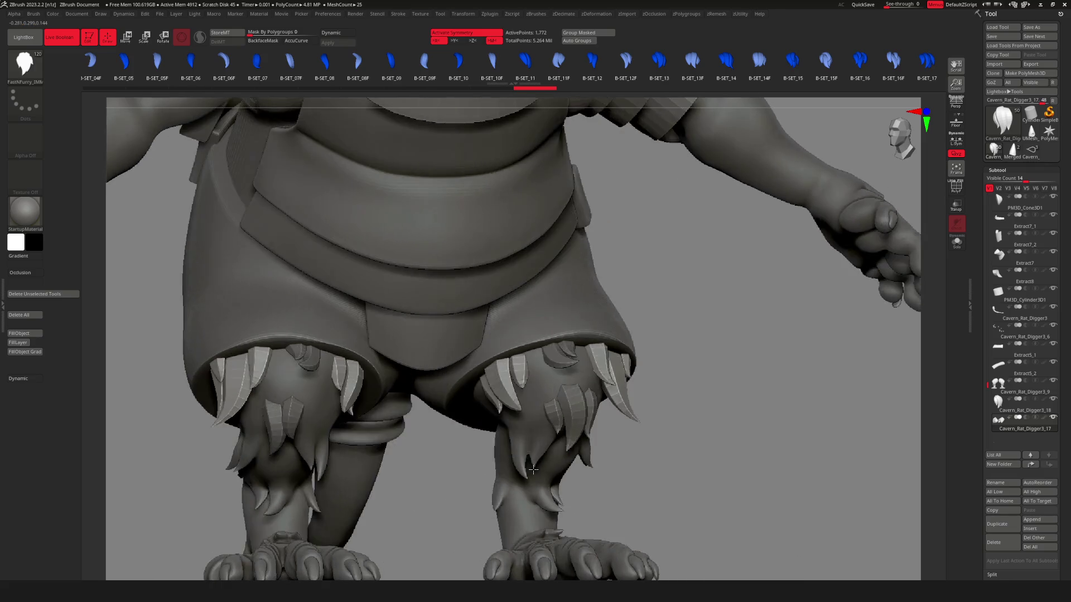
alt+click(385, 354)
key(shift+ctrl+s)
Mask the light claw polygroup on the legs and split it off as Cavern_Rat_Digger3_19.
mouse_move(477, 373)
ctrl+right_down()
mouse_move(486, 385)
mouse_move(589, 368)
mouse_move(680, 336)
ctrl+right_up()
right_click(485, 385)
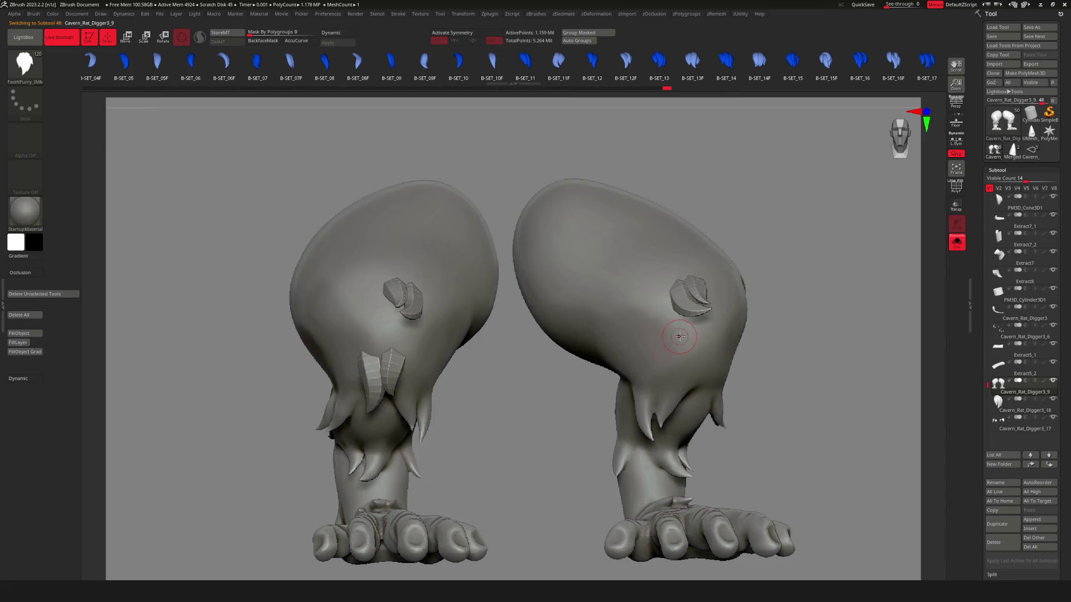
right_drag(467, 310, 455, 352)
key(shift+f)
key(shift+f)
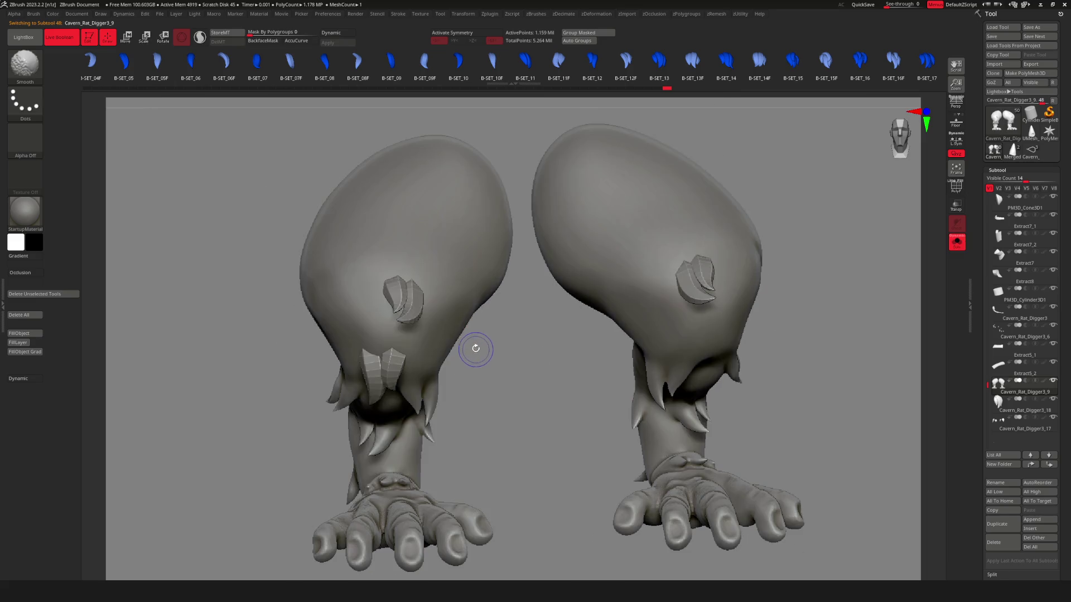
ctrl+shift+click(427, 329)
ctrl+shift+click(530, 394)
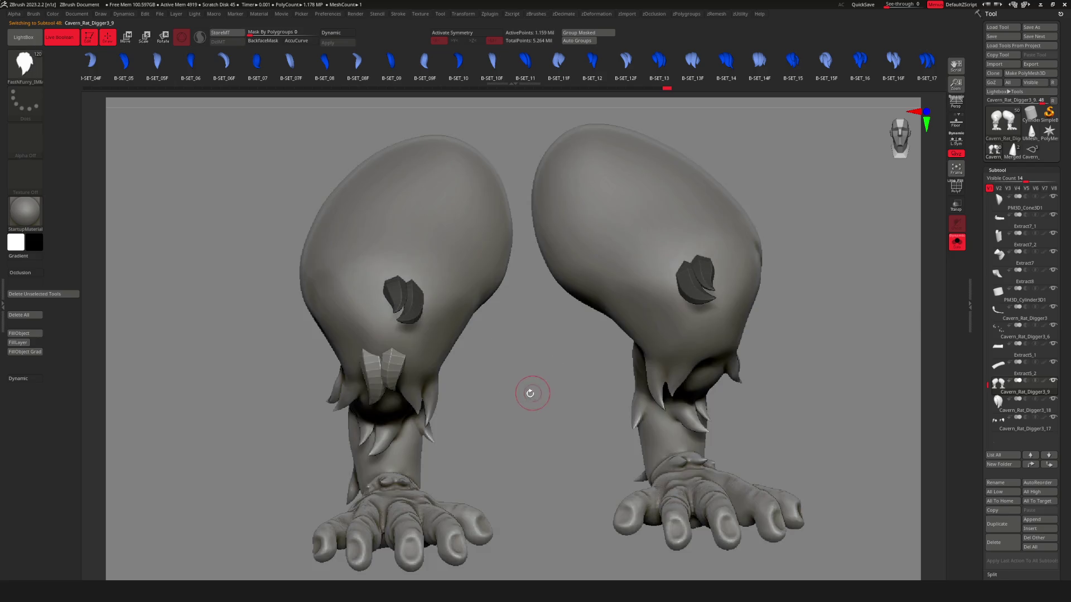
ctrl+shift+click(399, 369)
ctrl+shift+click(543, 383)
mouse_move(542, 382)
ctrl+right_down()
mouse_move(464, 367)
mouse_move(543, 384)
ctrl+right_up()
key(space)
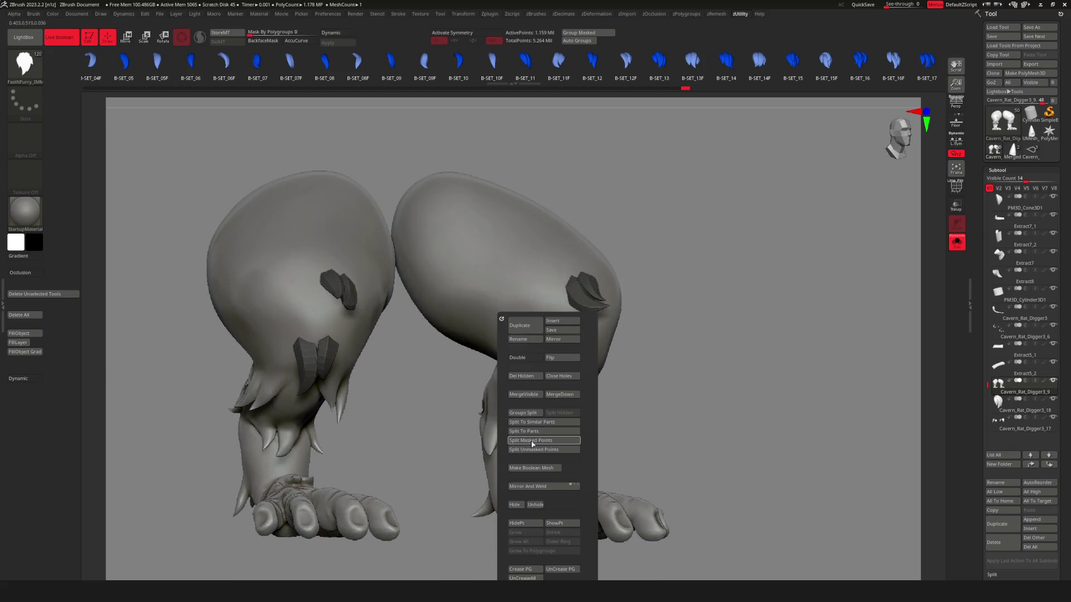
click(532, 444)
ctrl+right_drag(471, 346, 489, 338)
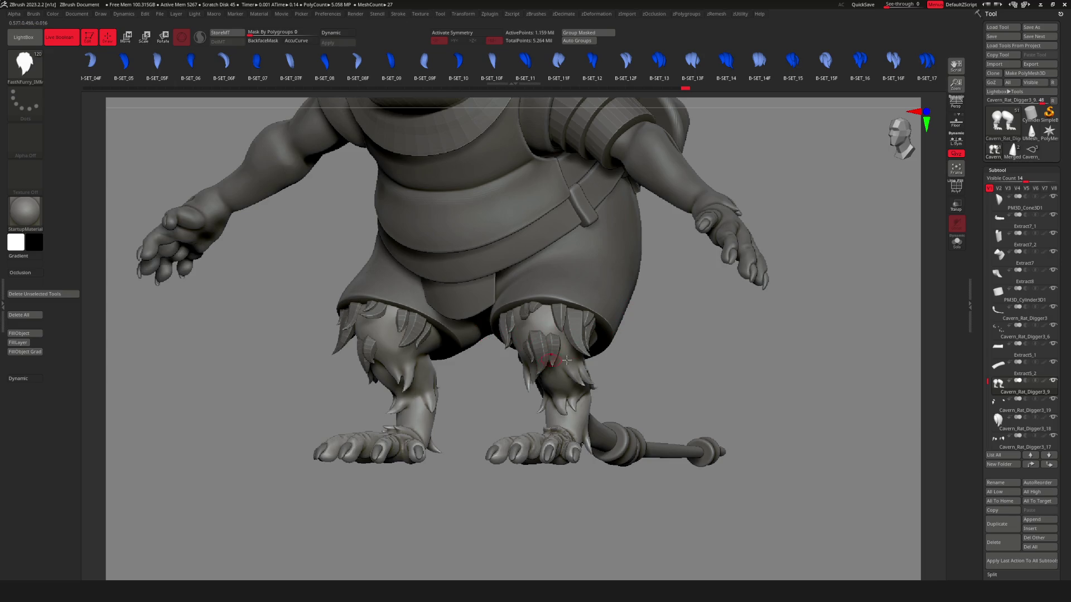
mouse_move(549, 362)
right_down()
mouse_move(531, 363)
mouse_move(627, 386)
mouse_move(600, 381)
mouse_move(586, 357)
mouse_move(595, 377)
mouse_move(642, 380)
mouse_move(568, 355)
mouse_move(627, 360)
right_up()
key(space)
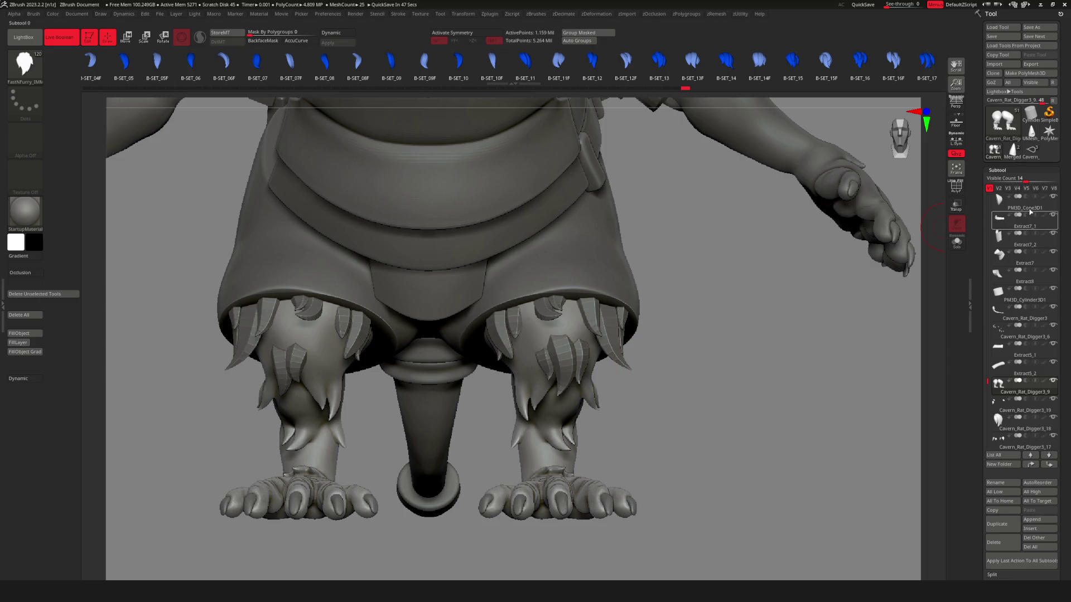
mouse_move(988, 381)
mouse_down()
mouse_move(992, 420)
mouse_move(998, 282)
mouse_move(988, 412)
mouse_move(988, 394)
mouse_up()
mouse_move(559, 352)
right_down()
mouse_move(532, 346)
mouse_move(619, 356)
right_up()
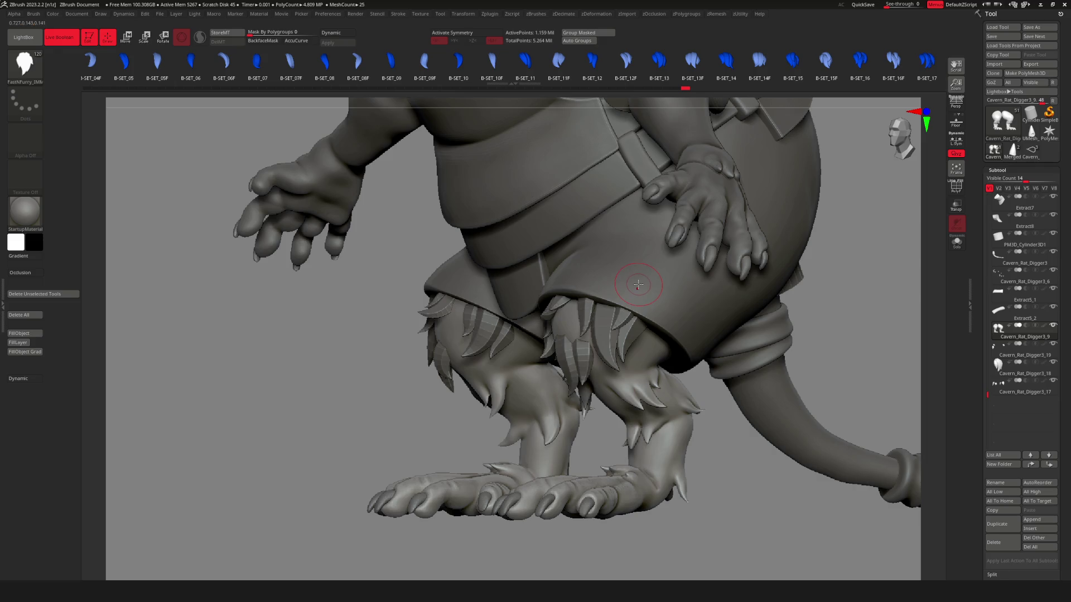
Check the fur pieces, then drag Cavern_Rat_Digger3_19 directly below Cavern_Rat_Digger3_17.
mouse_move(480, 283)
right_down()
mouse_move(646, 325)
mouse_move(668, 379)
mouse_move(714, 358)
right_up()
key(f)
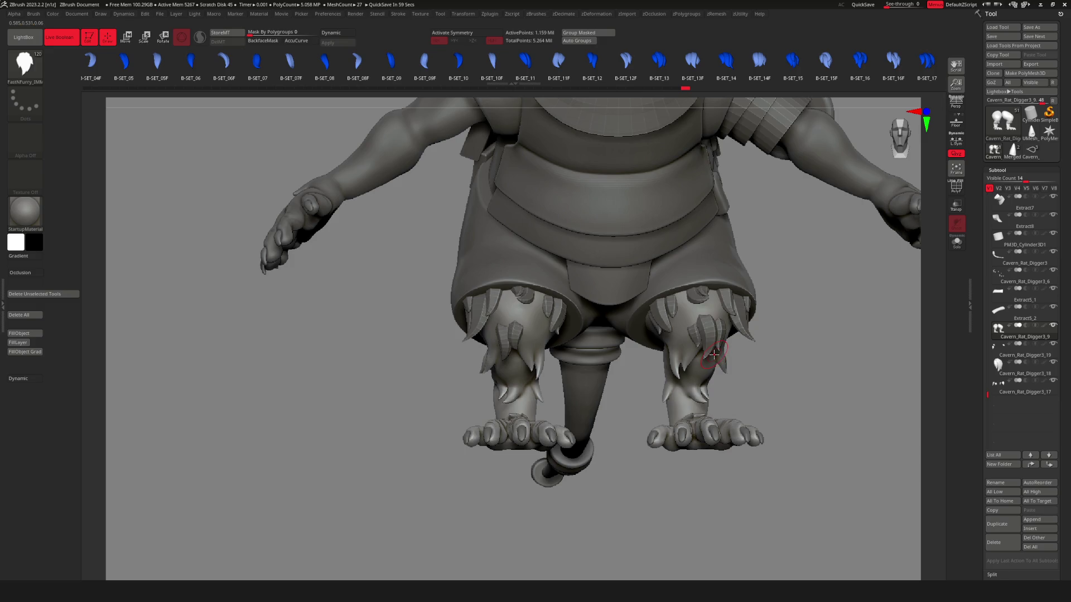
mouse_move(710, 354)
right_down()
mouse_move(636, 337)
mouse_move(817, 351)
mouse_move(625, 371)
right_up()
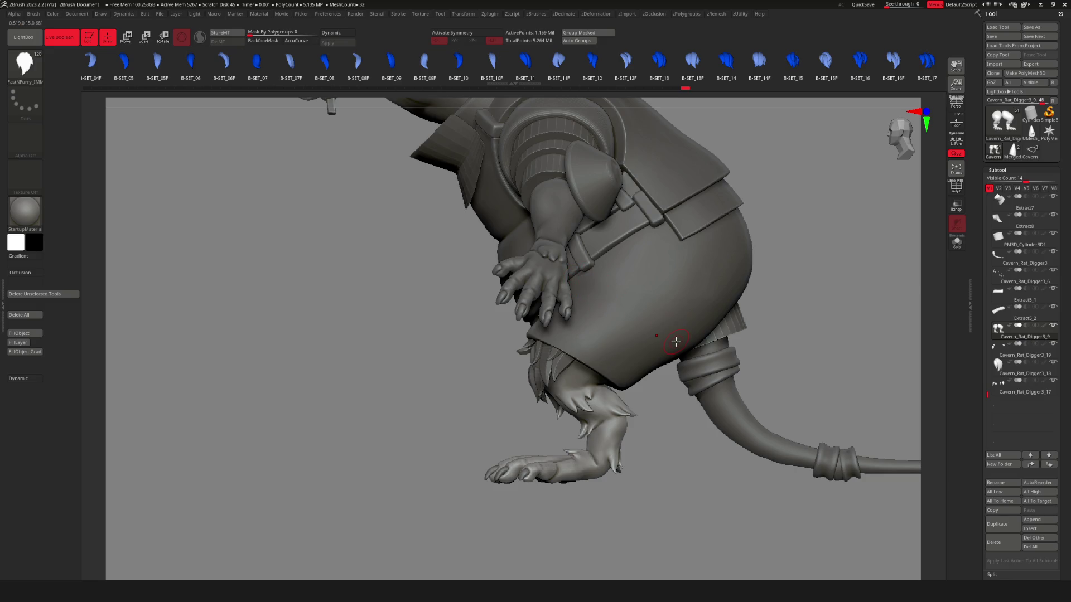
mouse_move(675, 342)
right_down()
mouse_move(589, 351)
mouse_move(499, 294)
mouse_move(467, 371)
mouse_move(505, 371)
right_up()
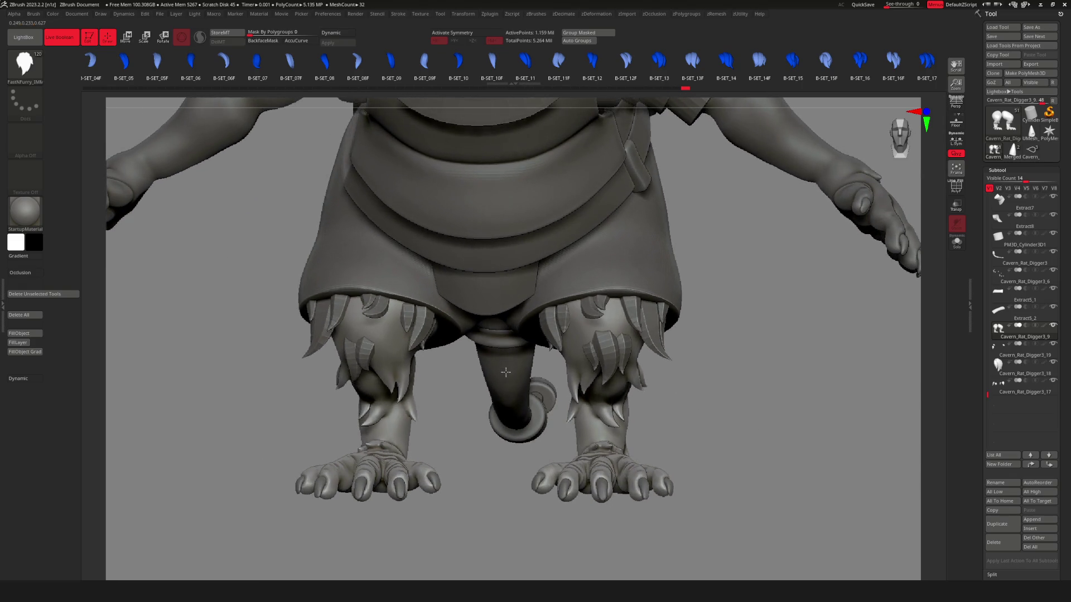
alt+click(410, 357)
mouse_move(371, 337)
right_down()
mouse_move(350, 318)
mouse_move(505, 341)
right_up()
alt+click(349, 318)
alt+click(299, 358)
alt+click(478, 353)
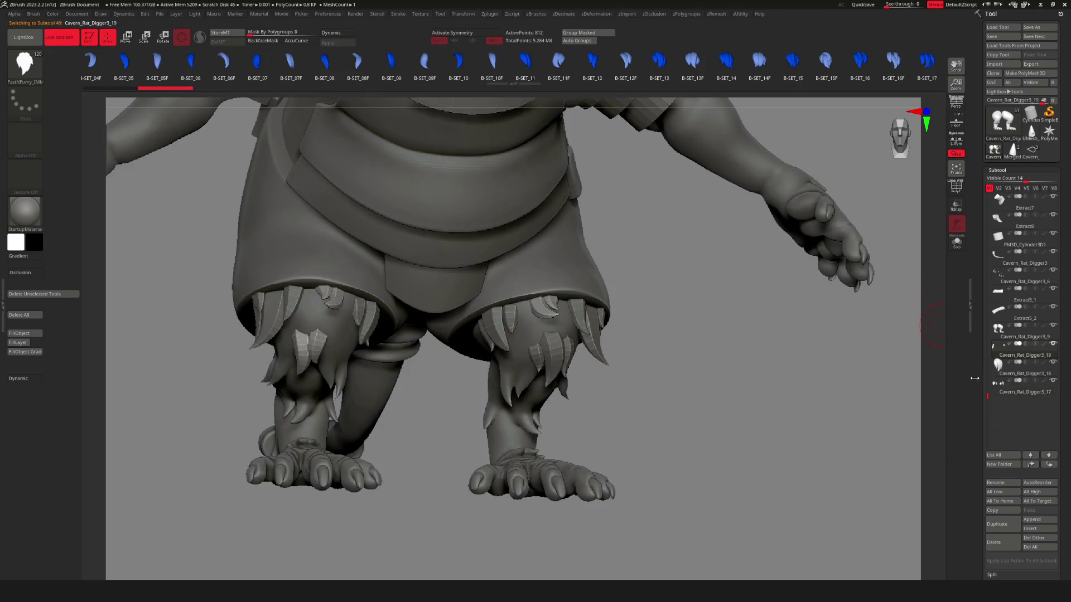
drag(1036, 398, 1036, 397)
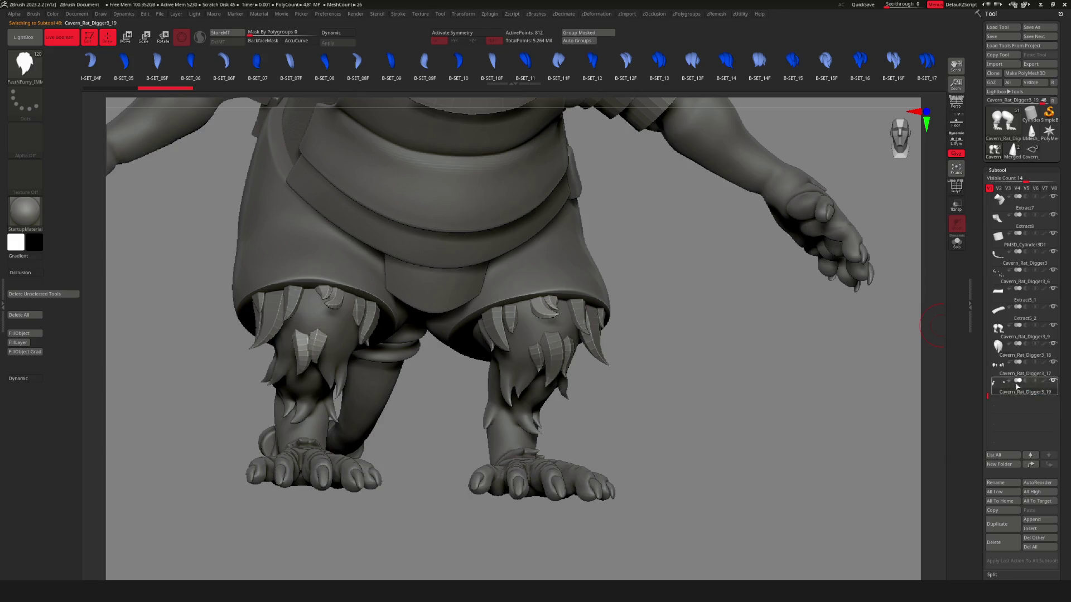
Merge Cavern_Rat_Digger3_19 and _17 down into the Cavern_Rat_Digger3_18 fur subtool.
key(u)
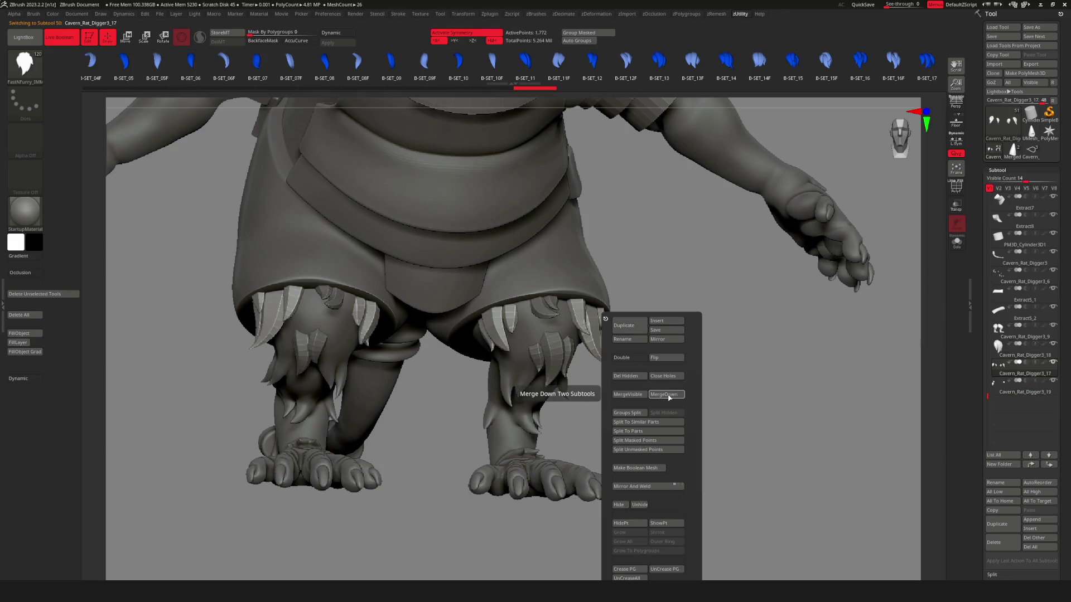
click(669, 396)
drag(699, 375, 664, 341)
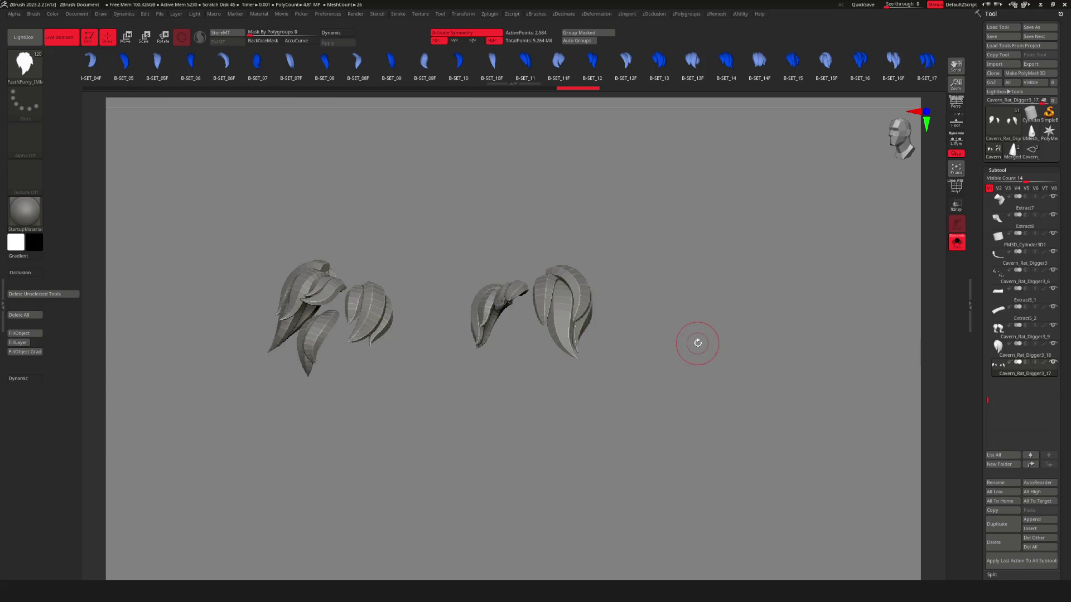
alt+click(513, 346)
key(u)
click(890, 398)
mouse_move(672, 365)
mouse_down()
mouse_move(595, 342)
mouse_move(620, 342)
mouse_move(626, 323)
mouse_up()
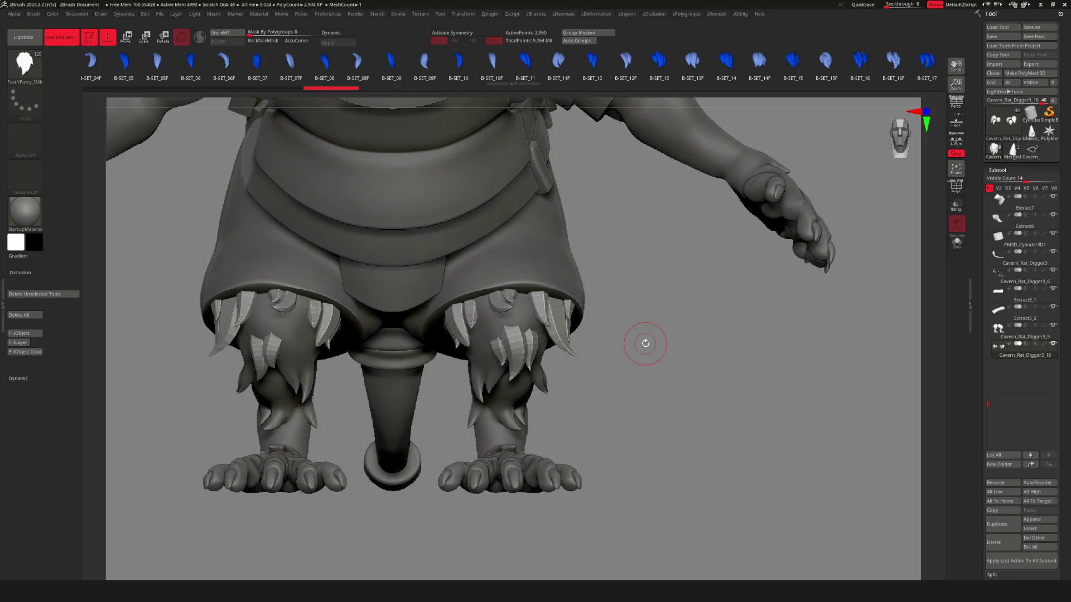
Step the merged fur down one subdivision level, then add a level back.
key(r)
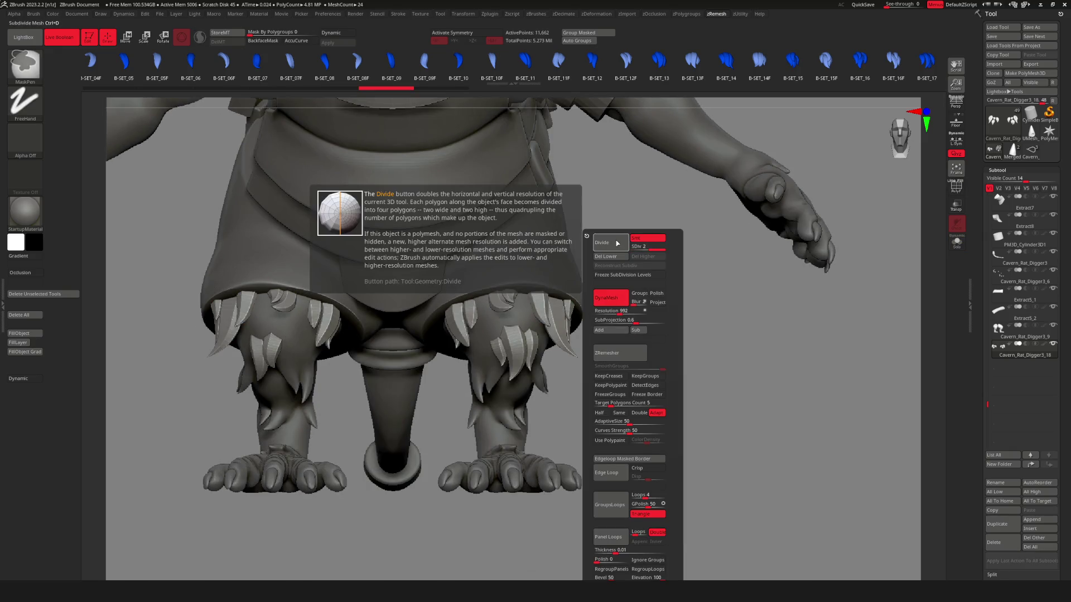
key(r)
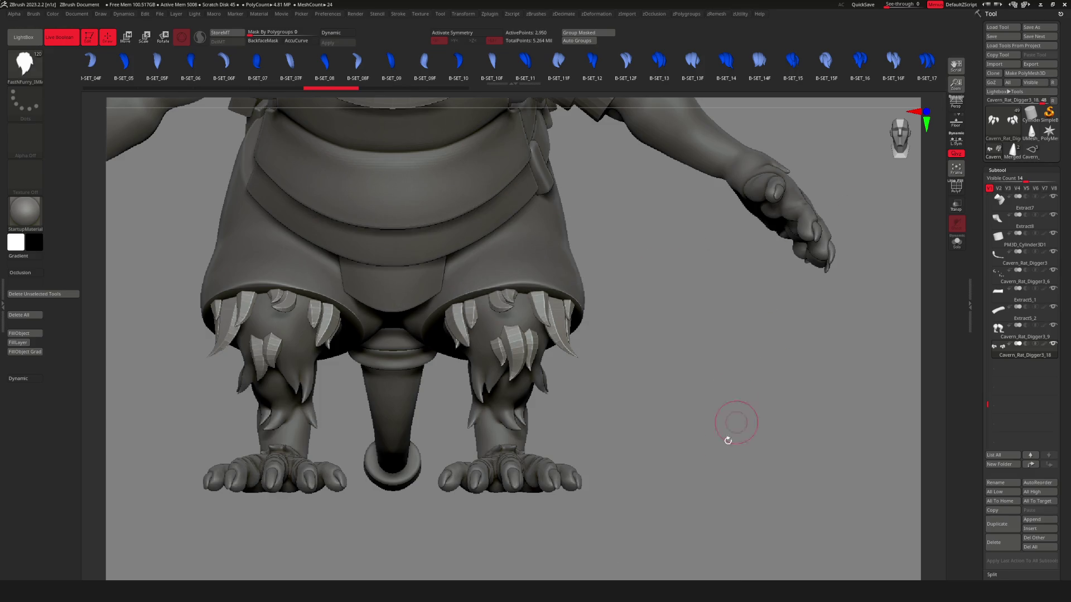
key(u)
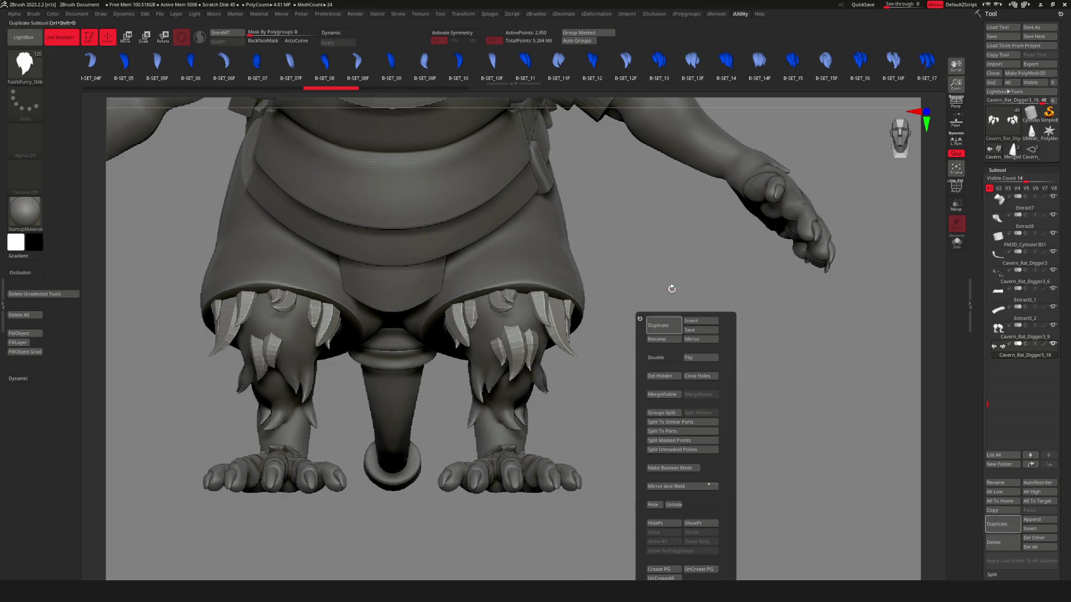
key(r)
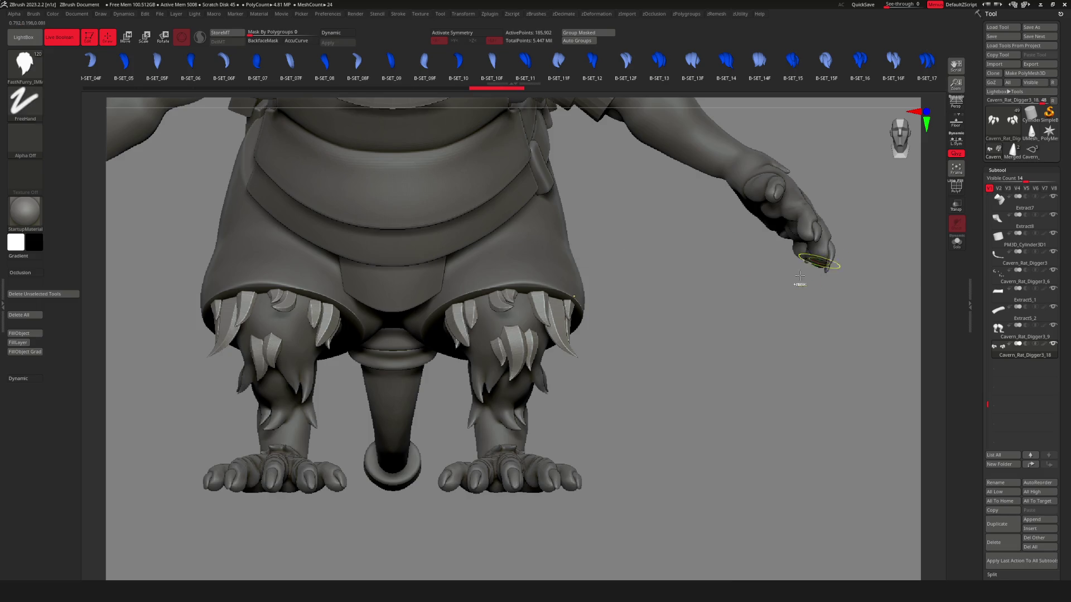
key(shift+d)
key(shift+d)
key(shift+d)
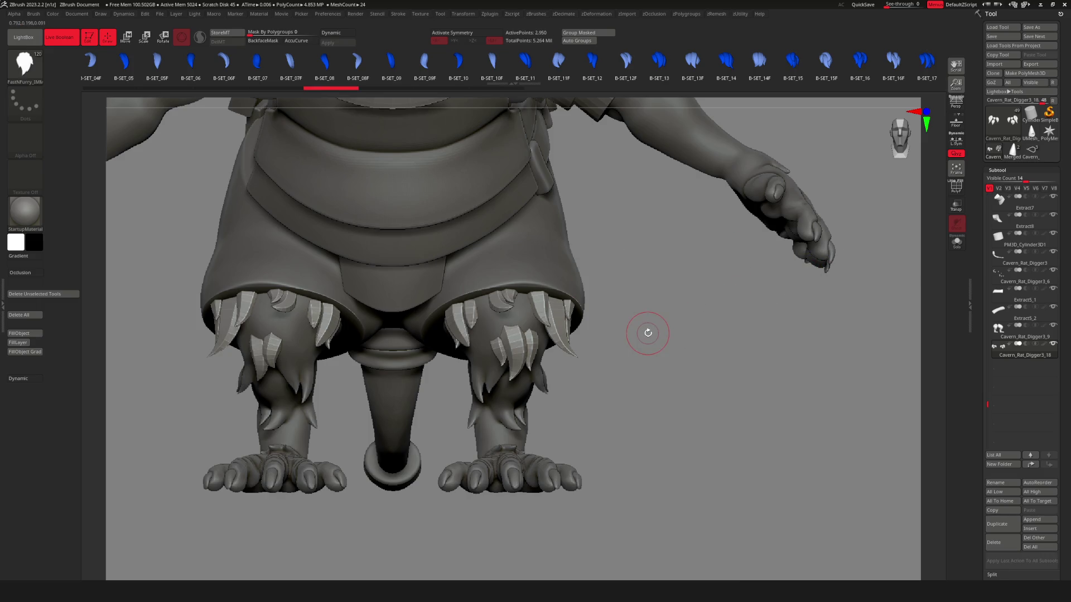
key(r)
key(u)
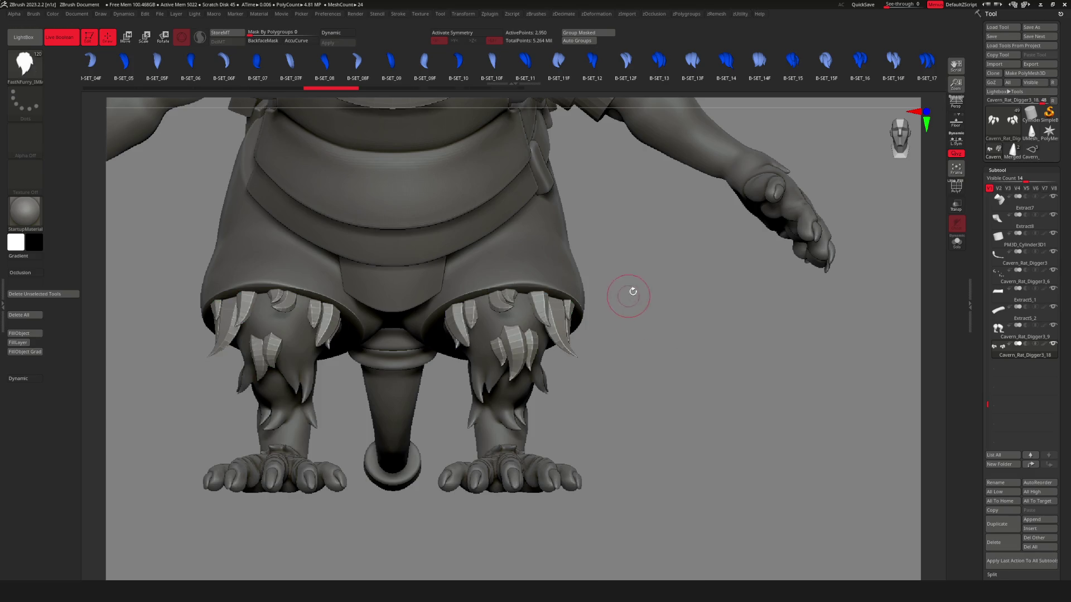
key(g)
click(616, 244)
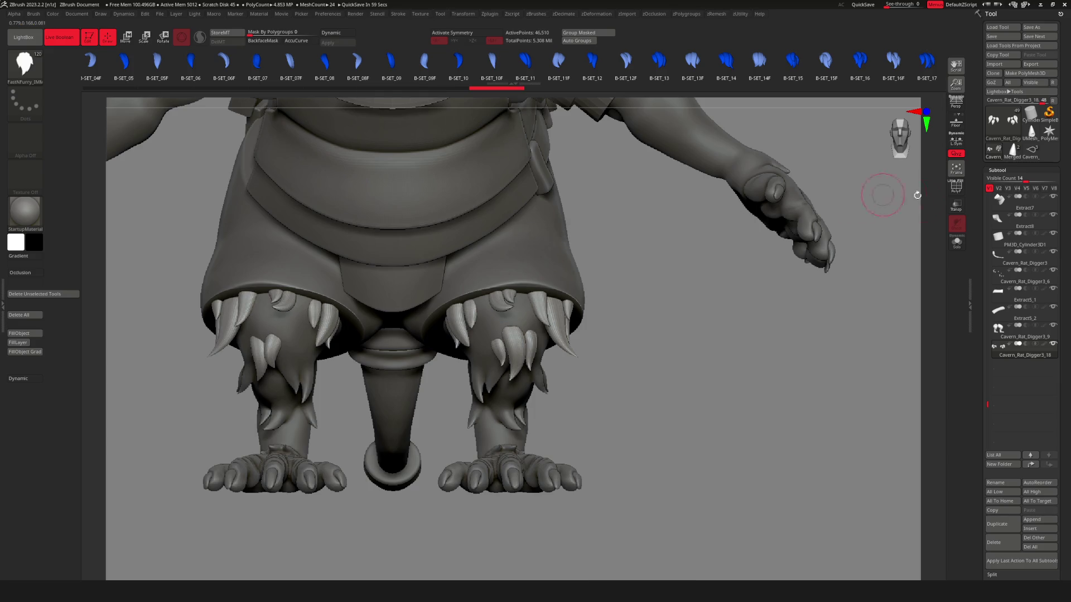
Orbit and zoom to inspect the claw spikes ringing both knees.
key(f)
drag(885, 191, 737, 370)
scroll(738, 370, up, 5)
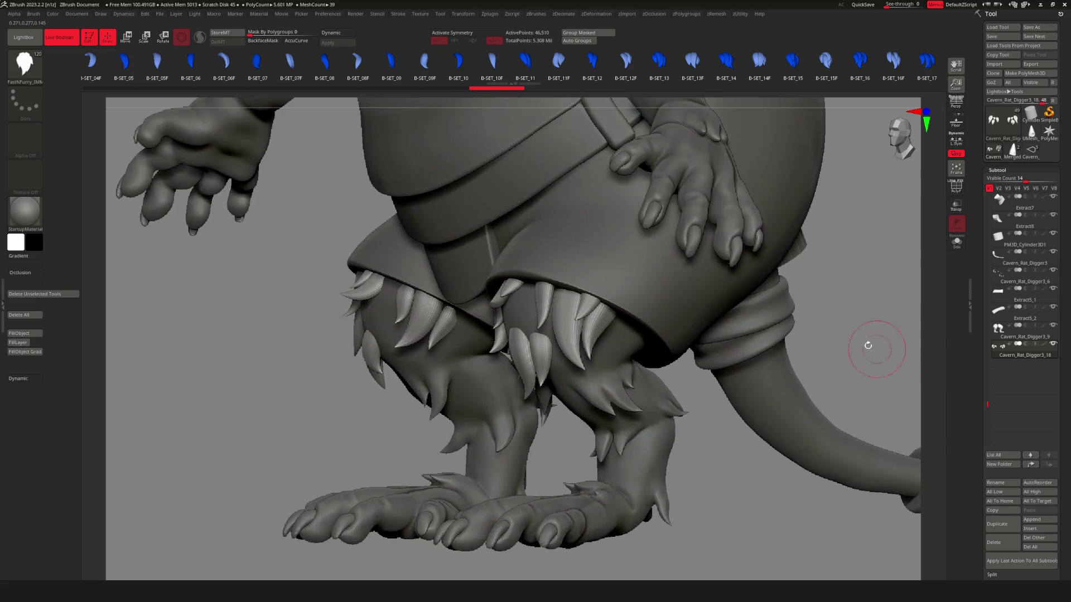
scroll(647, 345, down, 3)
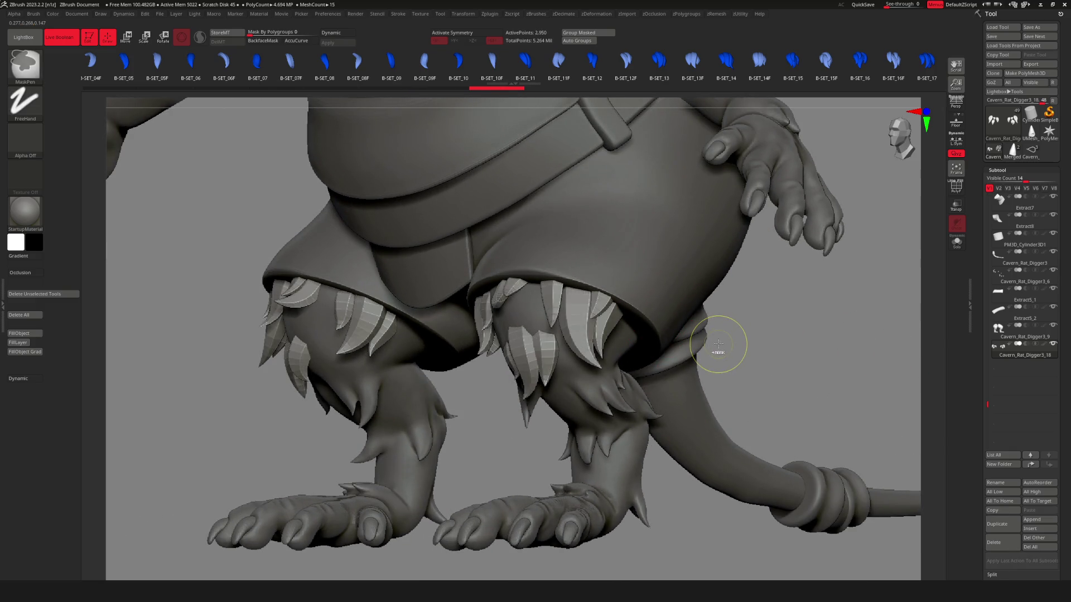
shift+drag(710, 328, 712, 329)
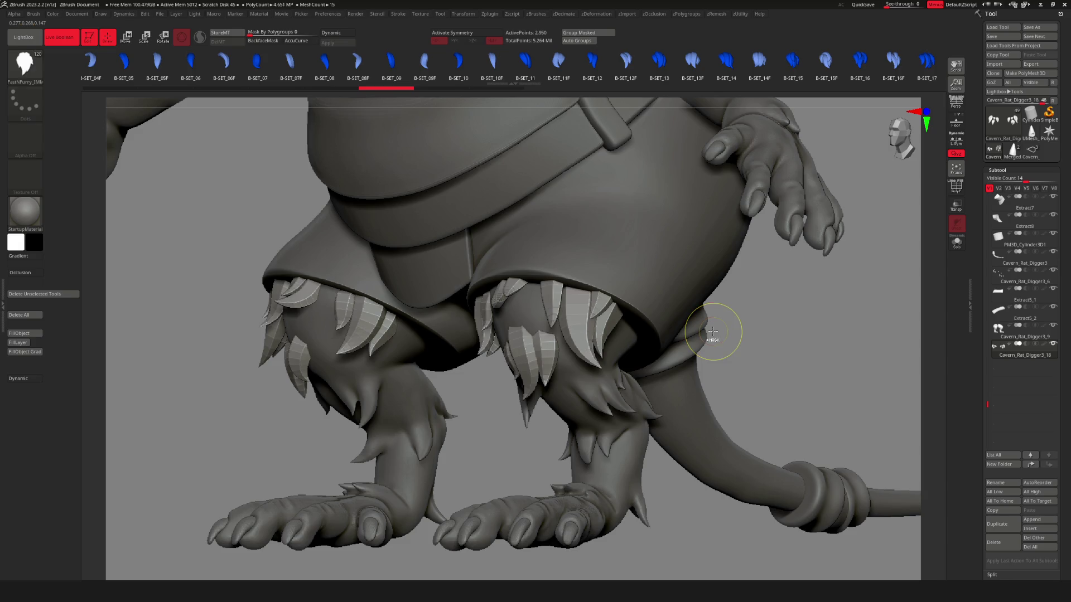
Duplicate the knee spike subtool, then delete the copy.
key(9)
key(alt+d)
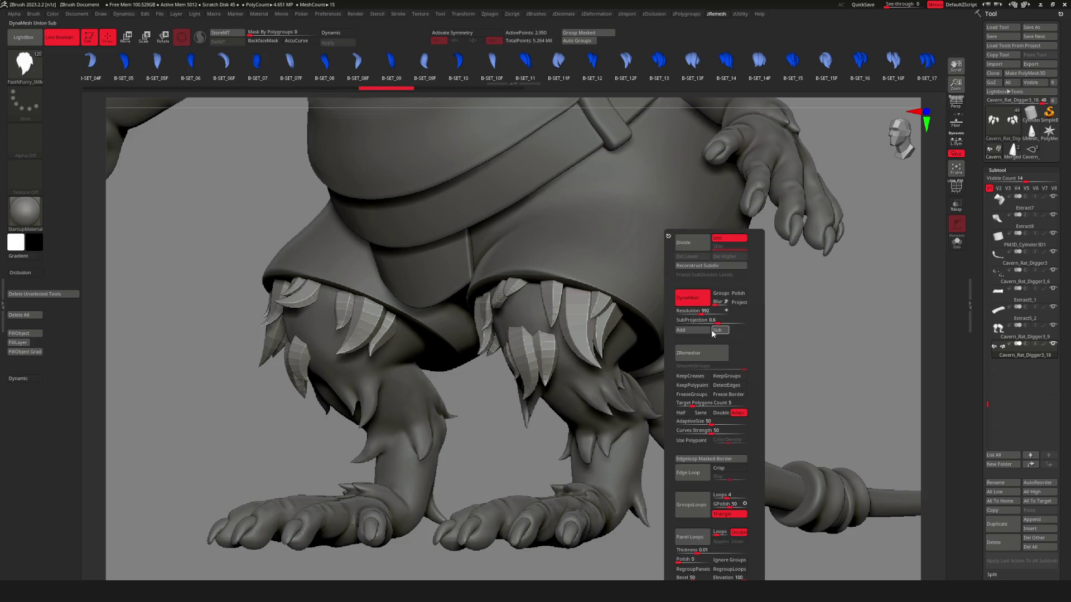
key(alt+u)
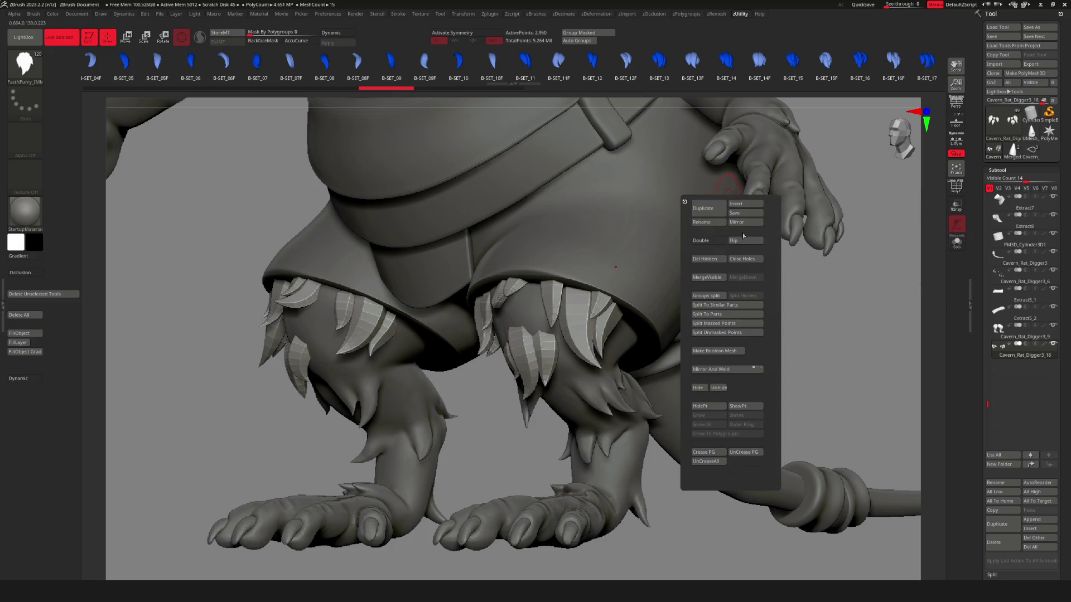
click(703, 208)
key(alt+u)
click(895, 463)
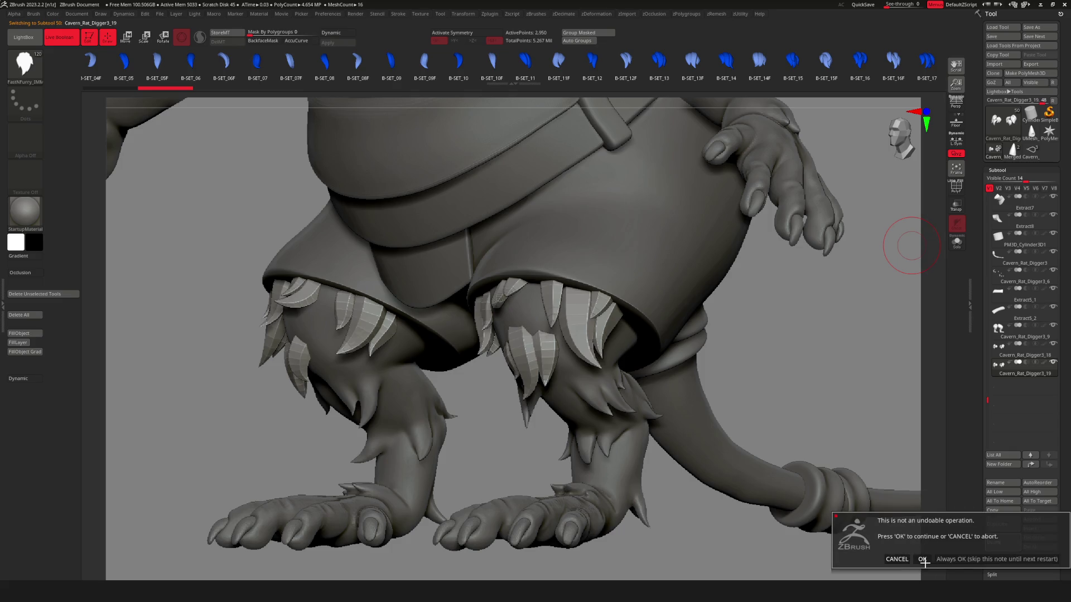
click(922, 560)
Divide the knee spikes three times to about 186,000 points.
key(alt+u)
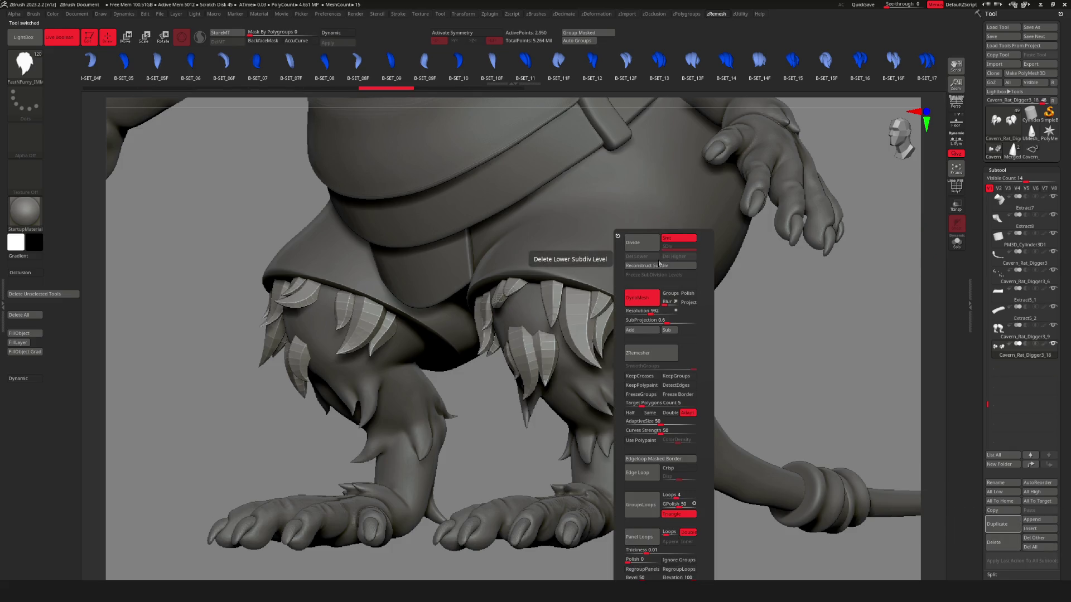
click(633, 241)
key(ctrl+z)
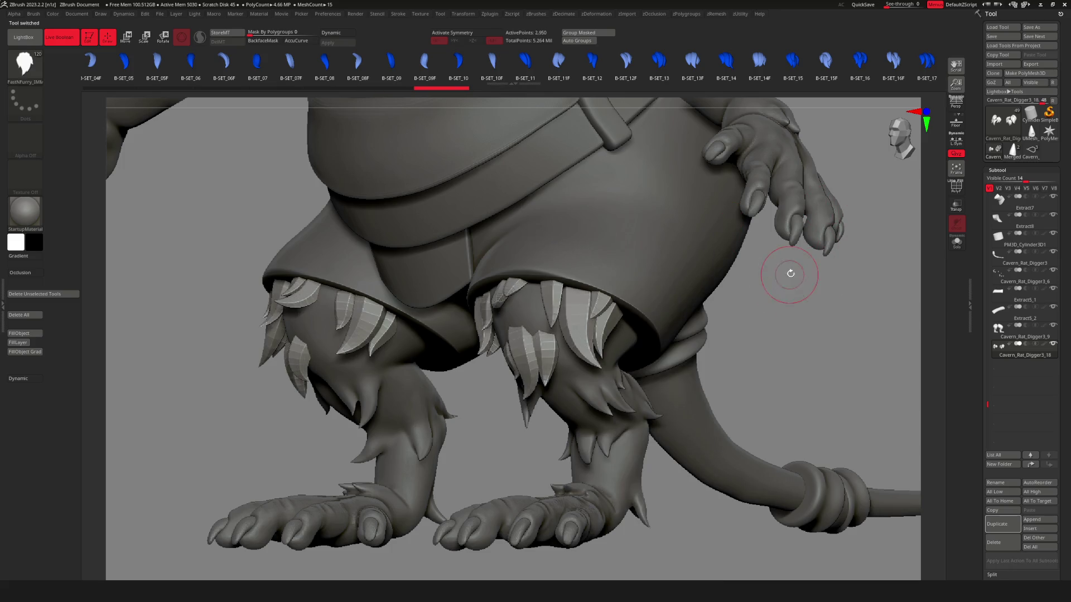
key(ctrl+z)
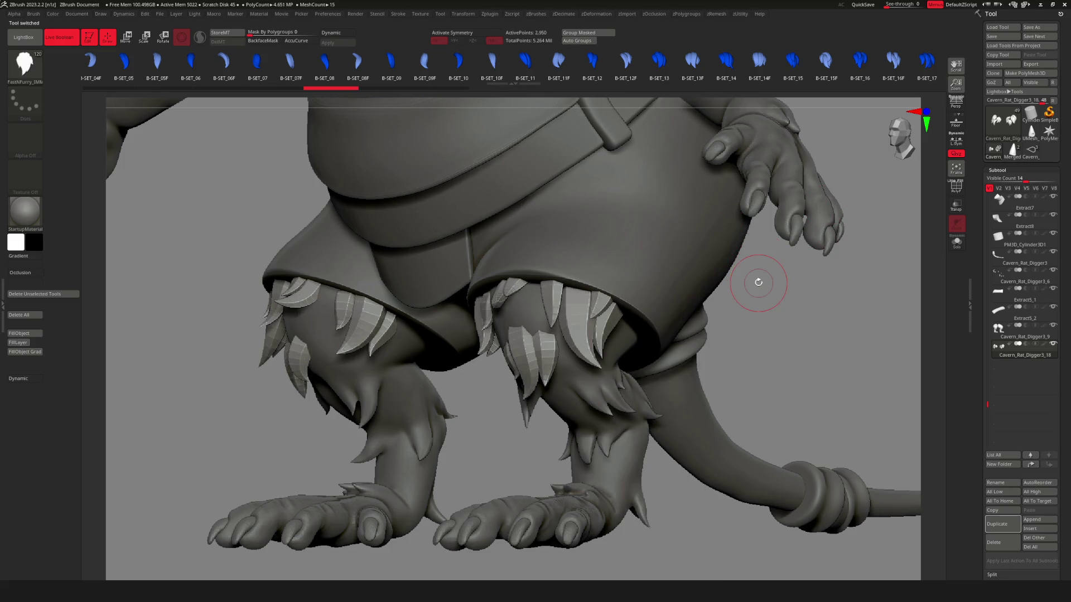
key(alt+u)
click(632, 248)
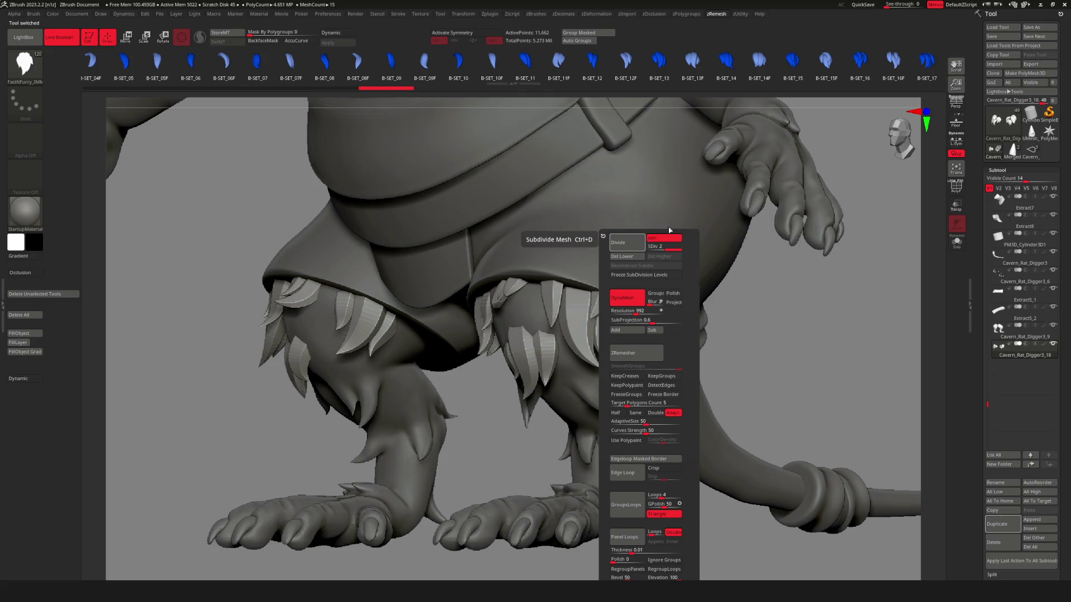
key(shift+u)
key(shift+u)
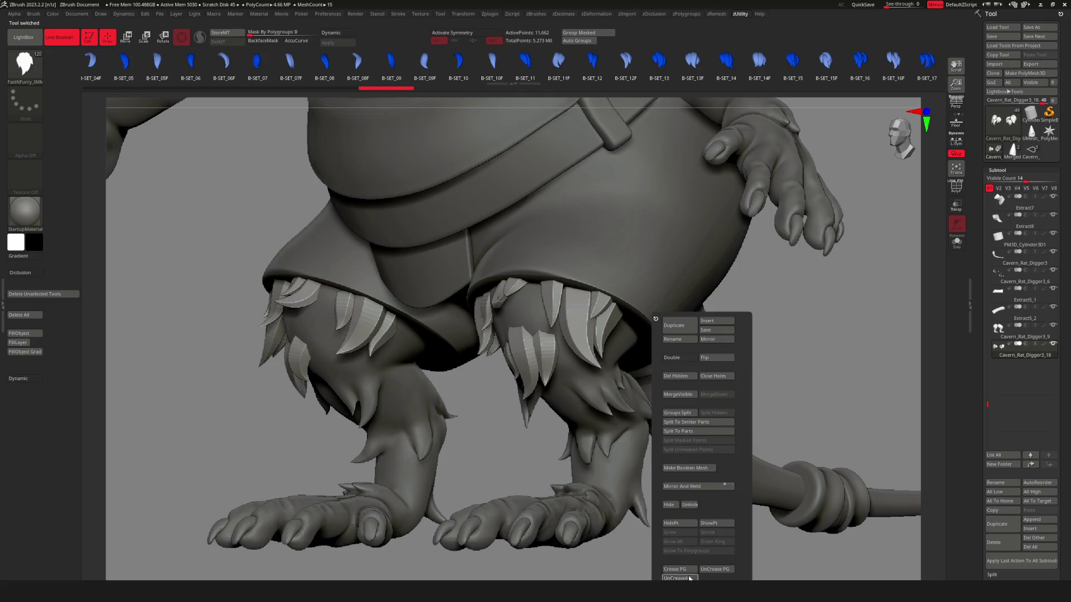
click(690, 579)
key(alt+u)
click(659, 244)
click(658, 244)
Merge the Cavern_Rat_Digger3_18 spike subtool down into the Cavern_Rat_Digger3_9 legs.
mouse_move(801, 286)
mouse_down()
mouse_move(659, 355)
mouse_move(454, 507)
mouse_up()
key(f)
drag(613, 357, 534, 350)
drag(711, 376, 674, 347)
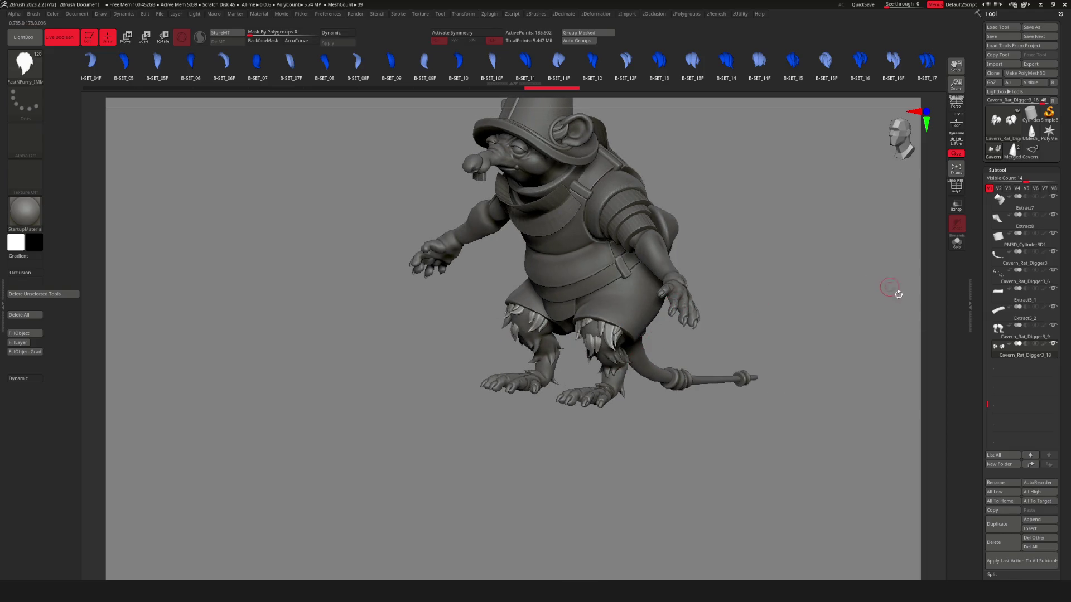
click(1004, 334)
key(f)
drag(839, 348, 641, 302)
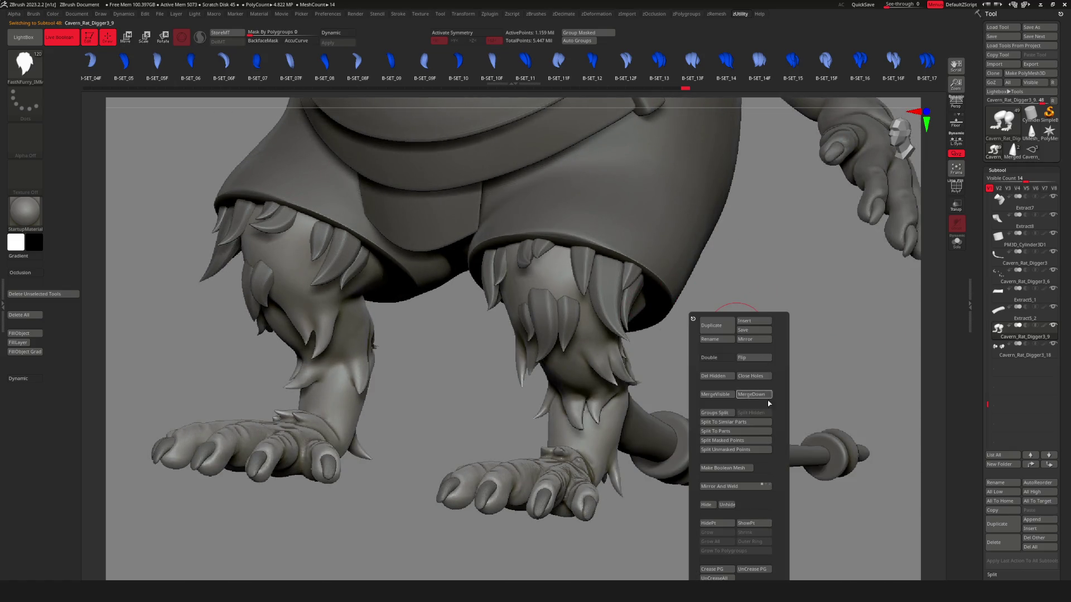
click(757, 392)
drag(736, 377, 627, 363)
key(z)
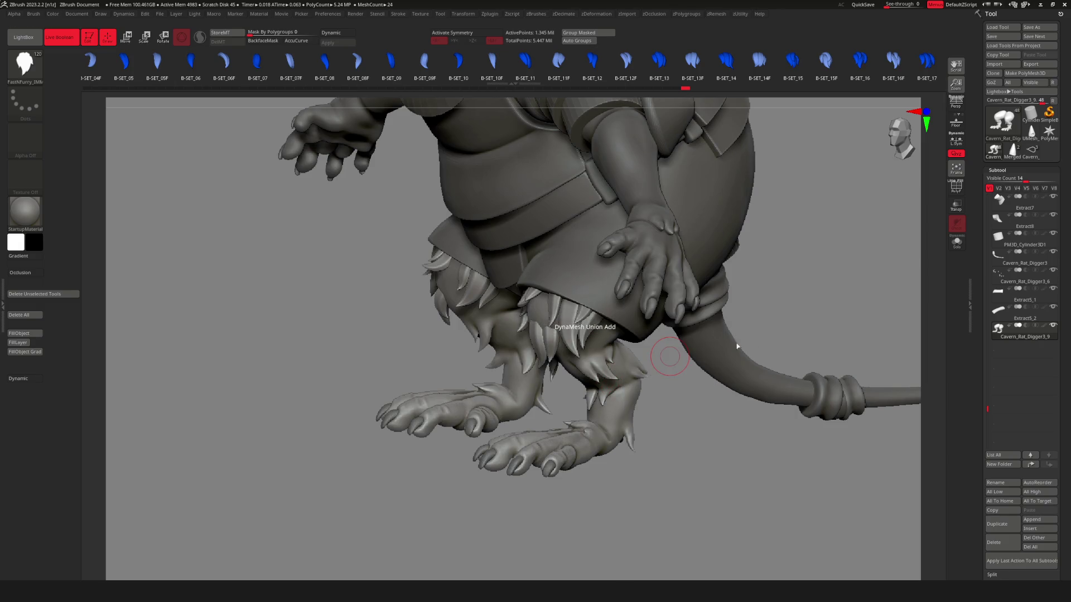
Solo the leg subtool and show its PolyF wireframe to inspect both legs.
mouse_move(542, 356)
alt+mouse_down()
mouse_move(502, 308)
mouse_move(613, 195)
alt+mouse_up()
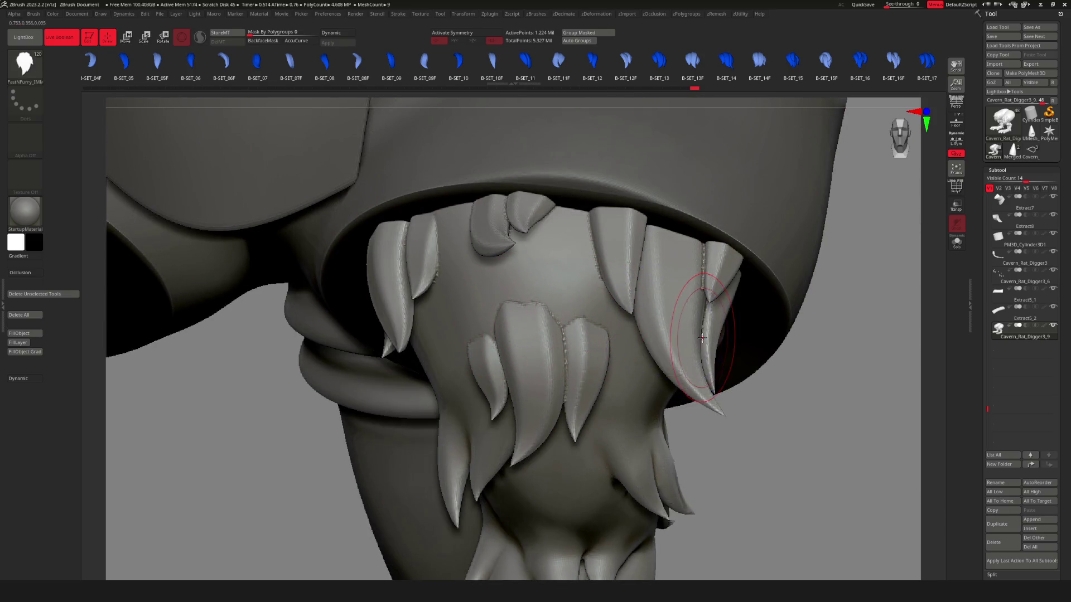
drag(708, 312, 550, 342)
click(956, 241)
mouse_move(680, 430)
mouse_down()
mouse_move(732, 424)
mouse_move(690, 403)
mouse_move(640, 287)
mouse_move(667, 310)
mouse_up()
key(shift+f)
key(shift+f)
key(f)
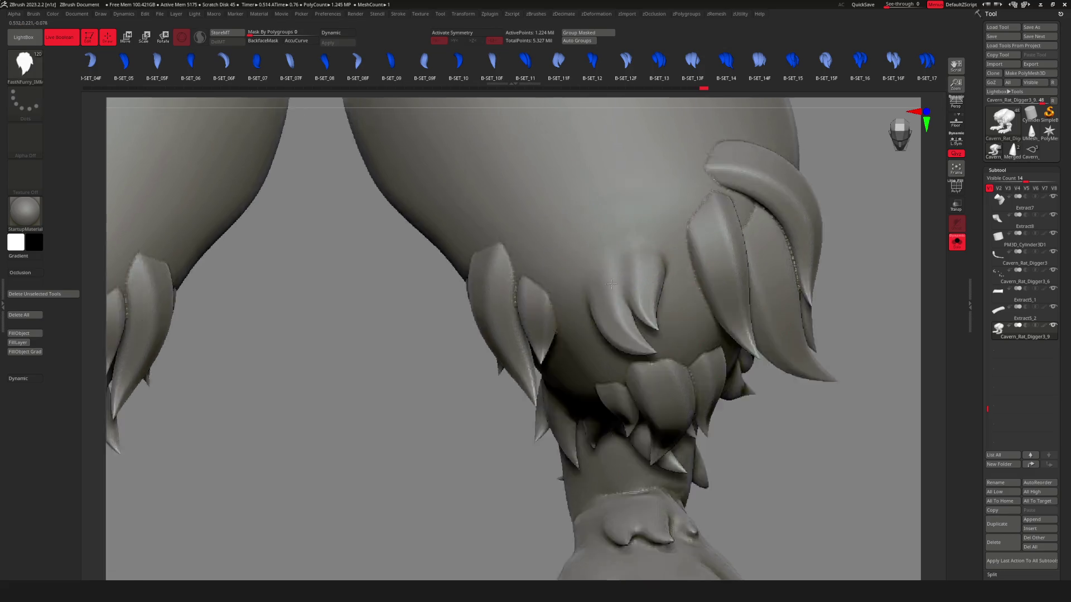
key(space)
drag(656, 304, 759, 381)
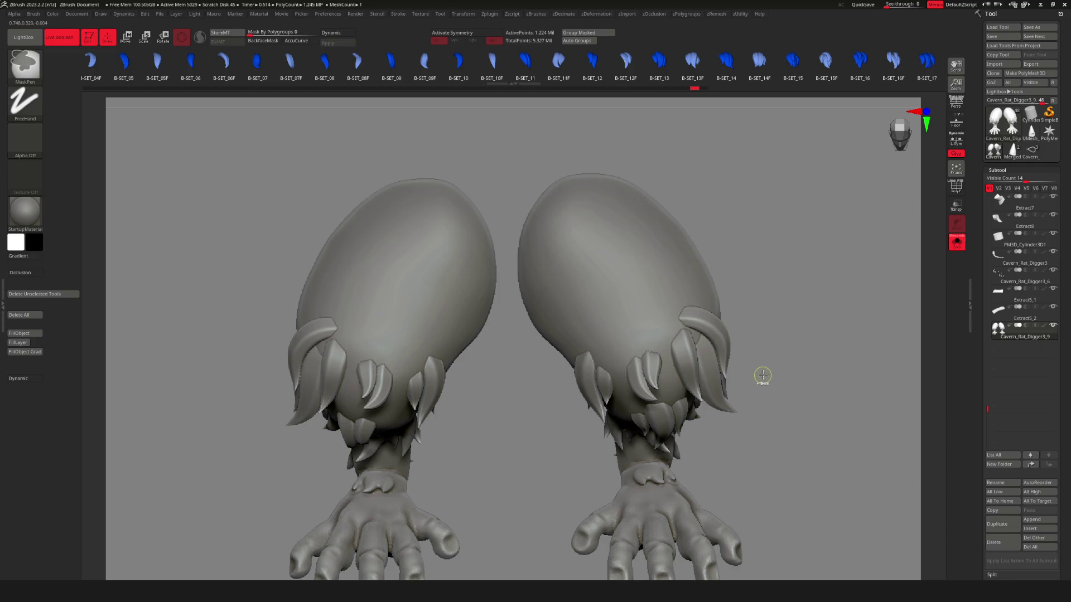
Turn on X symmetry, smooth the leg fur lightly, and unhide the other subtools.
key(x)
scroll(686, 363, up, 3)
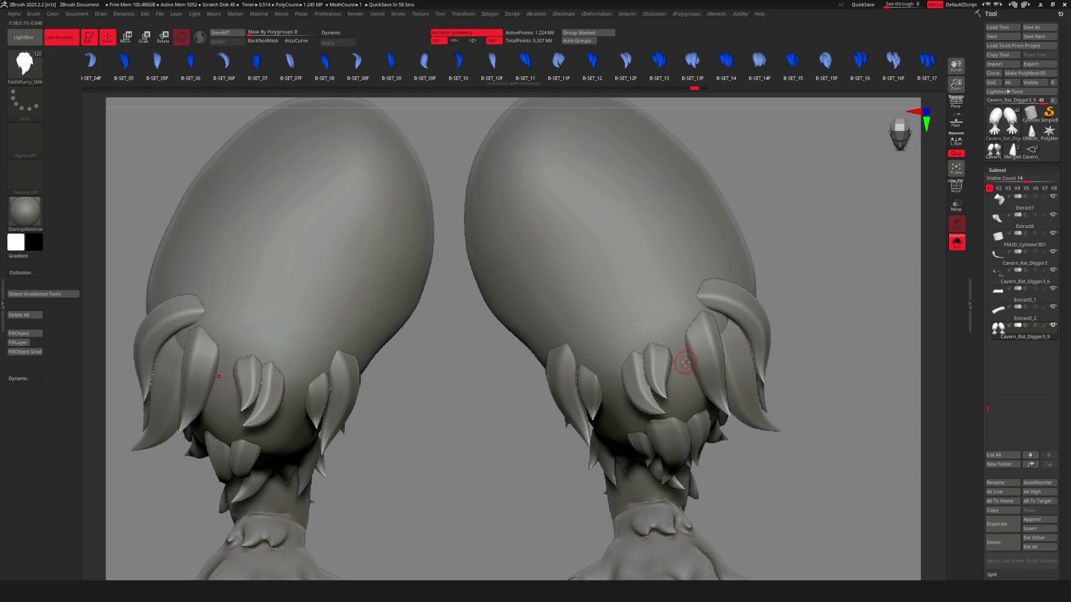
key(shift)
right_drag(705, 256, 679, 301)
key(alt+s)
mouse_move(716, 451)
right_down()
mouse_move(710, 351)
mouse_move(610, 382)
right_up()
key(shift)
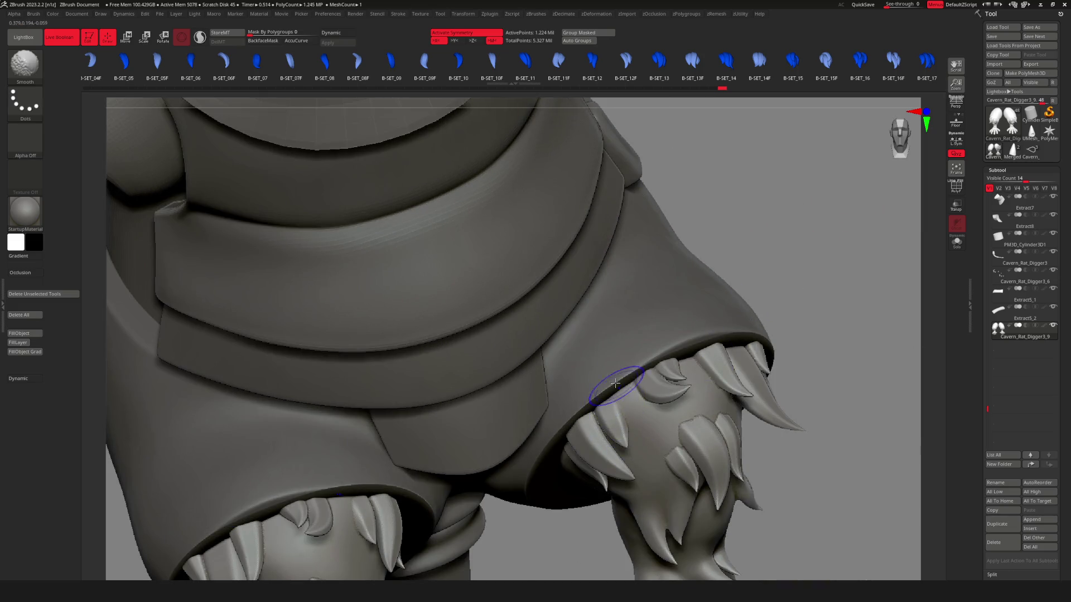
Orbit to the legs and pick a dynamic trimming brush for flattening the fur.
key(space)
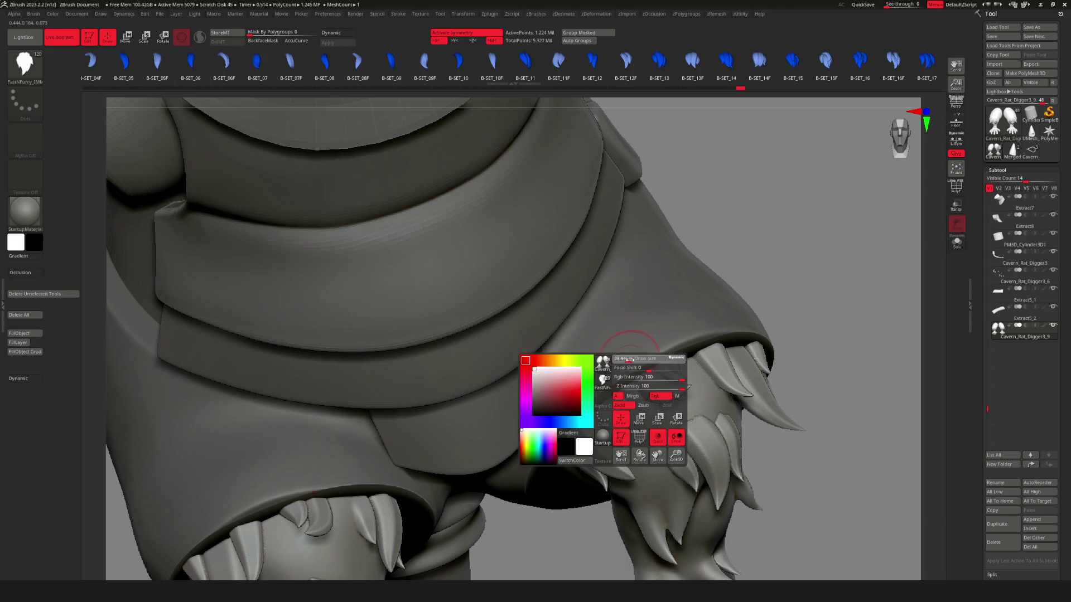
mouse_move(773, 230)
right_down()
mouse_move(770, 246)
mouse_move(784, 212)
mouse_move(670, 397)
right_up()
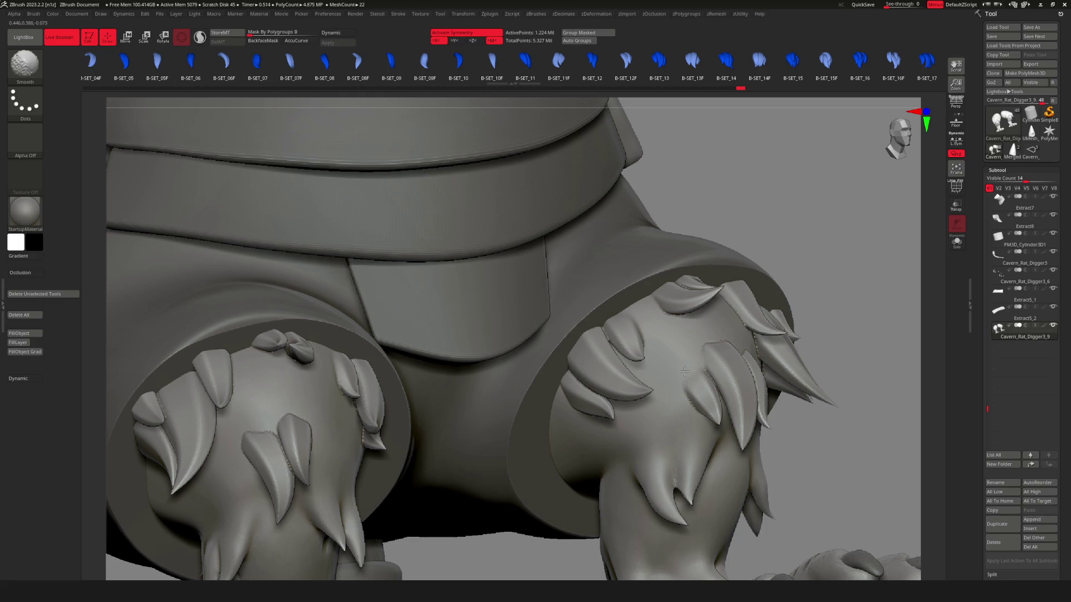
key(m)
click(706, 328)
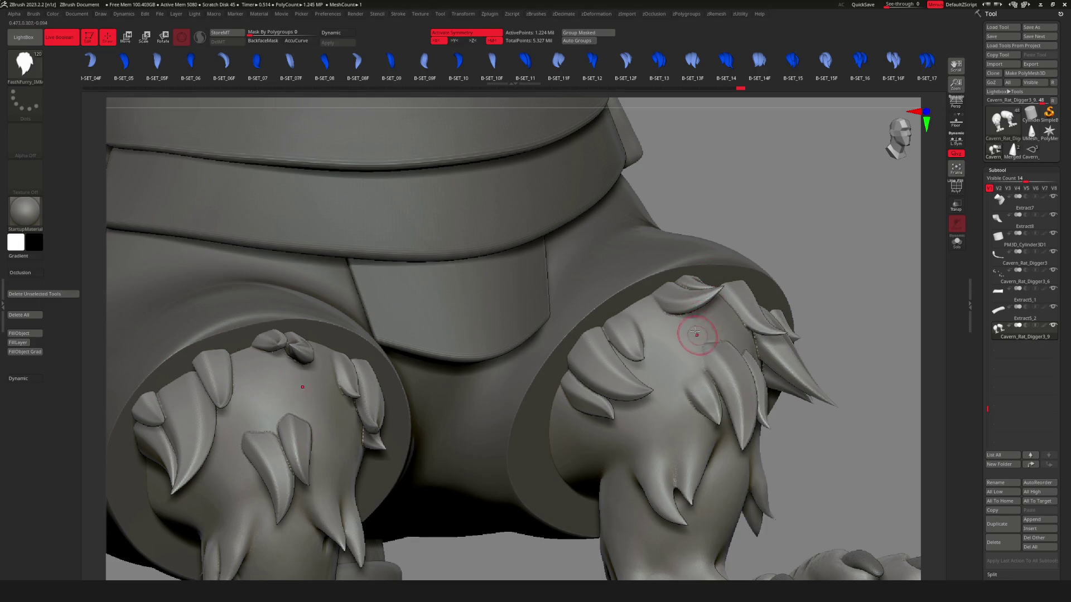
key(b)
click(666, 369)
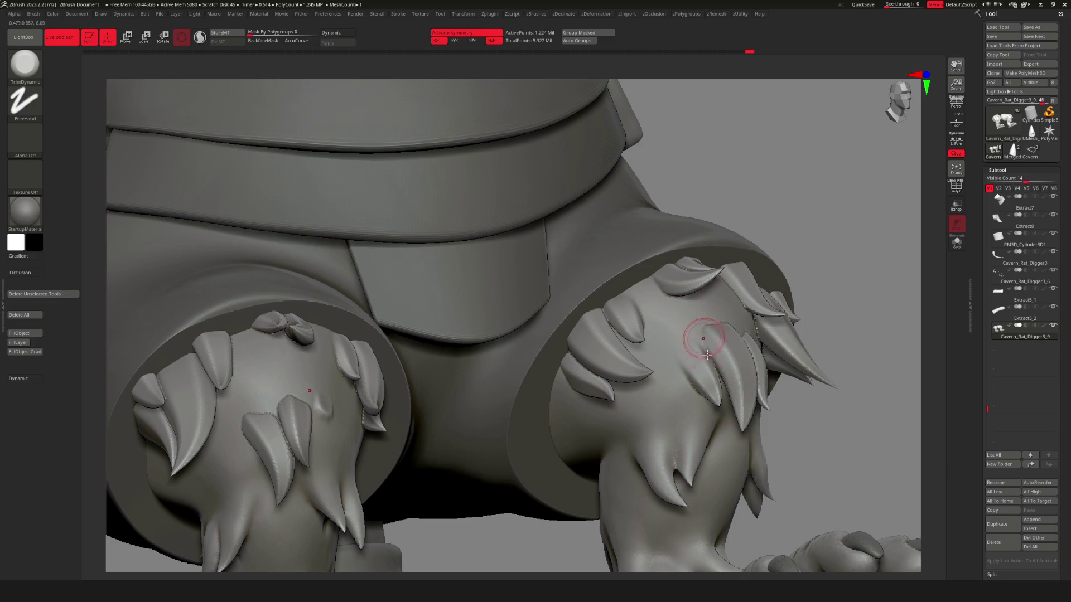
Flatten the right leg fur, mirrored onto the left leg, from a front view.
key(shift)
right_drag(704, 356, 740, 374)
ctrl+right_drag(802, 299, 795, 267)
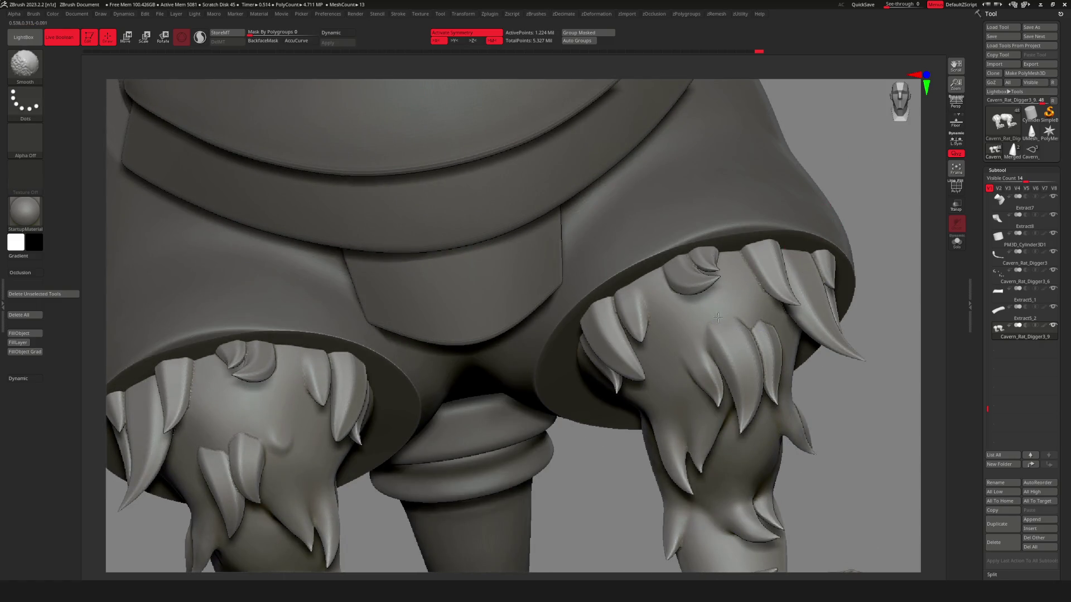
drag(716, 312, 717, 320)
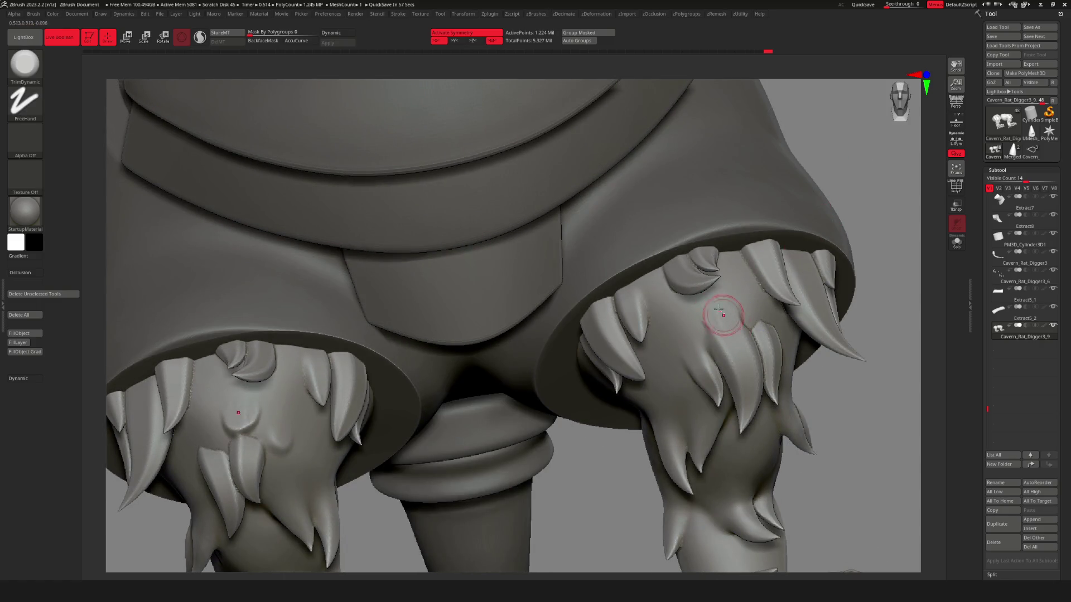
key(shift)
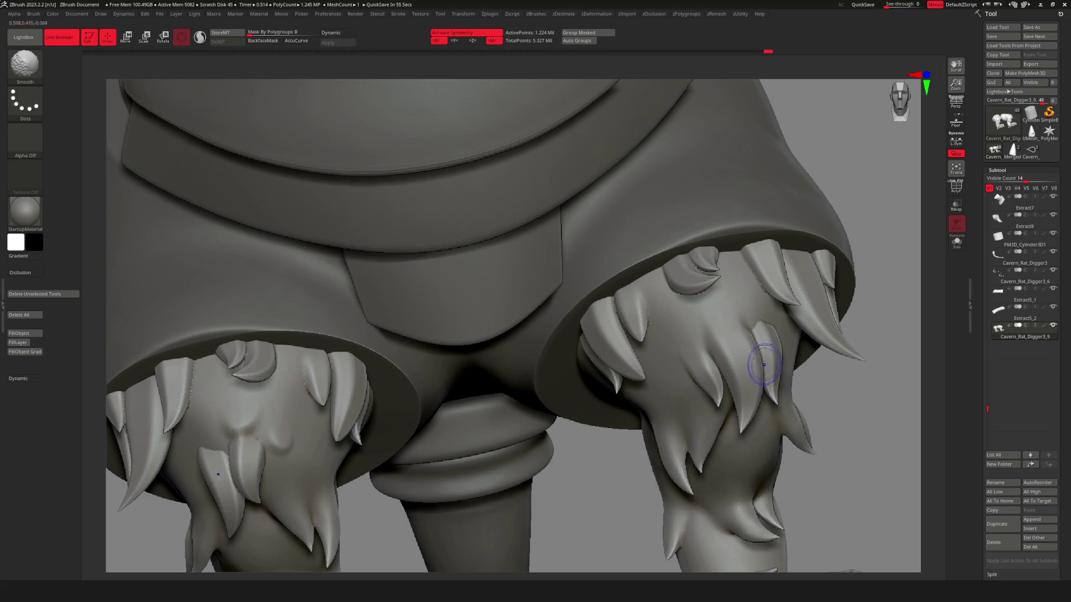
right_drag(761, 359, 863, 203)
Add a short sculpt stroke and a smoothing pass on the right leg fur.
key(space)
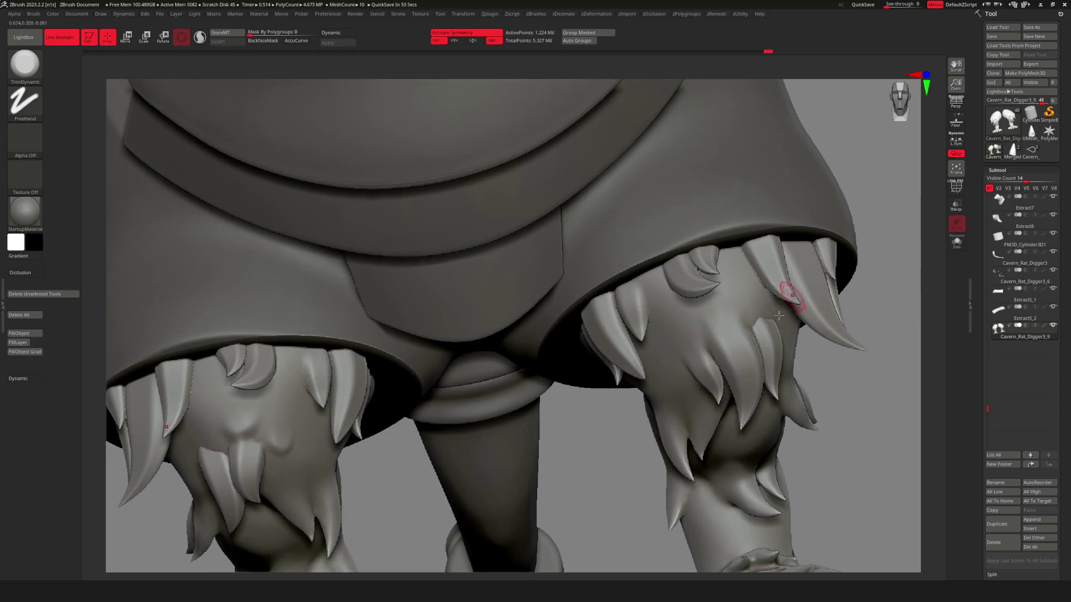
key(shift)
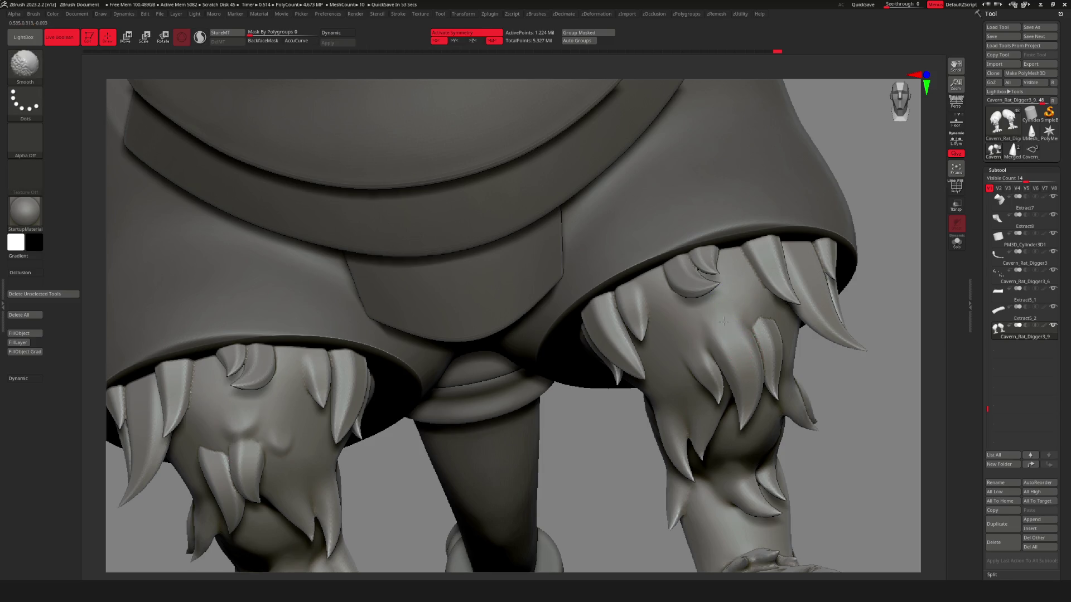
right_drag(892, 260, 856, 323)
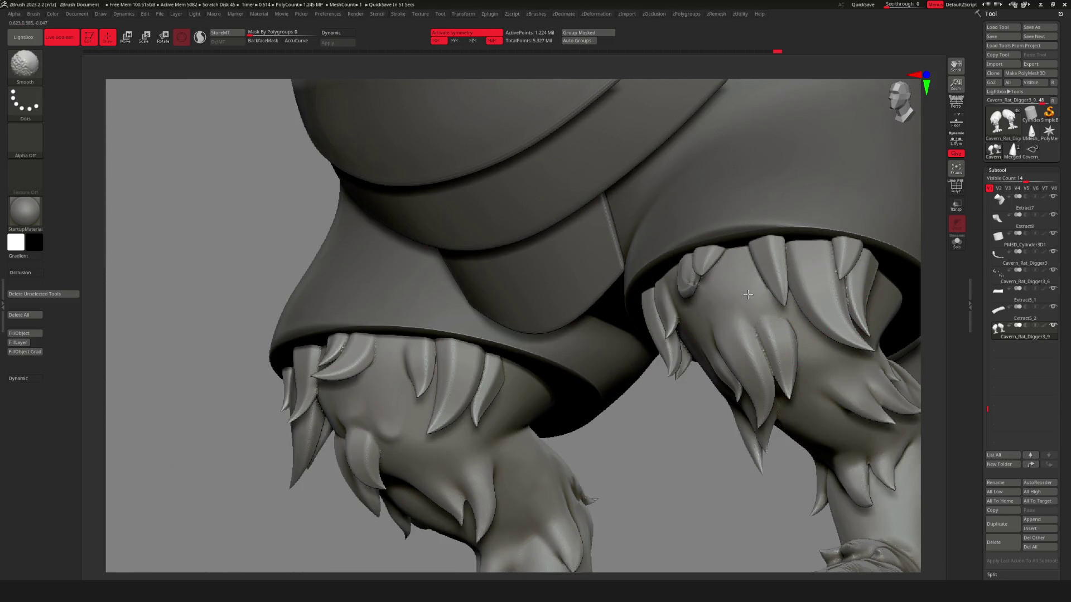
key(shift)
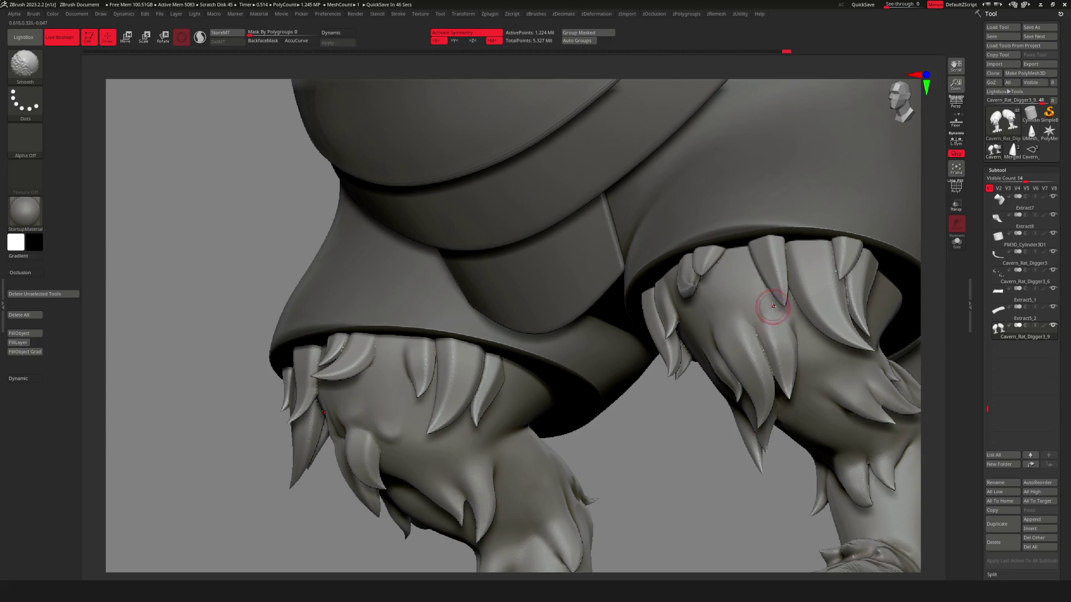
drag(773, 314, 774, 313)
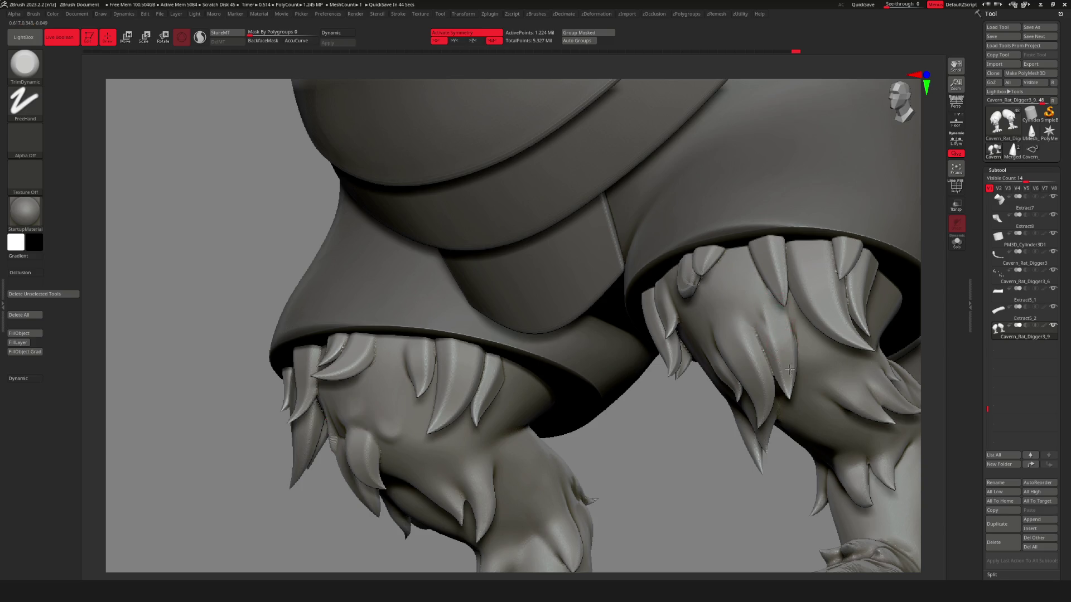
shift+drag(752, 299, 771, 354)
mouse_move(777, 431)
alt+mouse_down()
mouse_move(832, 335)
mouse_move(885, 287)
mouse_move(869, 356)
mouse_move(793, 325)
alt+mouse_up()
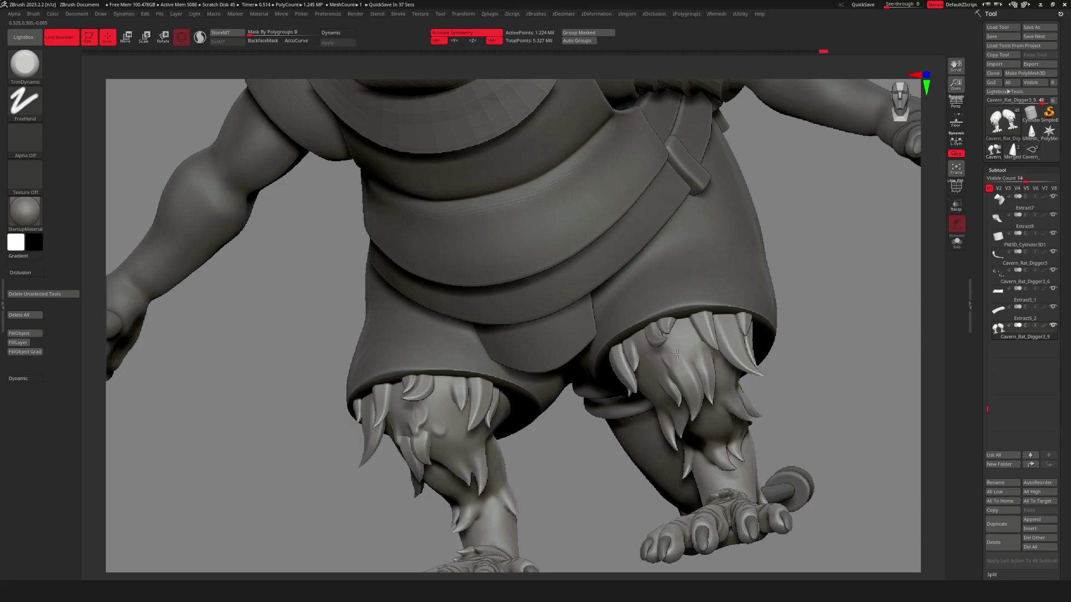
Scrub Undo History back to an earlier fur state, turn off X symmetry, and click the right leg.
key(shift)
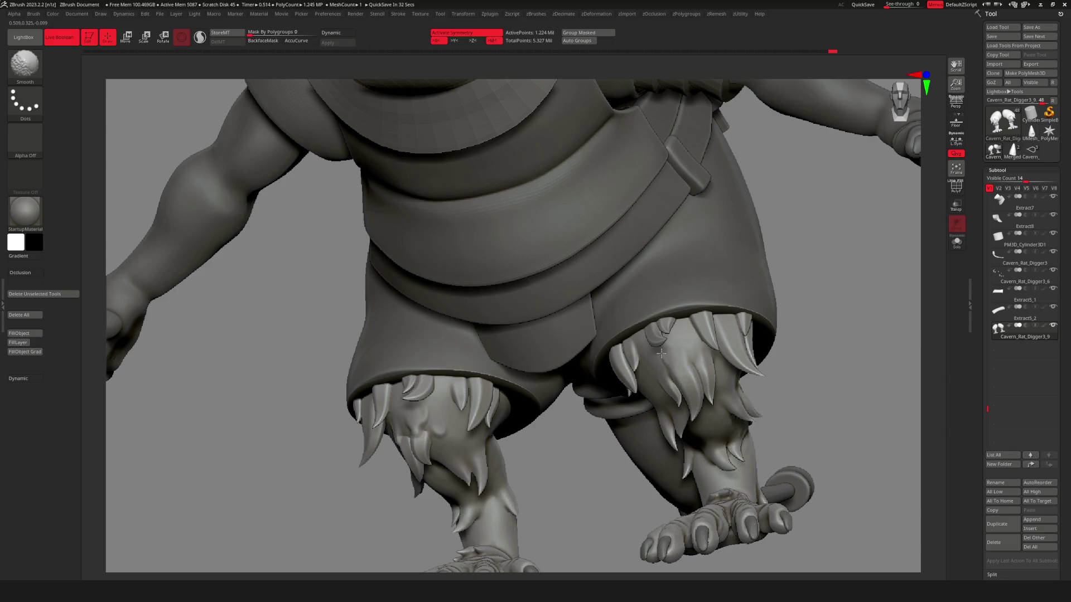
drag(826, 276, 784, 292)
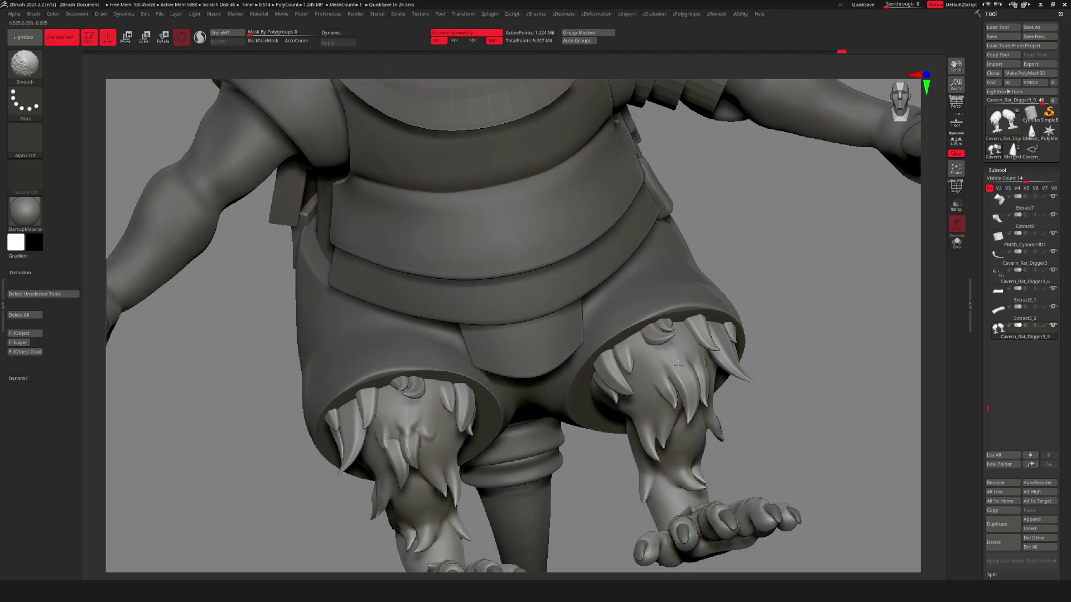
mouse_move(678, 353)
right_down()
mouse_move(630, 340)
mouse_move(630, 360)
mouse_move(658, 370)
mouse_move(785, 296)
mouse_move(742, 363)
mouse_move(645, 441)
right_up()
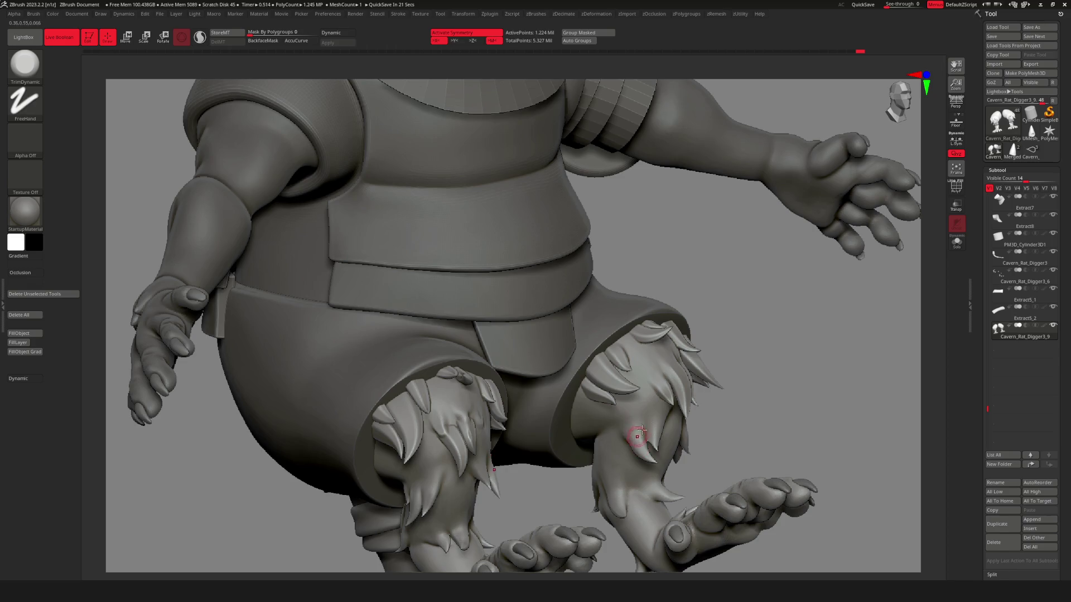
right_drag(766, 323, 753, 337)
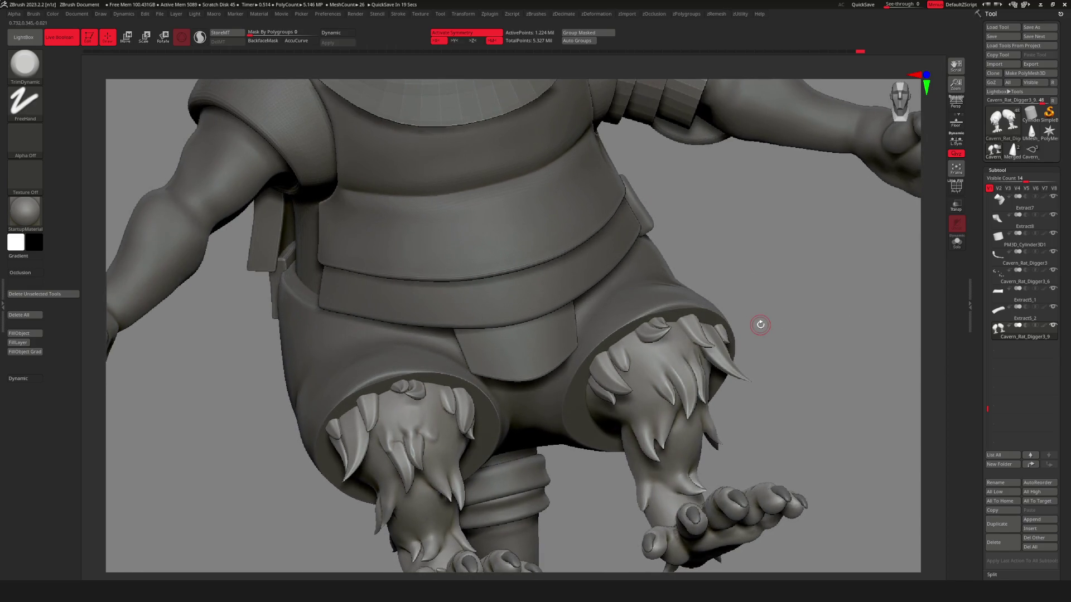
drag(756, 63, 707, 64)
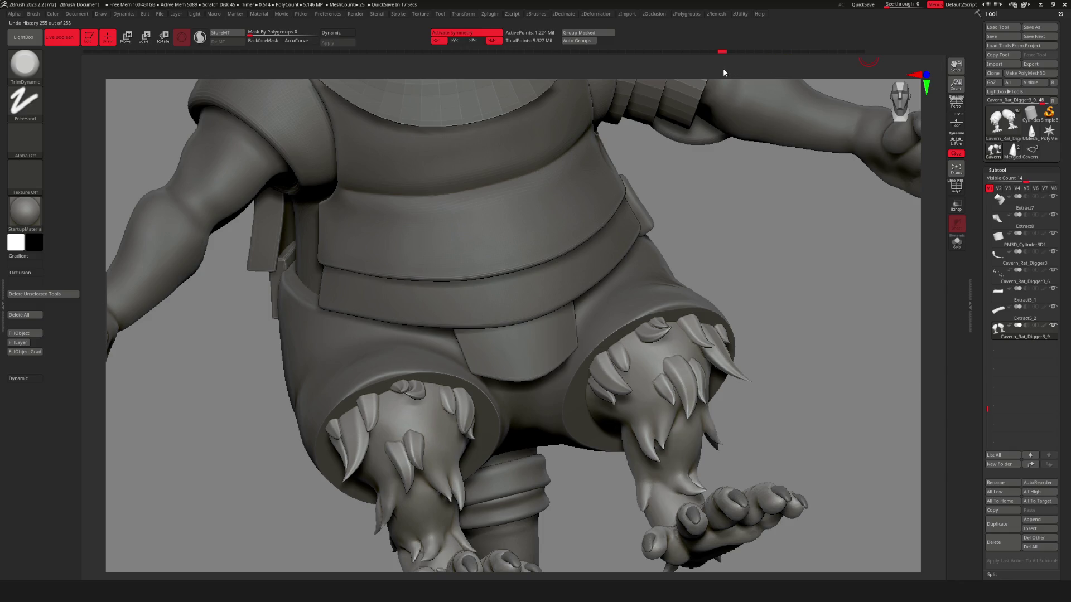
mouse_move(678, 71)
mouse_down()
mouse_move(665, 65)
mouse_move(734, 71)
mouse_up()
mouse_move(748, 346)
right_down()
mouse_move(690, 363)
mouse_move(694, 350)
mouse_move(575, 397)
mouse_move(563, 391)
mouse_move(575, 388)
right_up()
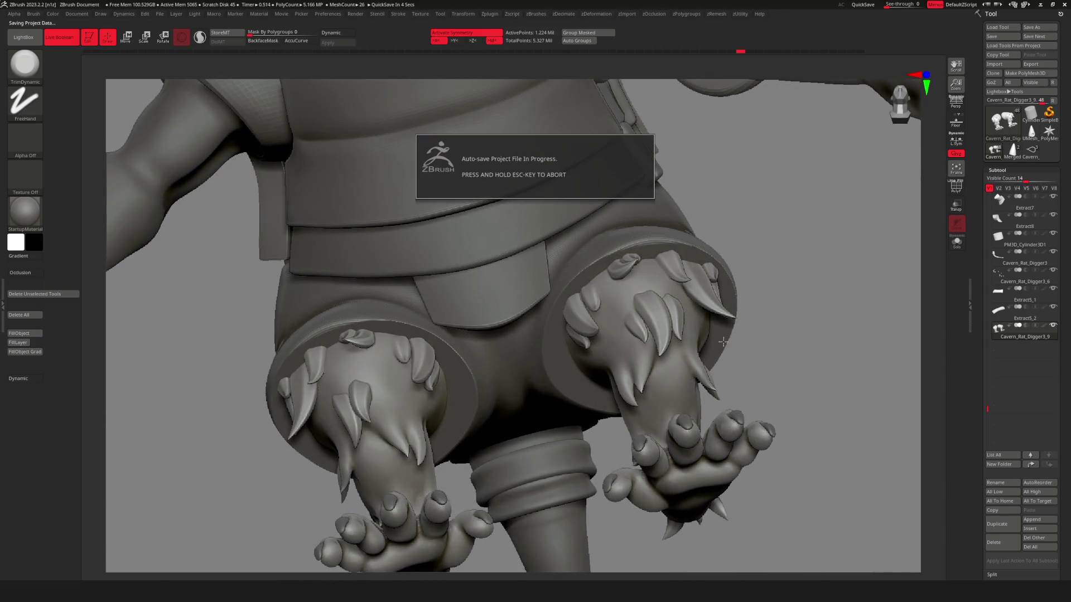
mouse_move(658, 302)
right_down()
mouse_move(741, 299)
mouse_move(714, 293)
mouse_move(745, 271)
right_up()
key(x)
click(639, 294)
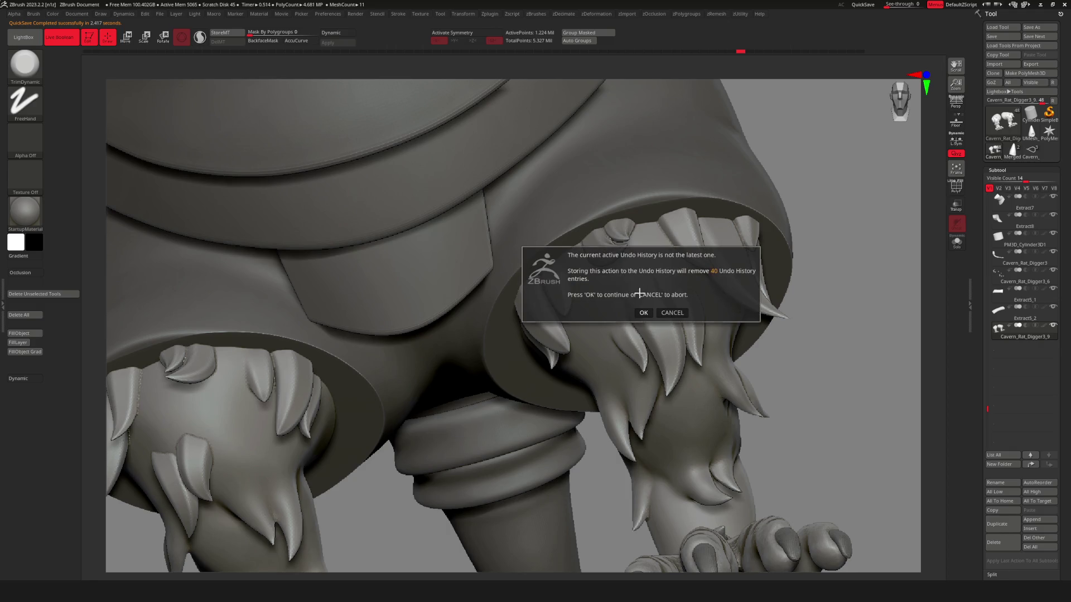
Confirm discarding the 40 later undo entries and lightly smooth the leg fur.
click(643, 313)
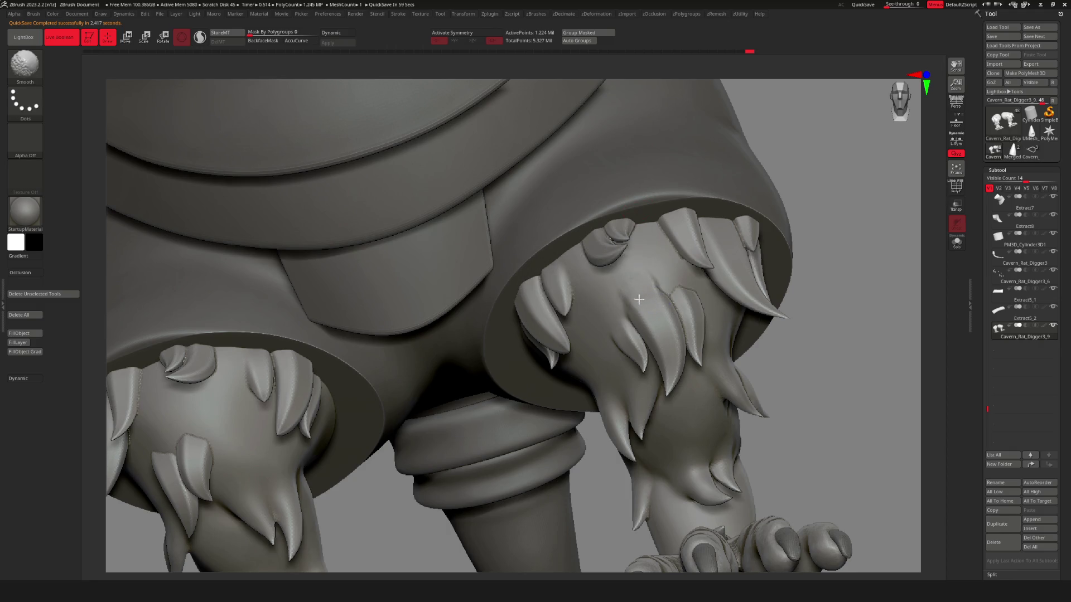
right_drag(667, 288, 749, 311)
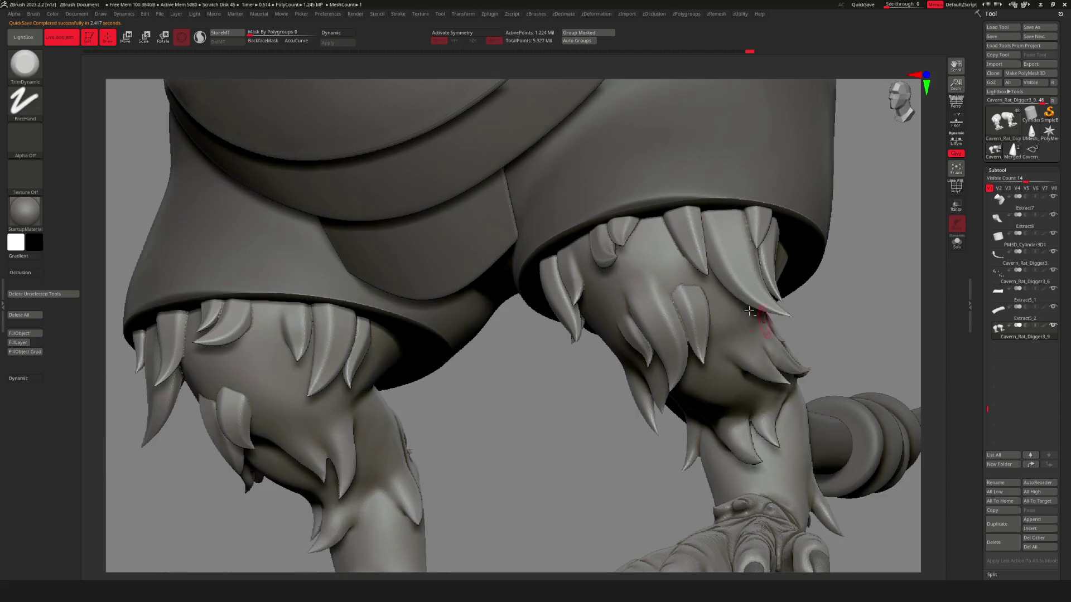
mouse_move(663, 276)
shift+mouse_down()
mouse_move(657, 246)
mouse_move(693, 281)
shift+mouse_up()
key(shift)
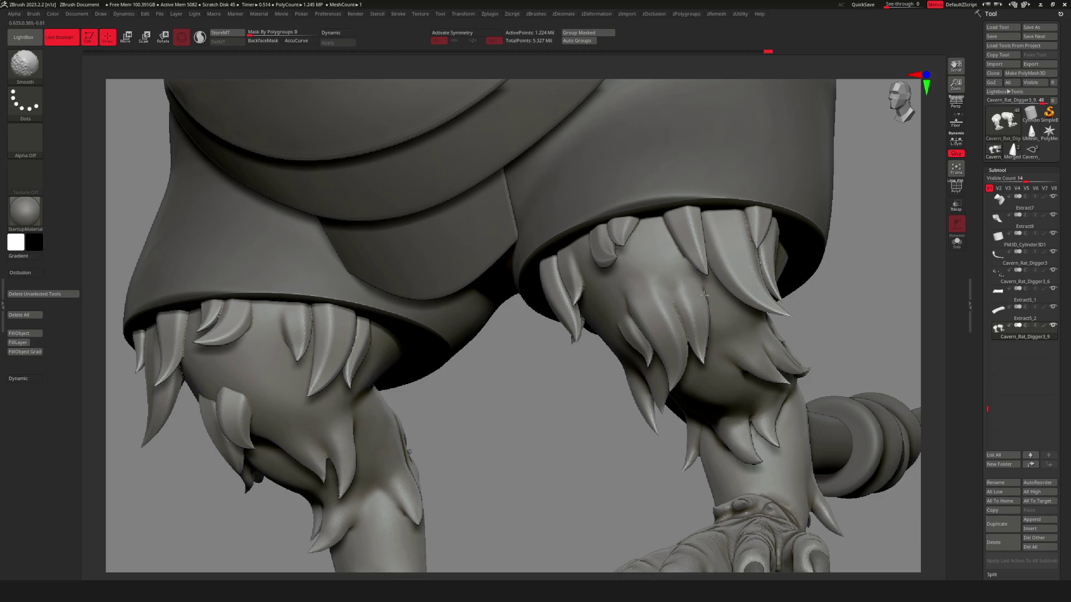
Keep smoothing the shin fur clumps from front and close-up views.
key(shift)
drag(882, 392, 751, 321)
key(shift)
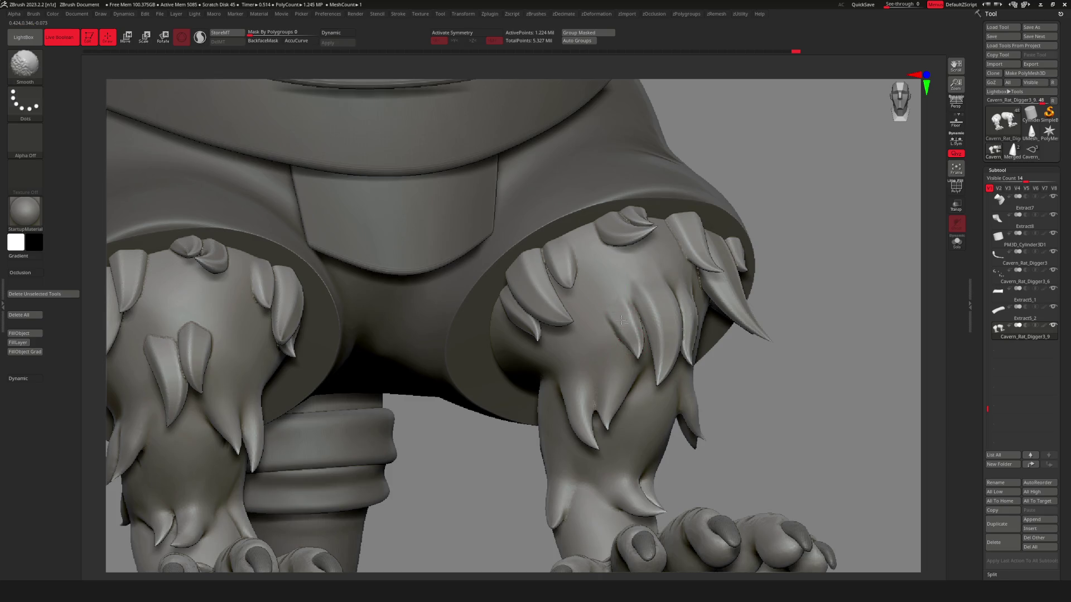
mouse_move(619, 302)
alt+mouse_down()
mouse_move(720, 239)
mouse_move(769, 330)
alt+mouse_up()
mouse_move(800, 330)
mouse_down()
mouse_move(870, 286)
mouse_move(579, 401)
mouse_move(627, 367)
mouse_move(543, 293)
mouse_up()
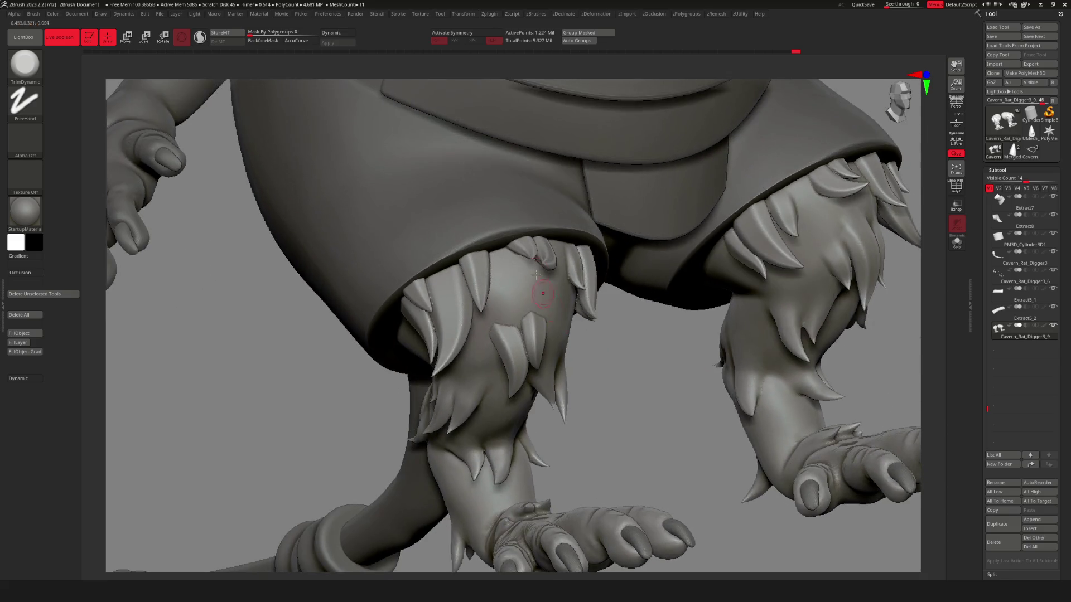
key(shift)
key(shift)
key(shift)
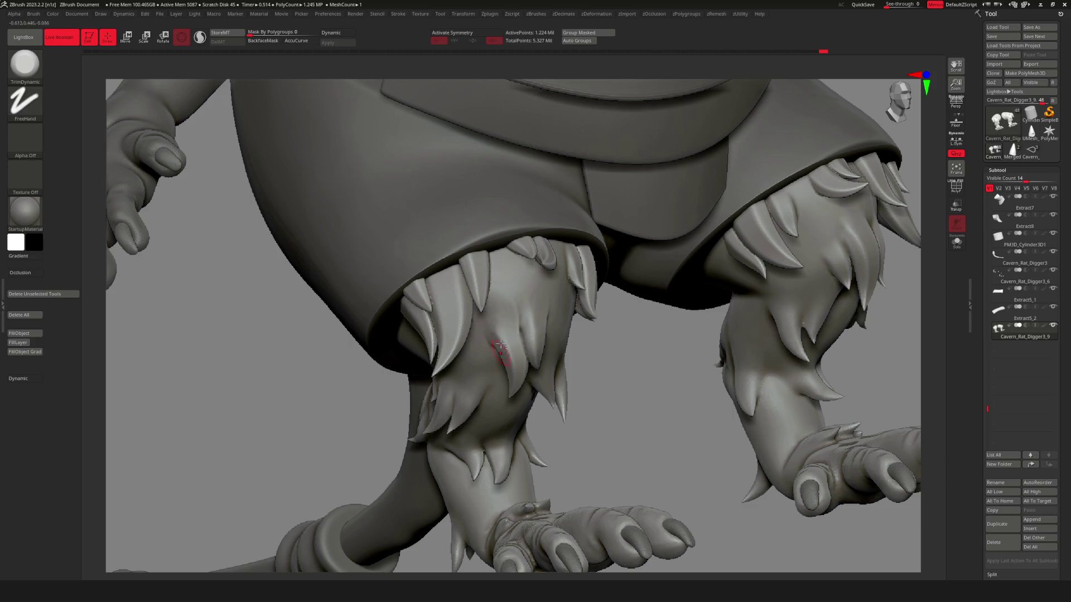
key(shift)
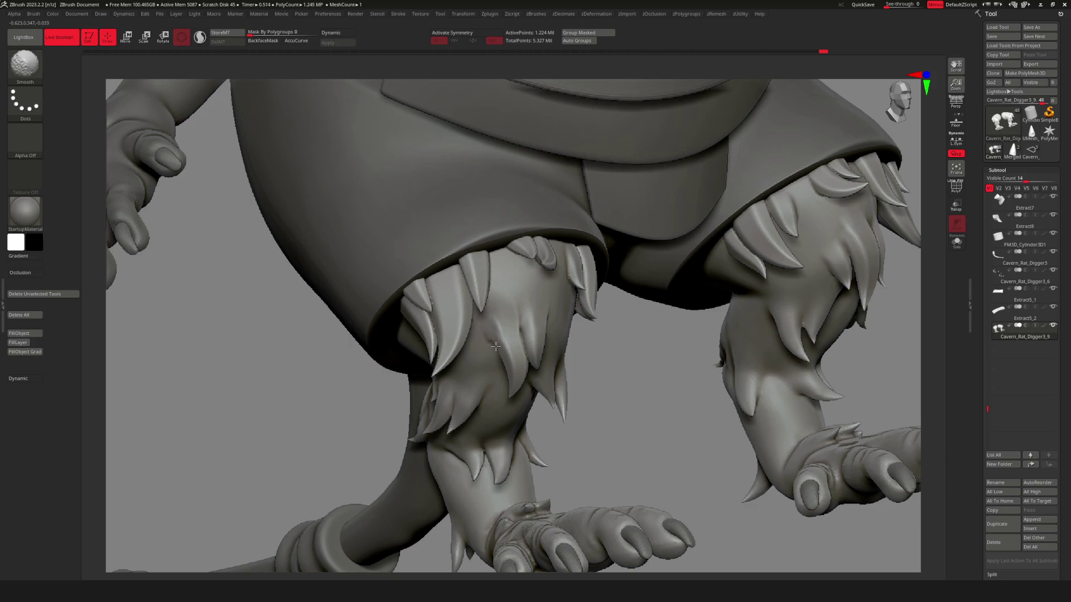
mouse_move(669, 357)
mouse_down()
mouse_move(722, 311)
mouse_move(747, 342)
mouse_move(593, 359)
mouse_move(515, 286)
mouse_up()
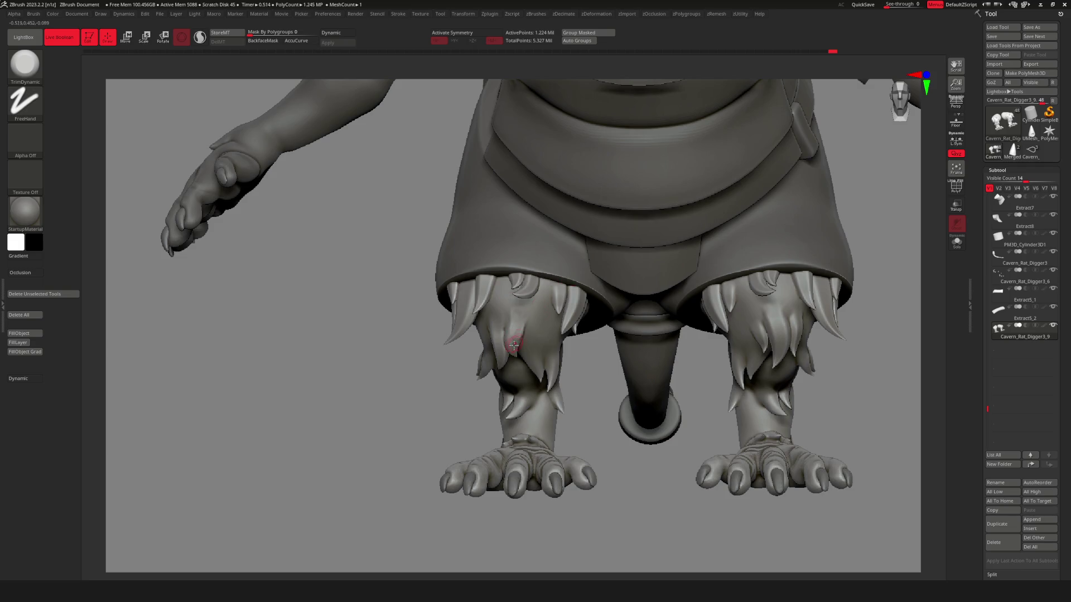
Smooth the spiky fur at the top of the left shin just below the shorts hem.
key(space)
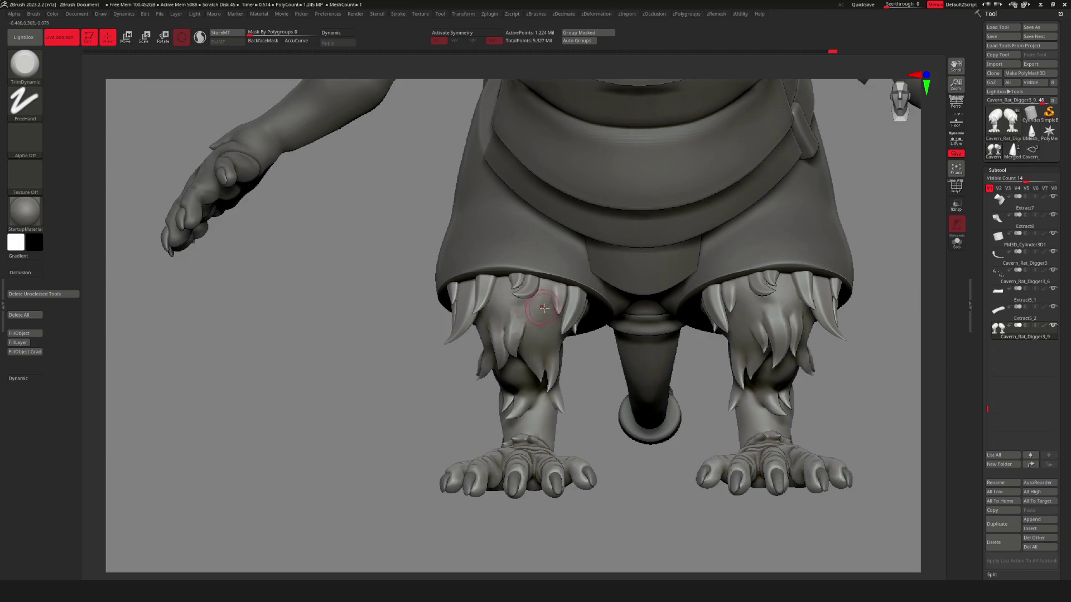
key(space)
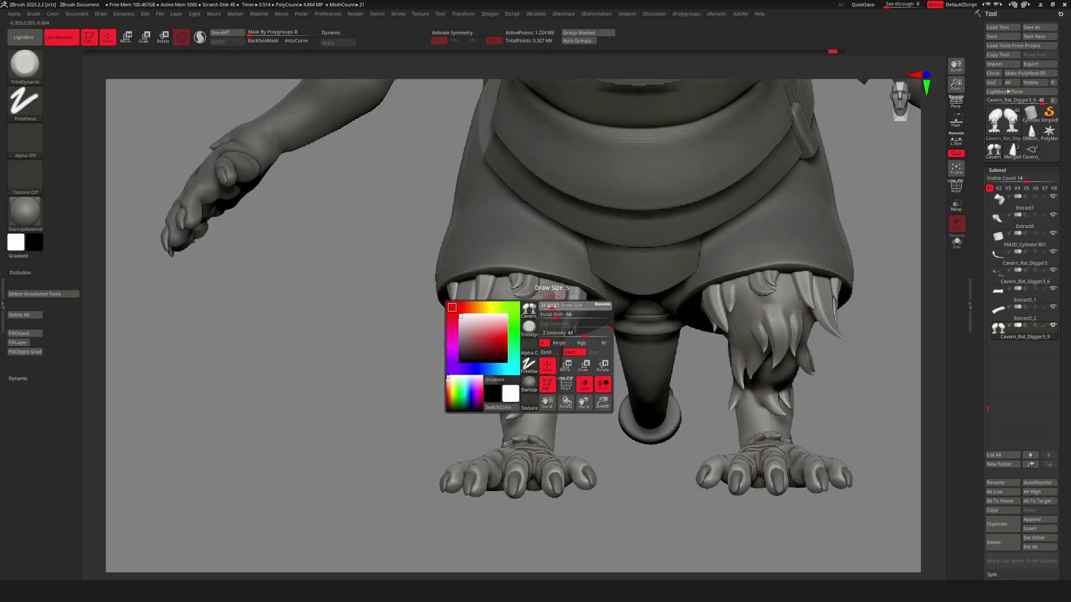
key(shift)
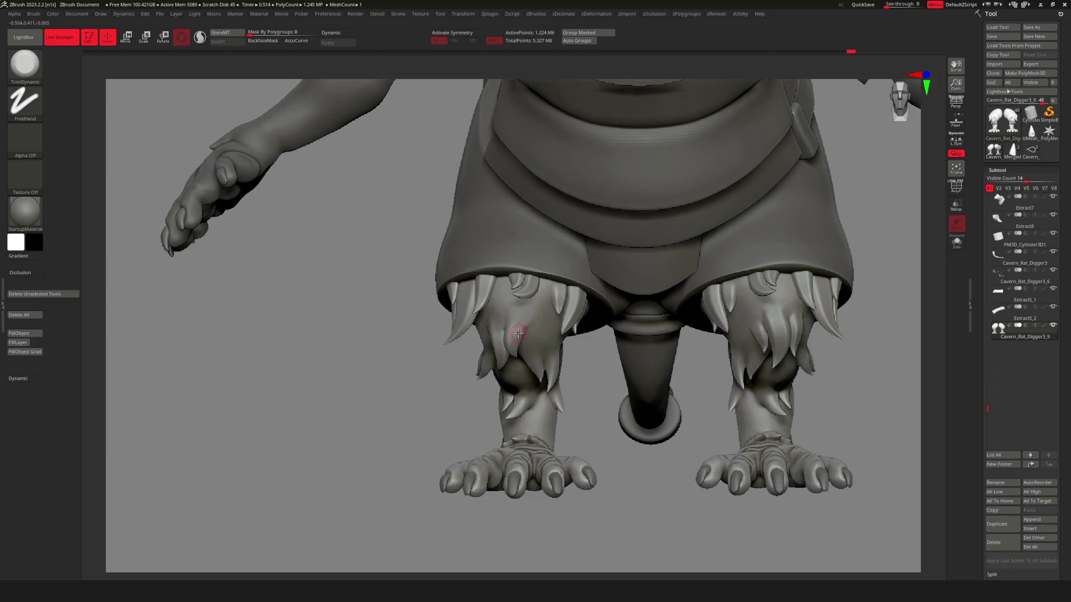
key(shift)
key(shift)
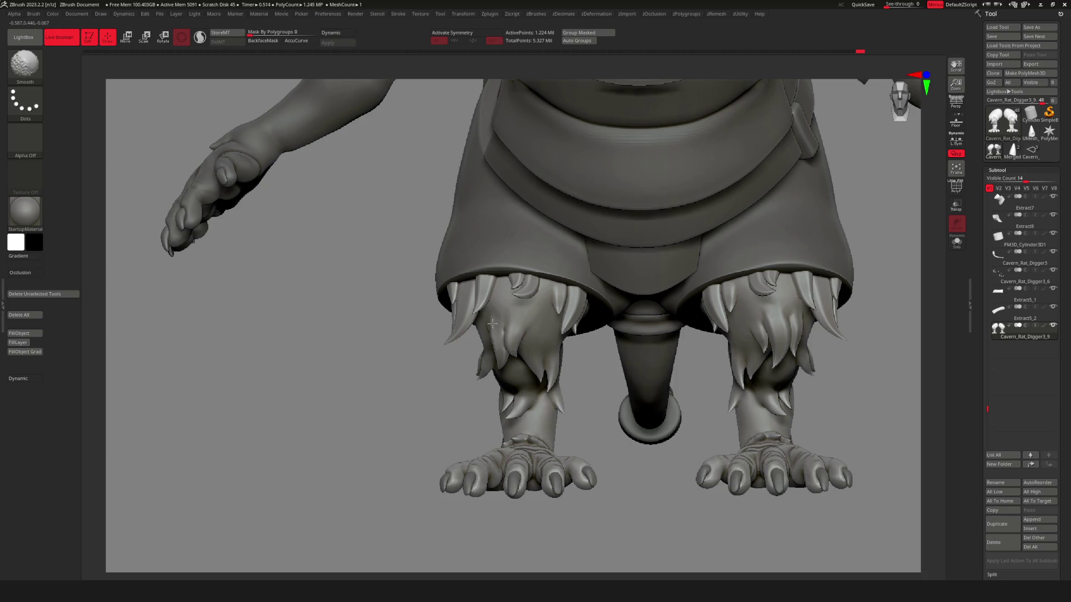
drag(411, 447, 489, 332)
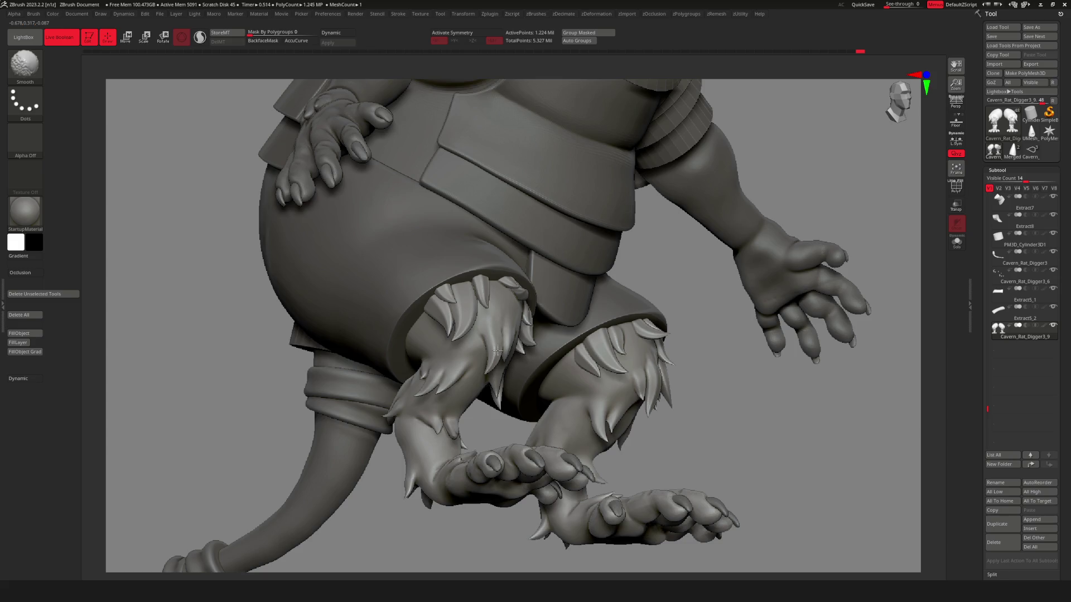
mouse_move(792, 454)
mouse_down()
mouse_move(783, 429)
mouse_move(650, 347)
mouse_move(760, 354)
mouse_move(814, 385)
mouse_up()
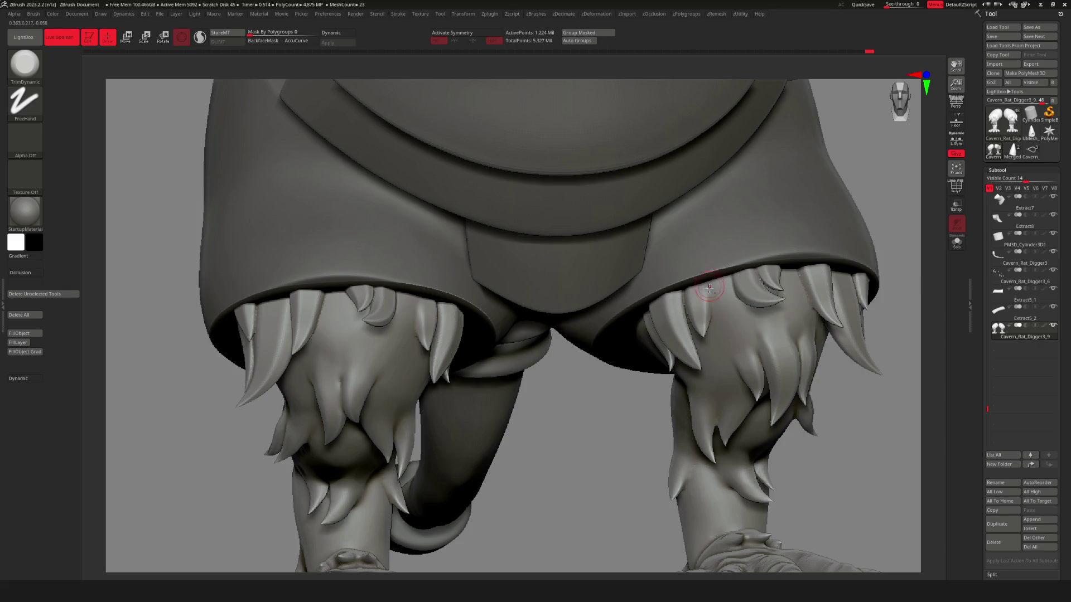
key(shift)
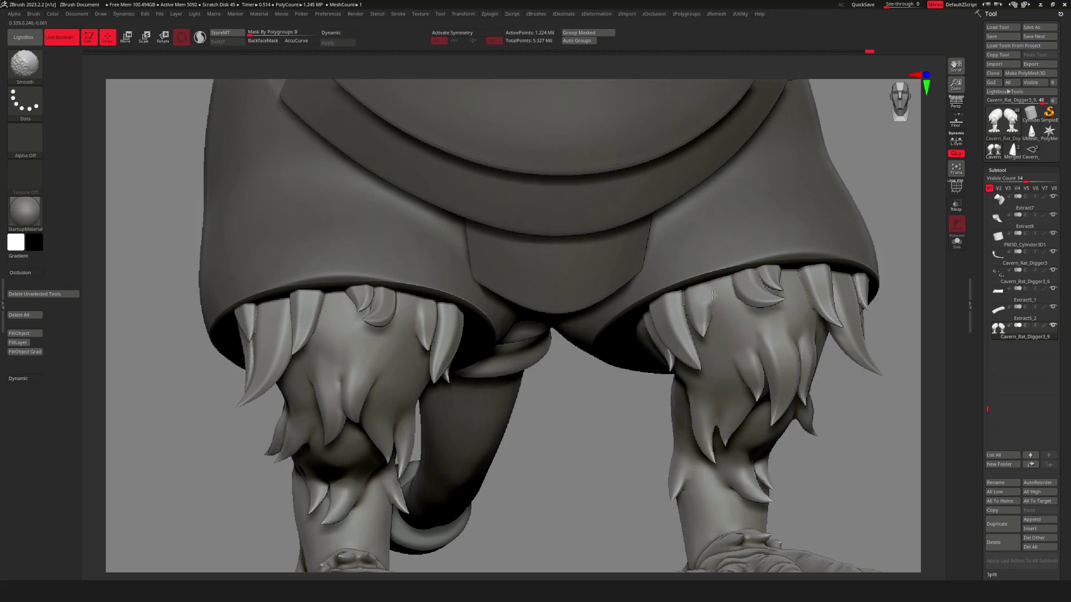
mouse_move(830, 418)
mouse_down()
mouse_move(820, 446)
mouse_move(761, 382)
mouse_move(817, 318)
mouse_move(779, 292)
mouse_move(604, 313)
mouse_up()
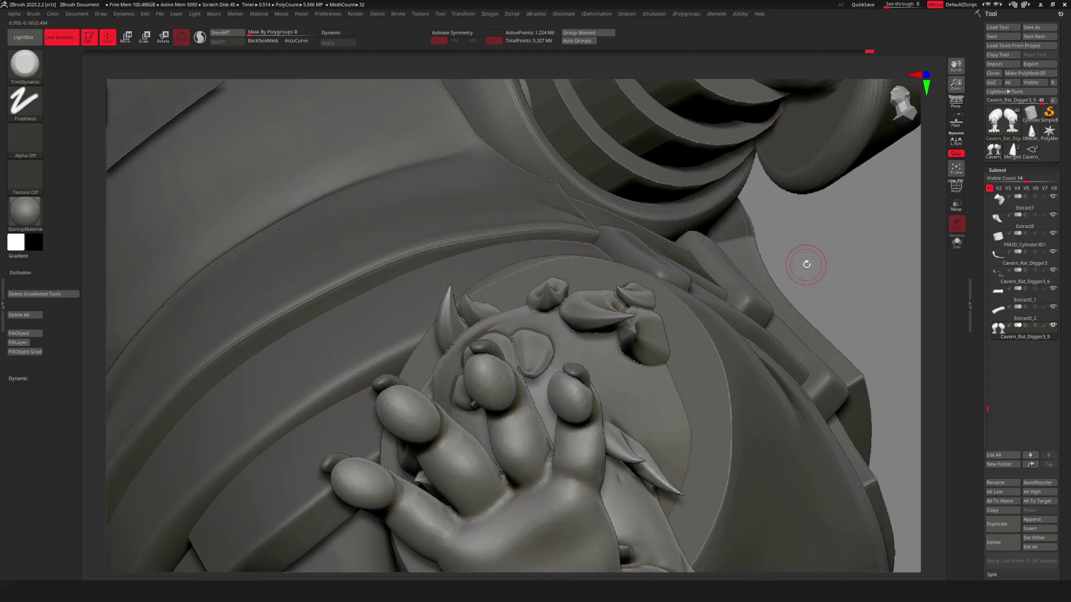
Smooth the fur clumps around the hand resting on the round belly disc.
drag(806, 265, 807, 217)
key(space)
key(space)
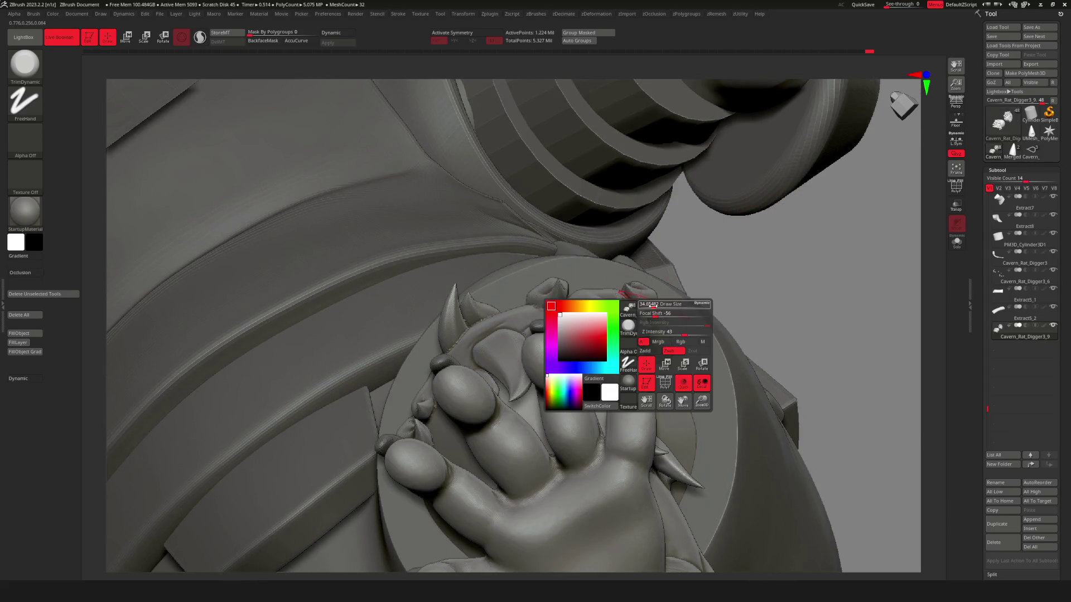
mouse_move(729, 234)
mouse_down()
mouse_move(760, 242)
mouse_move(758, 268)
mouse_up()
shift+right_drag(622, 327, 568, 311)
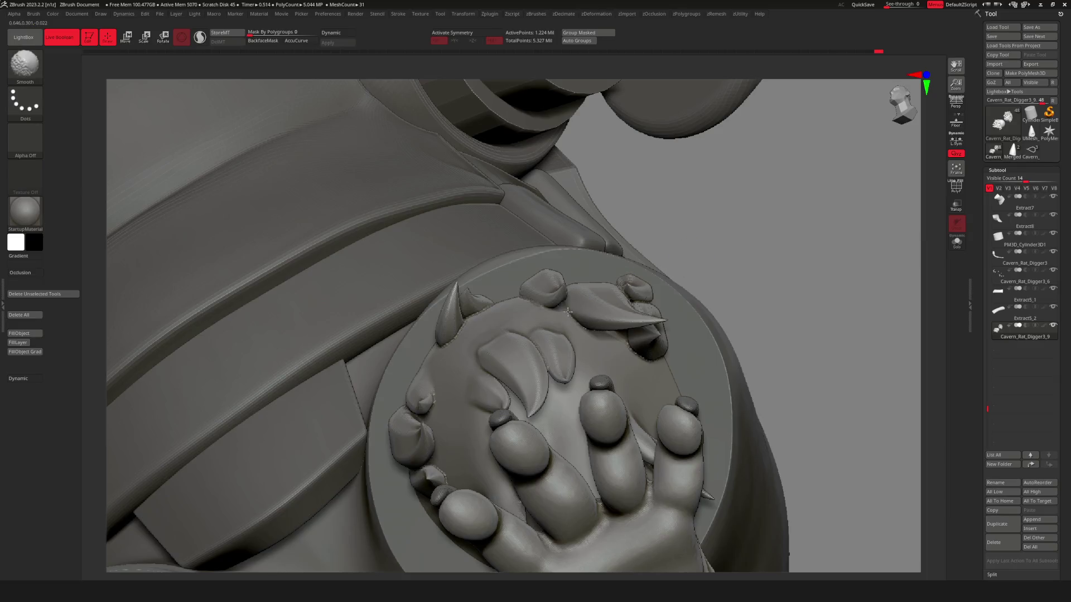
right_drag(634, 287, 582, 303)
mouse_move(815, 237)
right_down()
mouse_move(717, 246)
mouse_move(803, 242)
mouse_move(633, 351)
right_up()
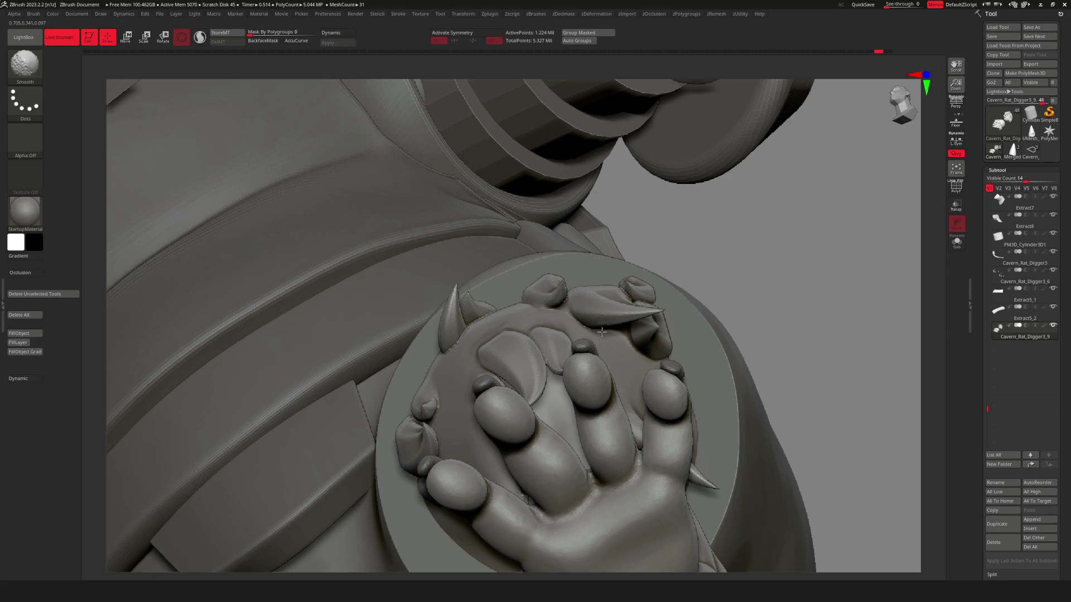
right_drag(760, 296, 653, 353)
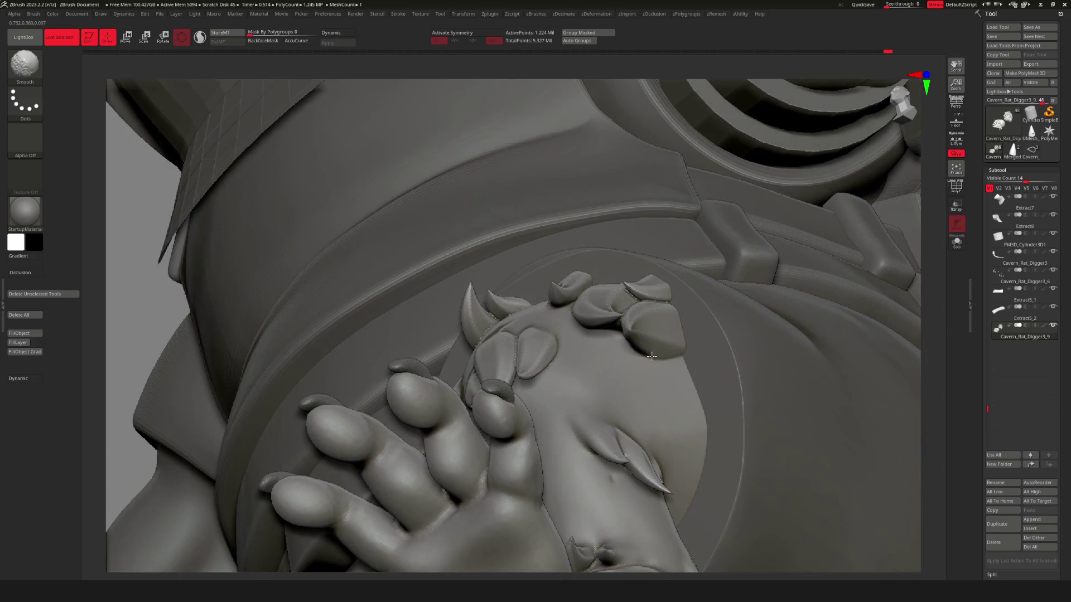
right_click(741, 299)
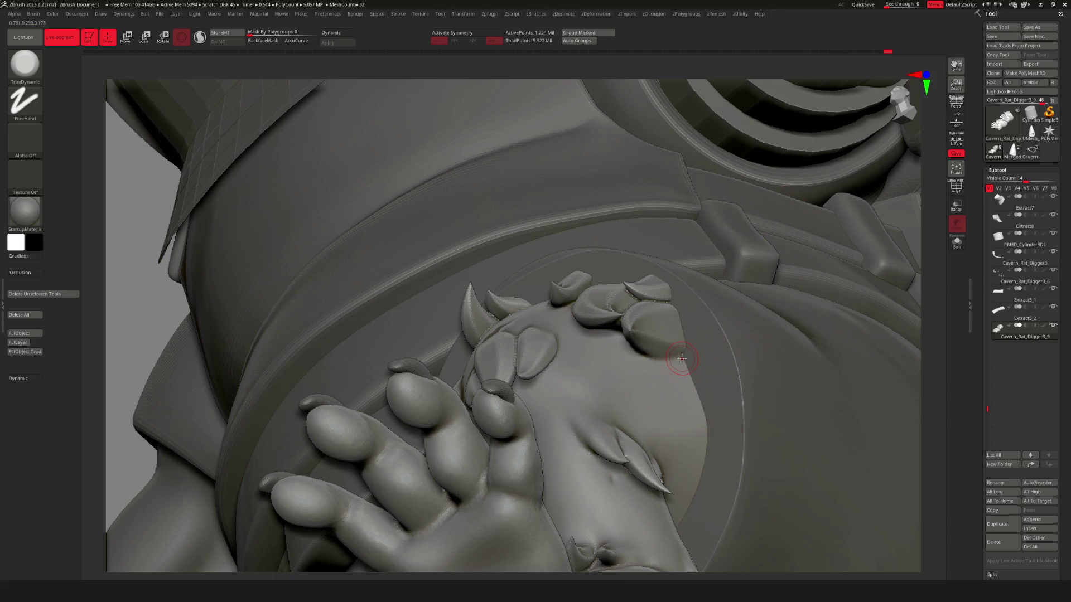
mouse_move(681, 359)
right_down()
mouse_move(753, 368)
mouse_move(849, 354)
mouse_move(834, 433)
mouse_move(739, 284)
mouse_move(775, 289)
mouse_move(779, 323)
mouse_move(636, 324)
right_up()
mouse_move(772, 303)
right_down()
mouse_move(760, 290)
mouse_move(825, 287)
mouse_move(839, 329)
mouse_move(519, 276)
right_up()
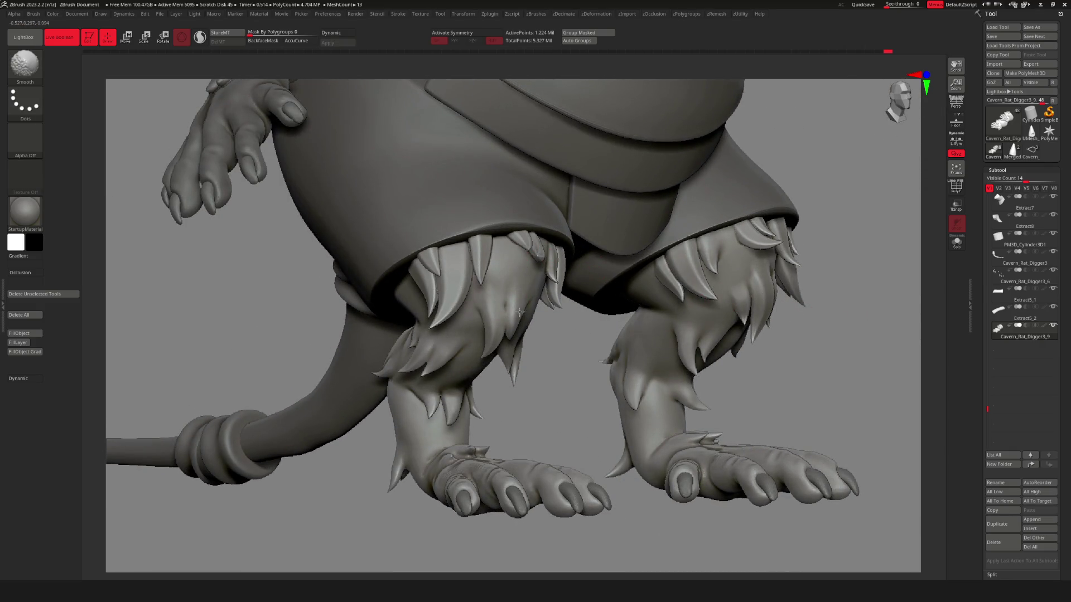
right_drag(567, 378, 441, 254)
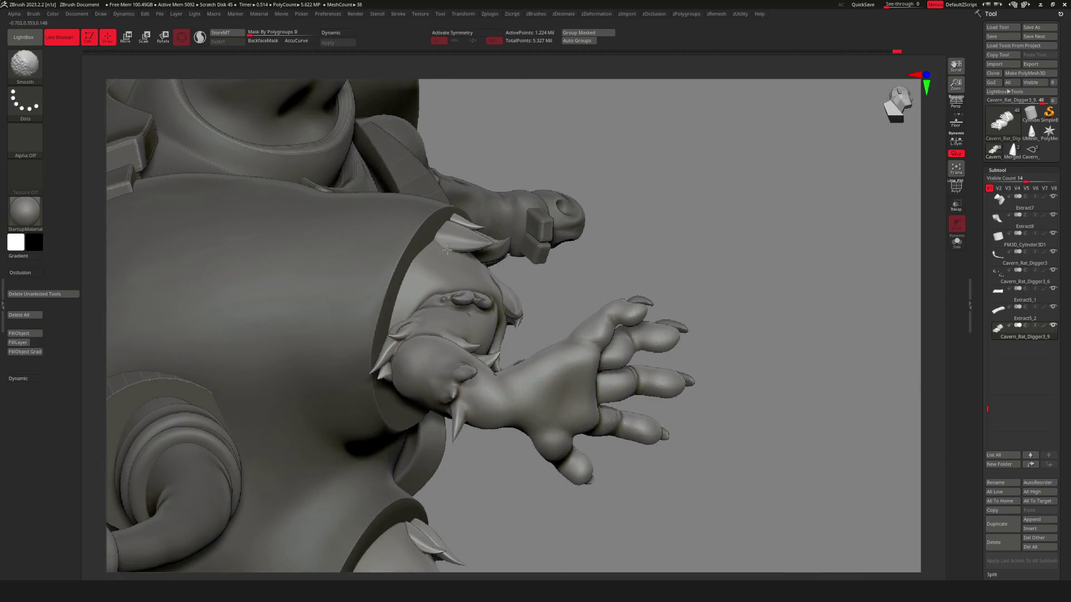
right_drag(450, 248, 525, 267)
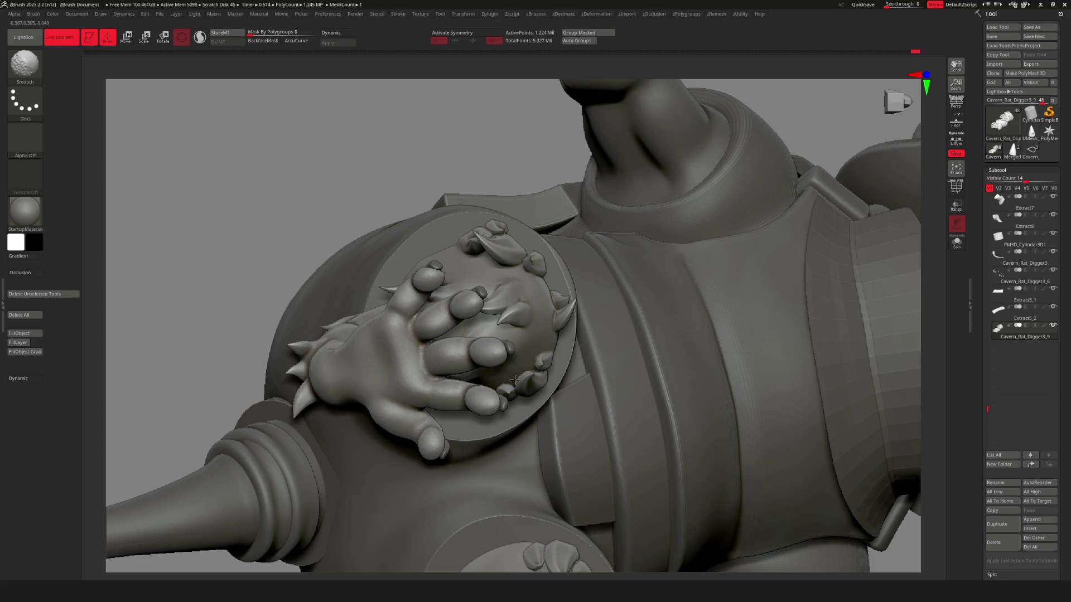
mouse_move(510, 143)
right_down()
mouse_move(794, 369)
mouse_move(741, 366)
right_up()
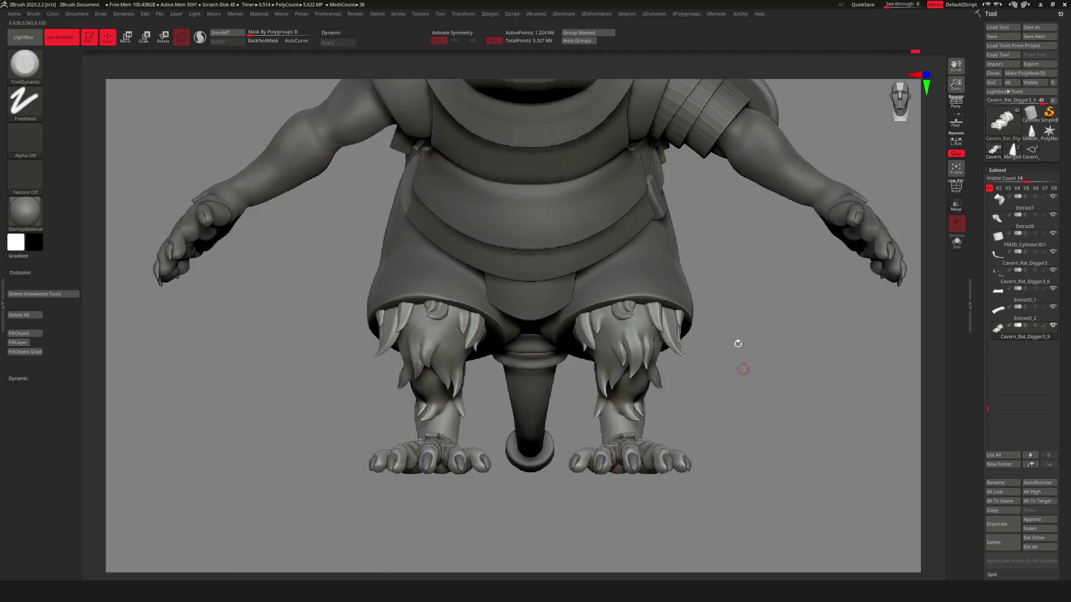
right_click(763, 284)
mouse_move(772, 323)
ctrl+right_down()
mouse_move(748, 359)
mouse_move(741, 281)
ctrl+right_up()
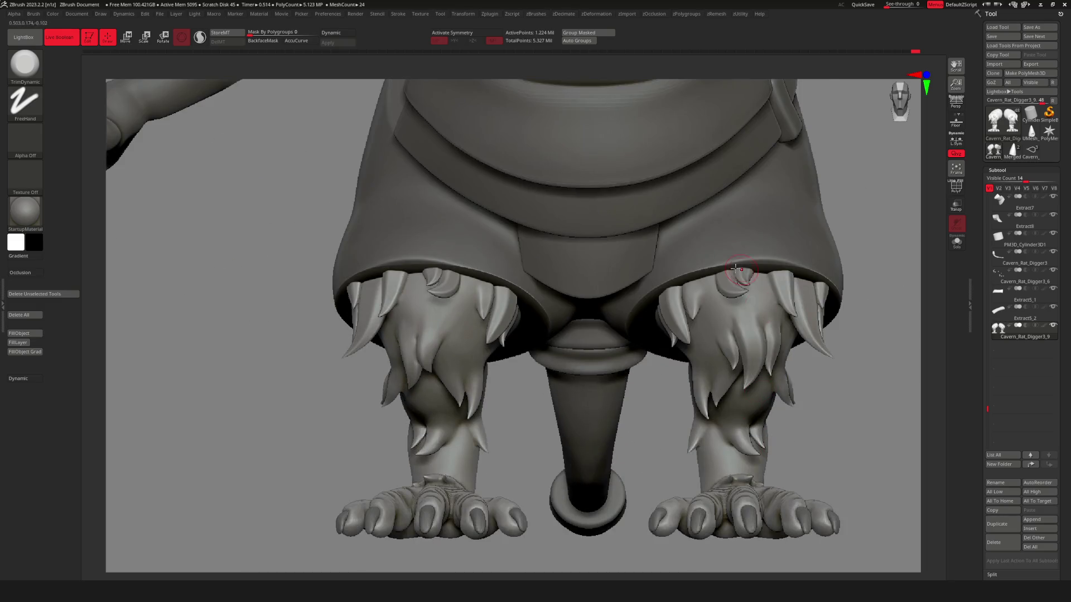
right_click(757, 323)
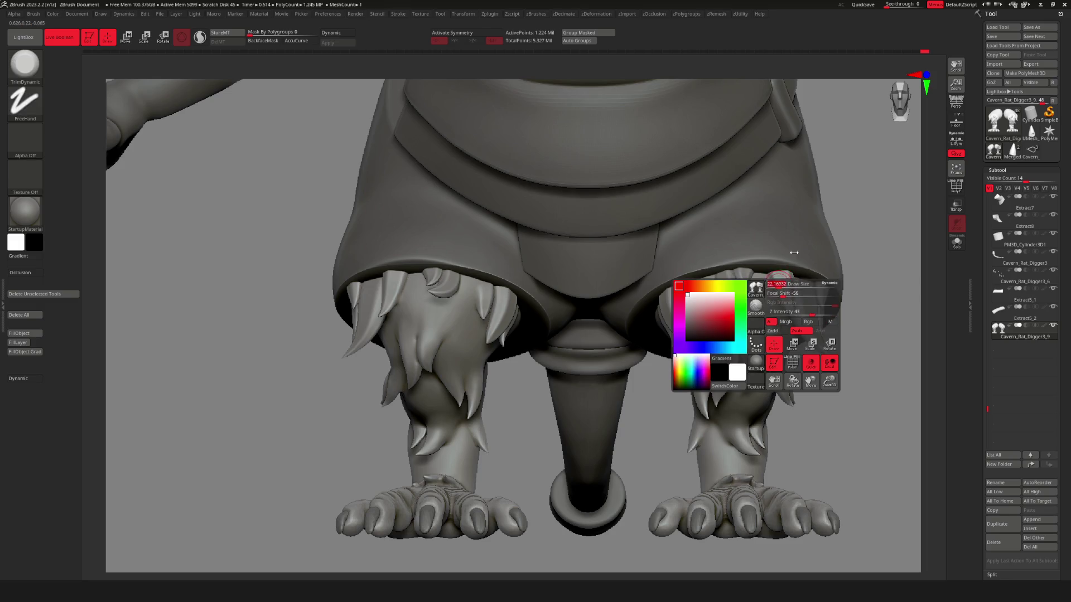
key(shift)
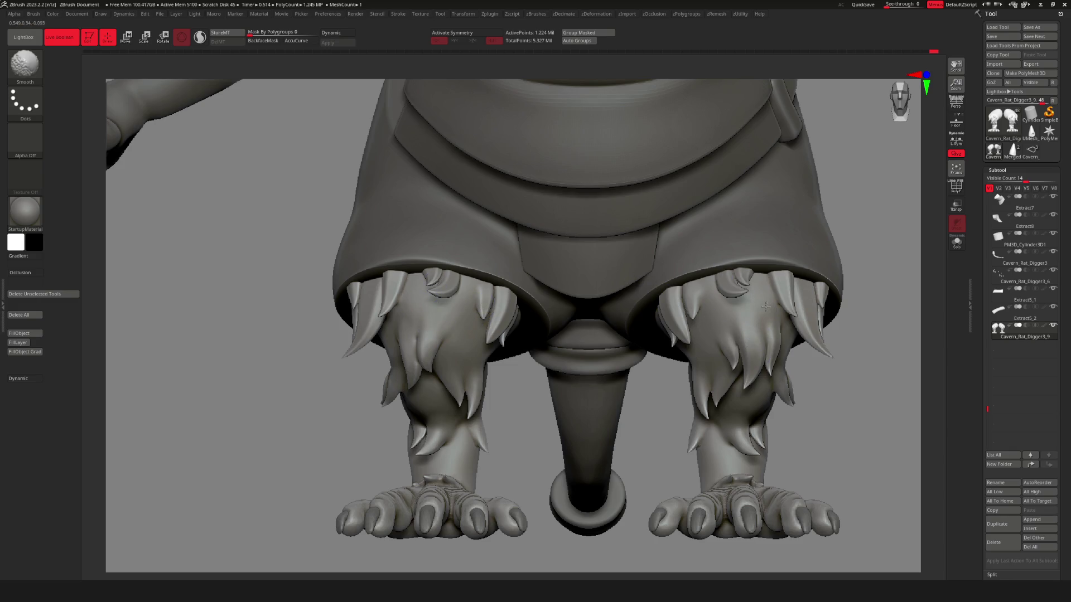
key(f)
mouse_move(827, 359)
mouse_down()
mouse_move(802, 361)
mouse_move(815, 313)
mouse_move(787, 335)
mouse_move(806, 433)
mouse_move(731, 438)
mouse_up()
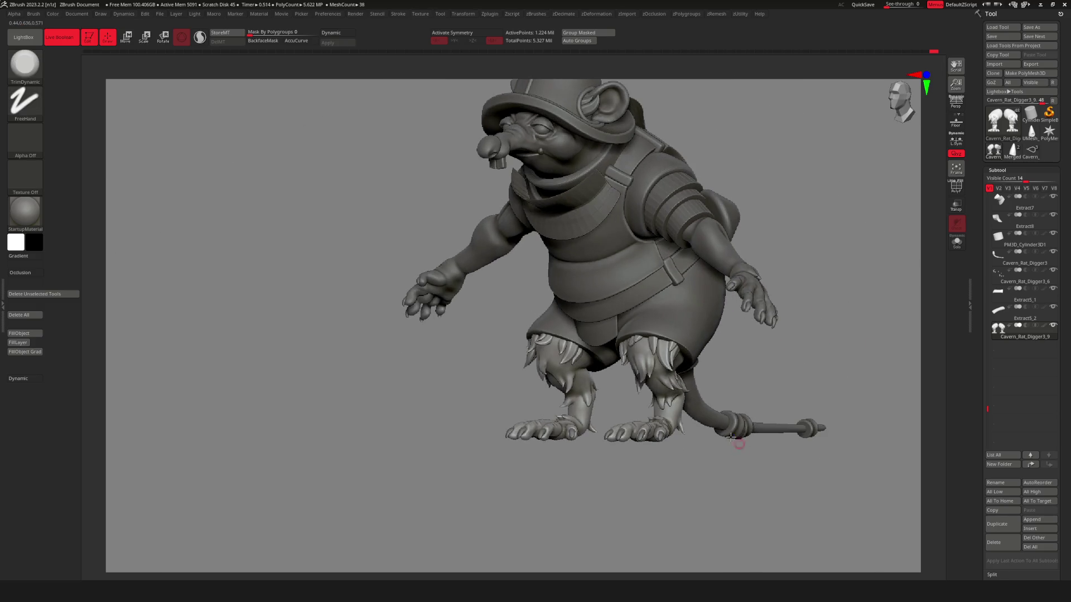
mouse_move(664, 372)
mouse_down()
mouse_move(624, 385)
mouse_move(683, 392)
mouse_move(699, 409)
mouse_up()
mouse_move(849, 402)
mouse_down()
mouse_move(870, 387)
mouse_move(865, 526)
mouse_move(626, 437)
mouse_move(559, 378)
mouse_move(743, 424)
mouse_move(769, 407)
mouse_move(756, 397)
mouse_move(767, 323)
mouse_move(824, 313)
mouse_move(752, 364)
mouse_up()
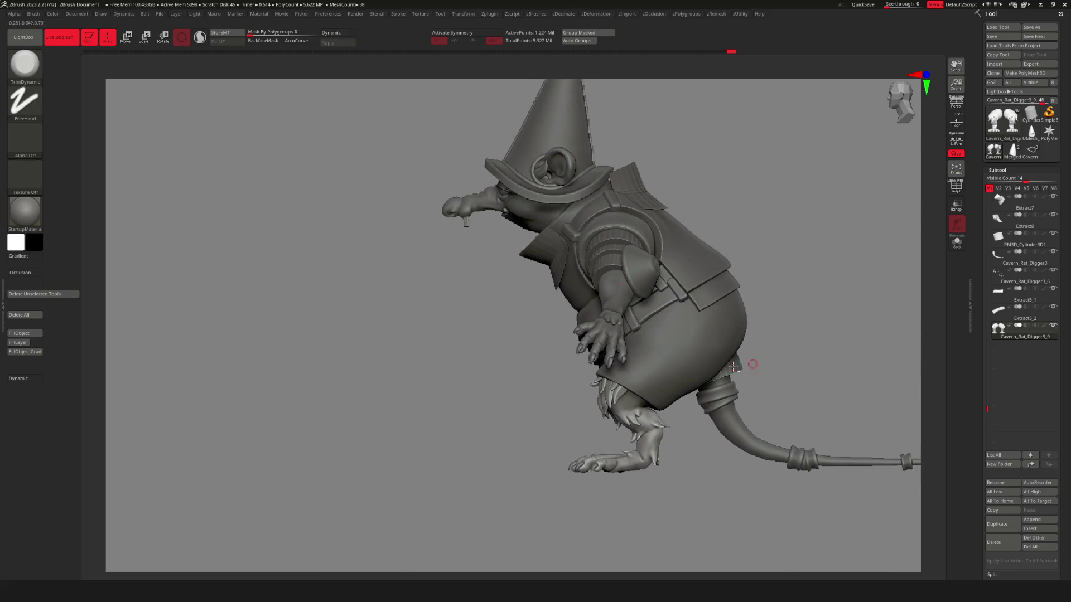
alt+click(739, 362)
mouse_move(815, 323)
alt+mouse_down()
mouse_move(805, 381)
mouse_move(837, 304)
mouse_move(817, 310)
alt+mouse_up()
key(space)
key(space)
mouse_move(836, 256)
mouse_down()
mouse_move(837, 239)
mouse_move(676, 408)
mouse_up()
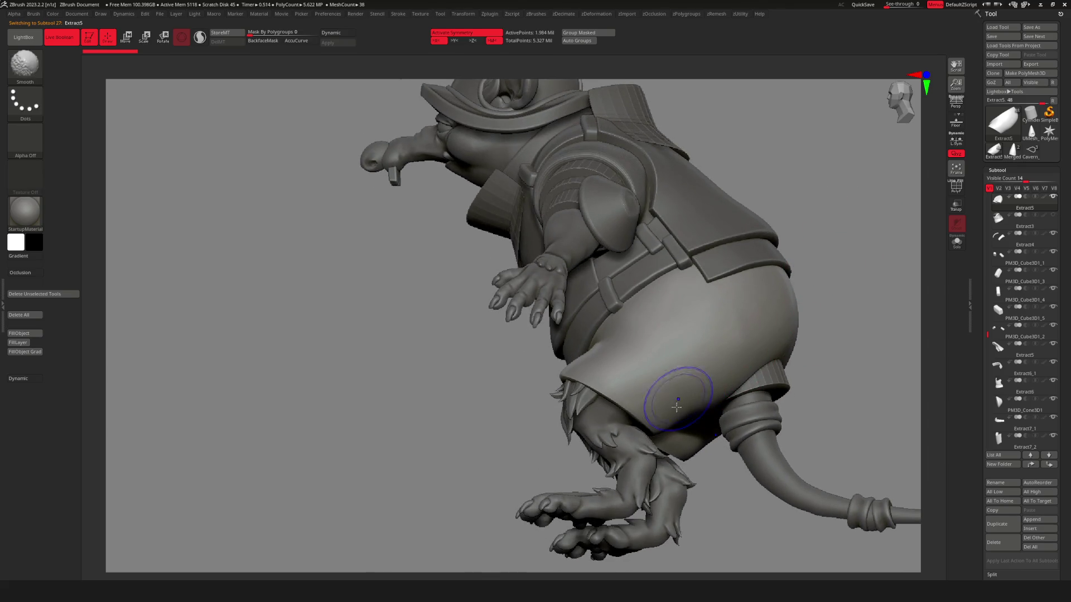
drag(741, 502, 706, 477)
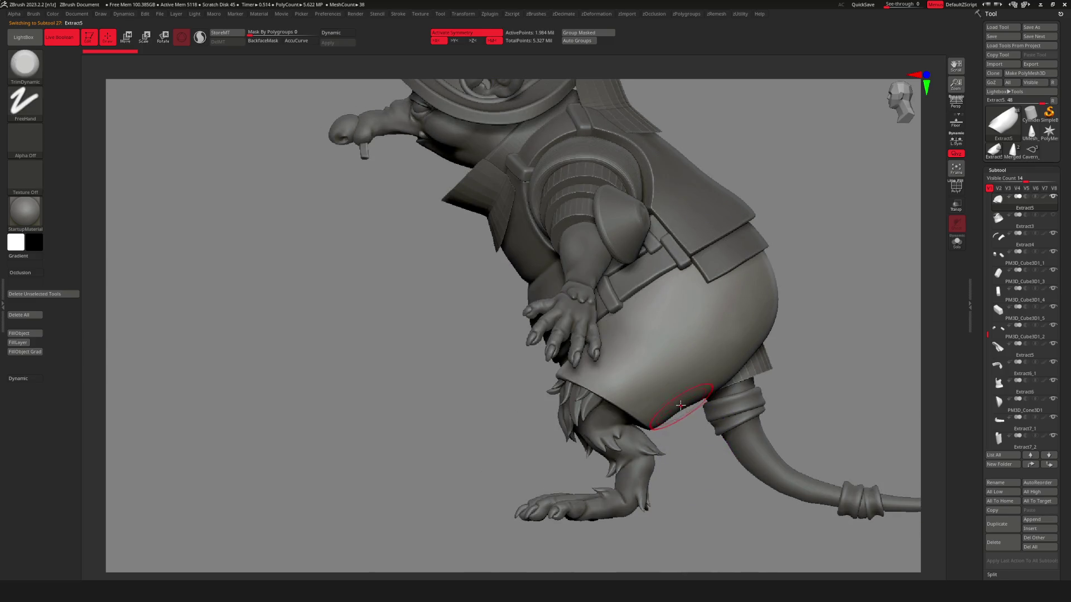
key(b)
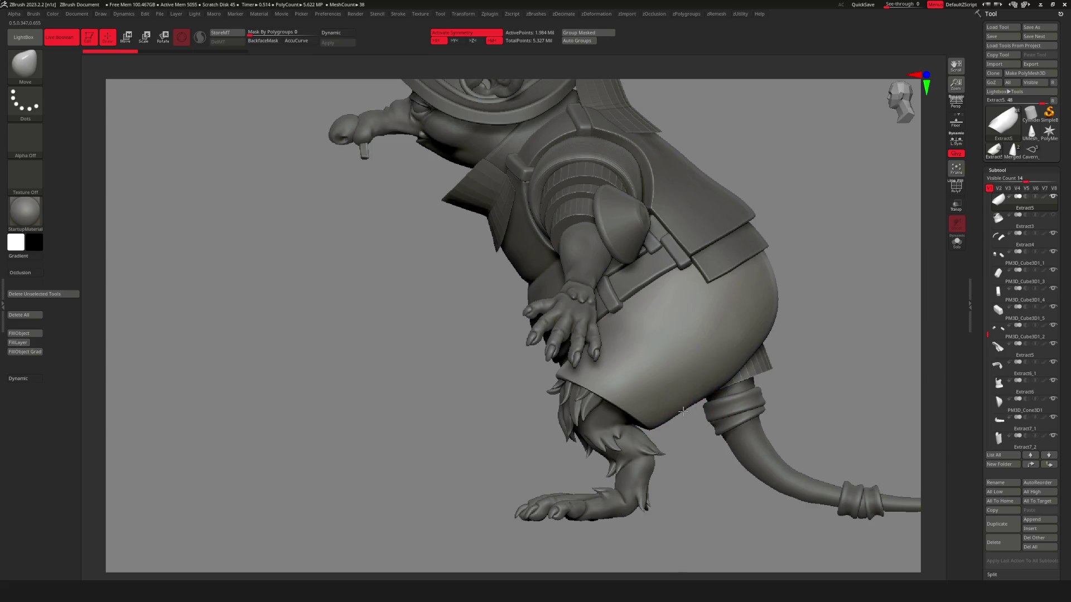
mouse_move(706, 471)
right_down()
mouse_move(696, 427)
mouse_move(711, 376)
mouse_move(700, 442)
right_up()
right_drag(669, 397, 825, 287)
mouse_move(664, 366)
right_down()
mouse_move(827, 296)
mouse_move(798, 313)
mouse_move(790, 302)
mouse_move(813, 313)
mouse_move(781, 318)
mouse_move(790, 299)
mouse_move(753, 312)
mouse_move(808, 299)
mouse_move(868, 257)
right_up()
drag(988, 335, 999, 179)
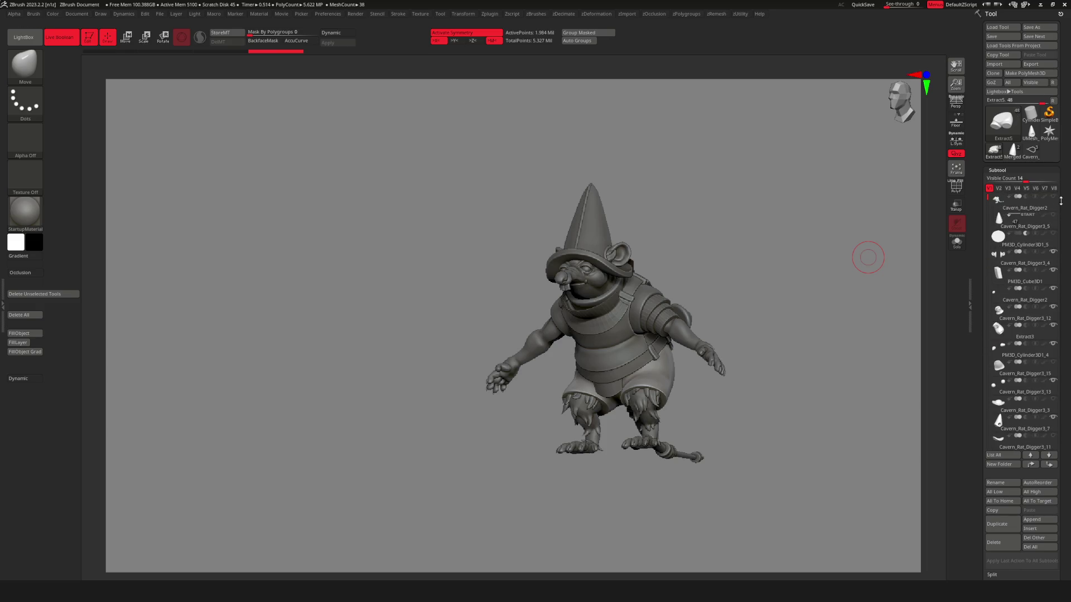
Briefly show the second rat subtool to compare both models, then hide it.
click(1053, 198)
mouse_move(807, 339)
right_down()
mouse_move(753, 341)
mouse_move(770, 330)
mouse_move(762, 379)
mouse_move(806, 332)
mouse_move(820, 413)
mouse_move(803, 370)
mouse_move(823, 365)
mouse_move(761, 415)
mouse_move(823, 389)
mouse_move(815, 416)
mouse_move(723, 470)
mouse_move(760, 440)
mouse_move(786, 507)
mouse_move(766, 311)
mouse_move(782, 317)
mouse_move(777, 337)
mouse_move(712, 354)
mouse_move(751, 313)
mouse_move(770, 315)
mouse_move(755, 358)
mouse_move(782, 349)
mouse_move(748, 324)
mouse_move(733, 330)
right_up()
click(1053, 196)
Frame the rat and select the Extract7 collar subtool for editing.
key(space)
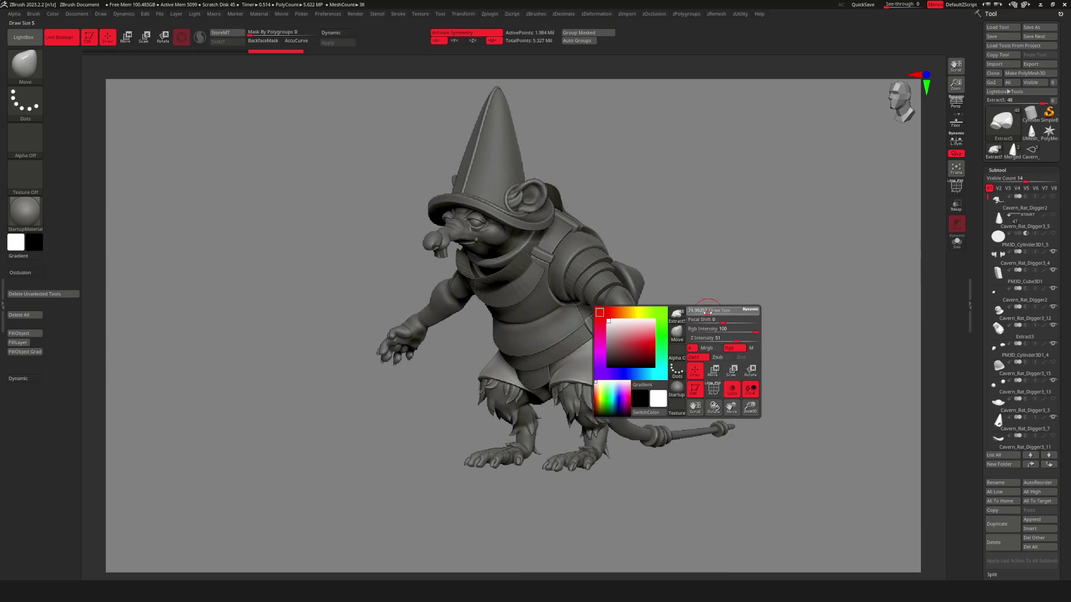
key(f)
mouse_move(717, 230)
ctrl+right_down()
mouse_move(649, 239)
mouse_move(753, 272)
mouse_move(716, 325)
mouse_move(700, 293)
mouse_move(722, 293)
mouse_move(772, 191)
mouse_move(771, 272)
mouse_move(772, 223)
mouse_move(753, 254)
ctrl+right_up()
alt+click(583, 345)
mouse_move(734, 249)
mouse_down()
mouse_move(729, 223)
mouse_move(741, 220)
mouse_move(713, 239)
mouse_up()
Choose ZModeler and set its action to Extrude, targeting All Polygons.
key(b)
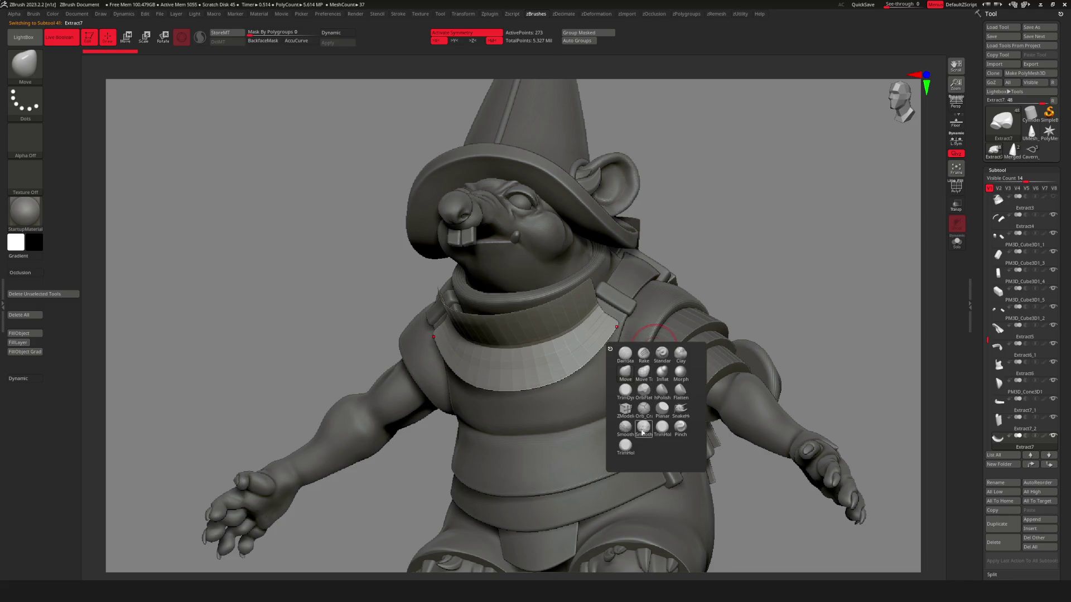
click(626, 413)
drag(731, 202, 740, 202)
key(space)
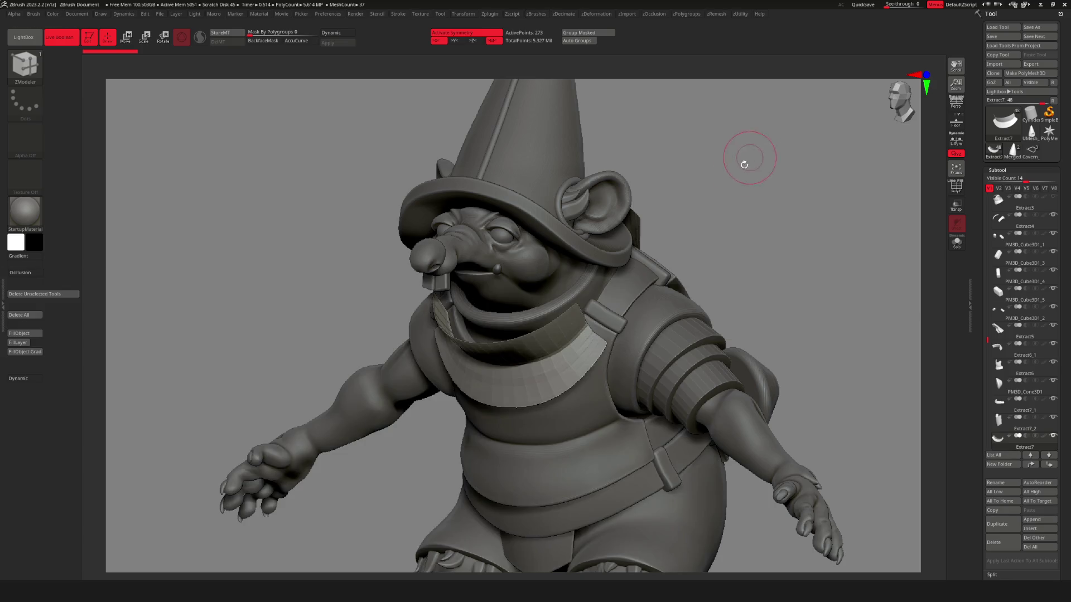
key(space)
key(space)
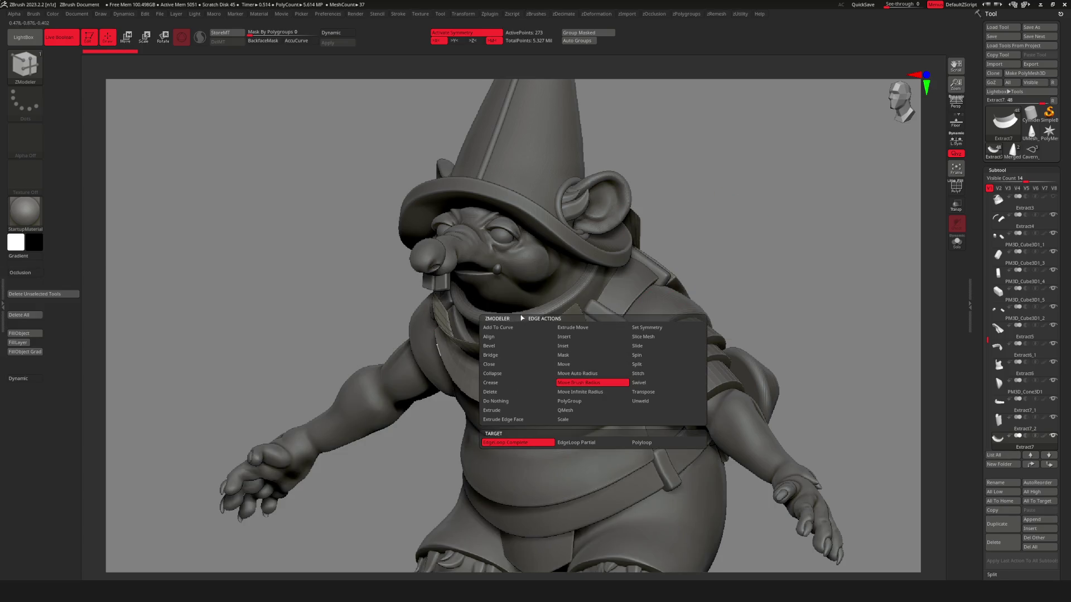
click(522, 411)
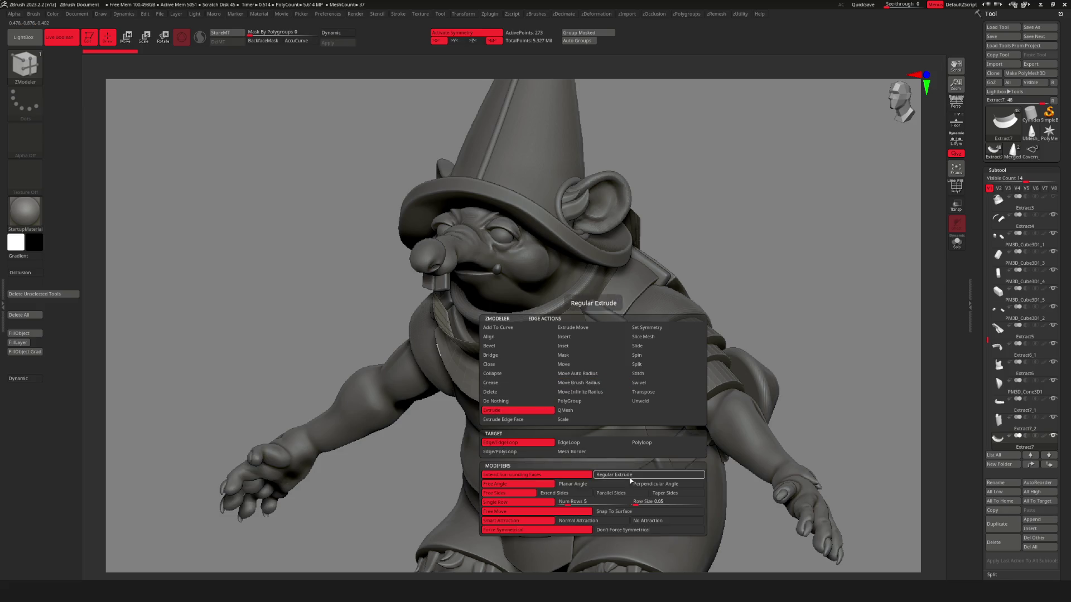
click(537, 442)
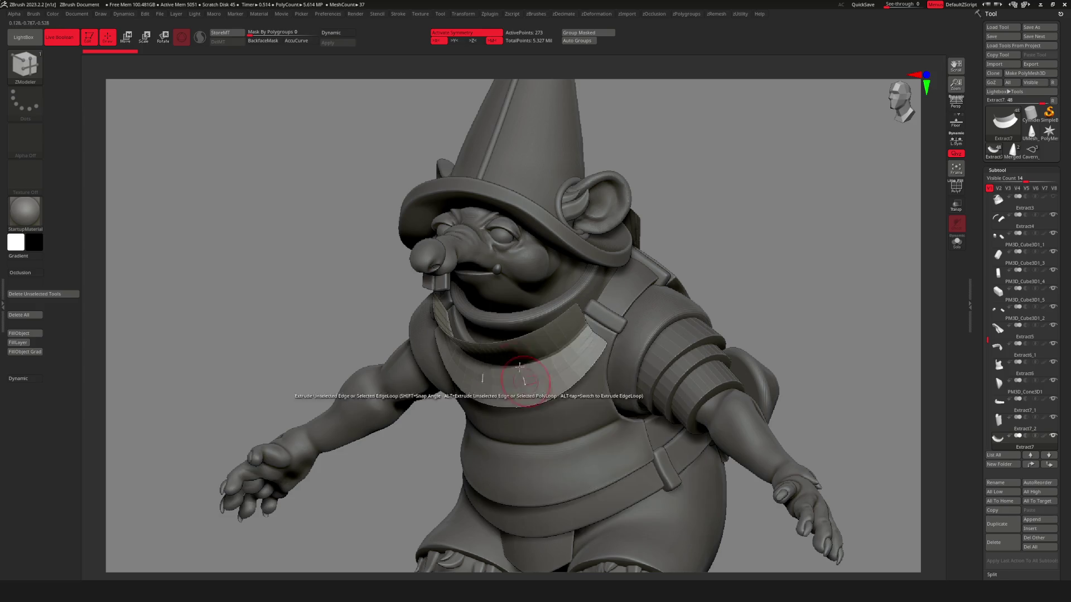
key(space)
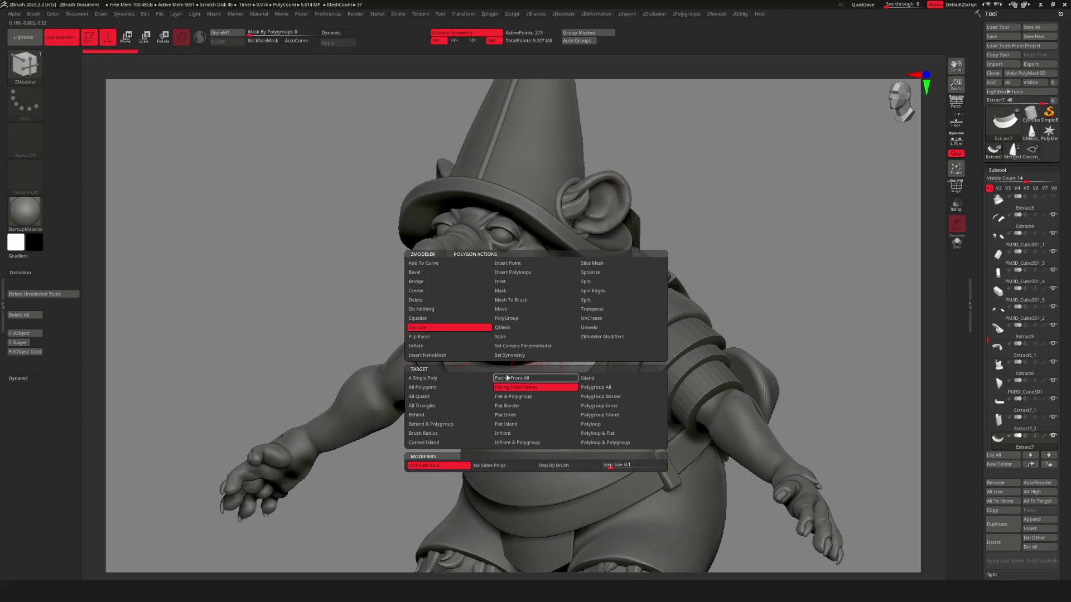
click(461, 383)
Extrude the collar strip into a thick band, undoing one extrusion step.
mouse_move(751, 249)
alt+mouse_down()
mouse_move(796, 179)
mouse_move(772, 261)
mouse_move(633, 335)
alt+mouse_up()
key(space)
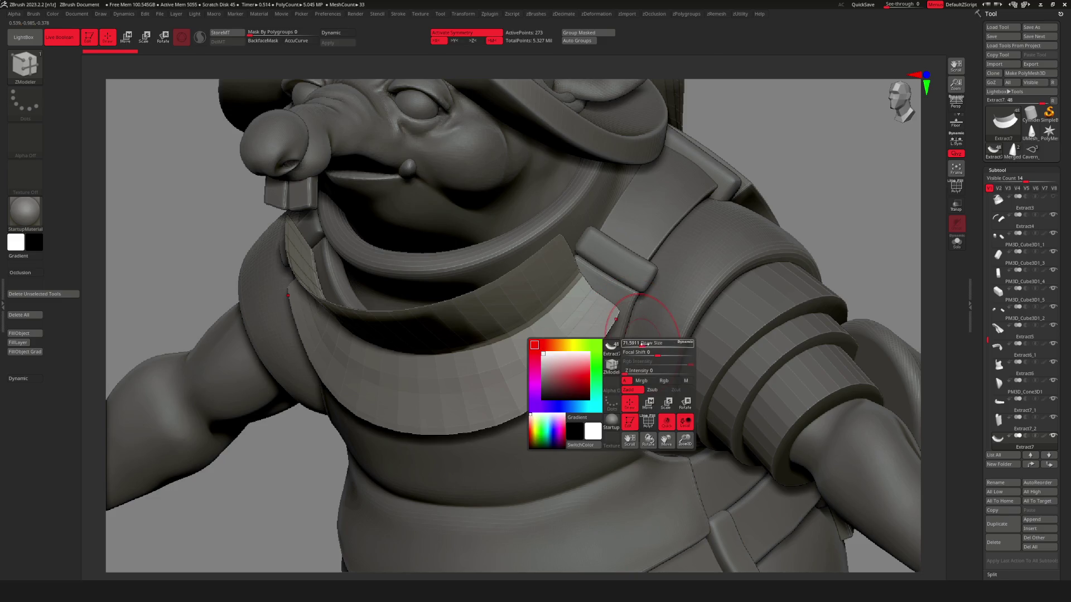
mouse_move(790, 173)
mouse_down()
mouse_move(797, 216)
mouse_move(814, 200)
mouse_move(773, 207)
mouse_up()
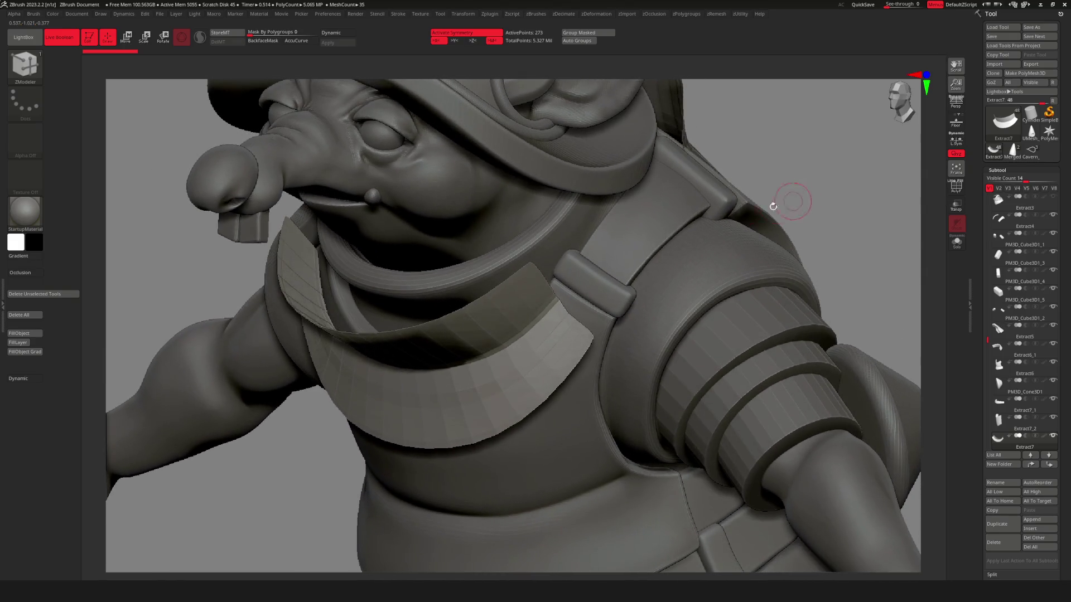
drag(513, 302, 527, 341)
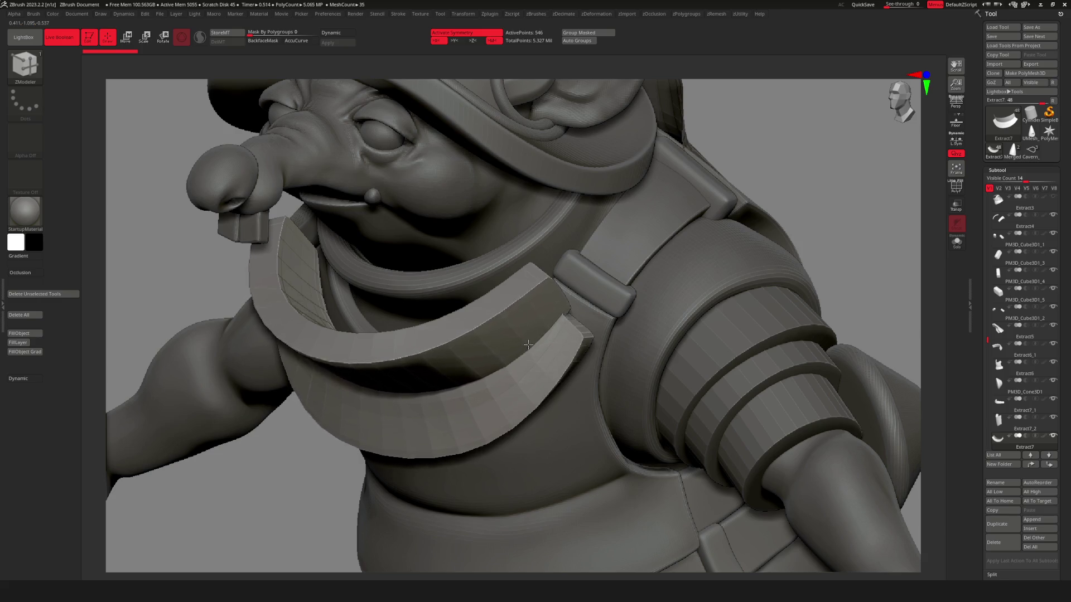
drag(544, 313, 759, 173)
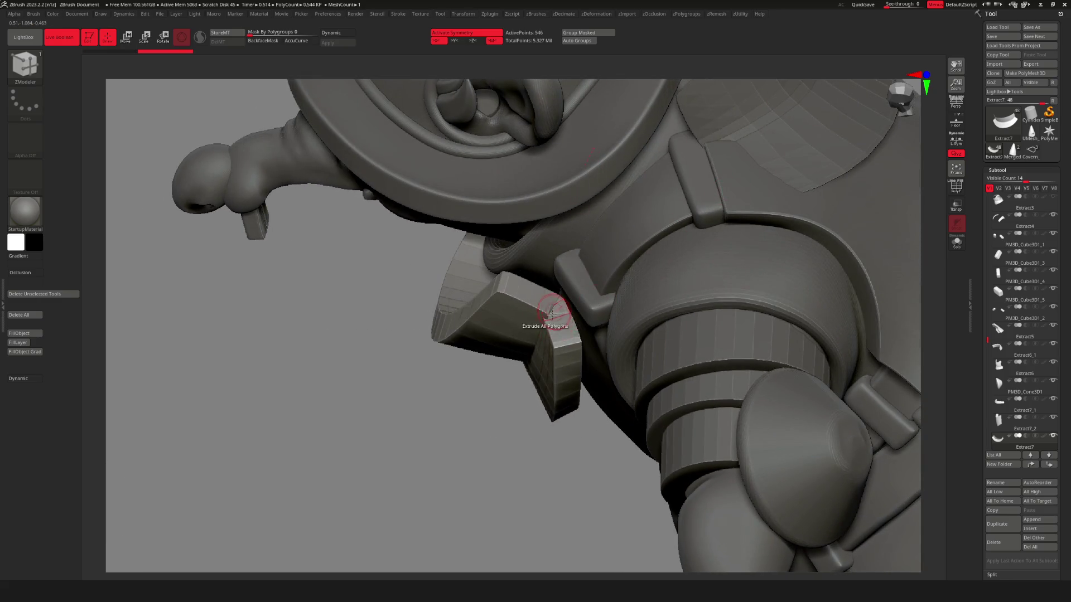
key(ctrl+z)
drag(509, 460, 580, 262)
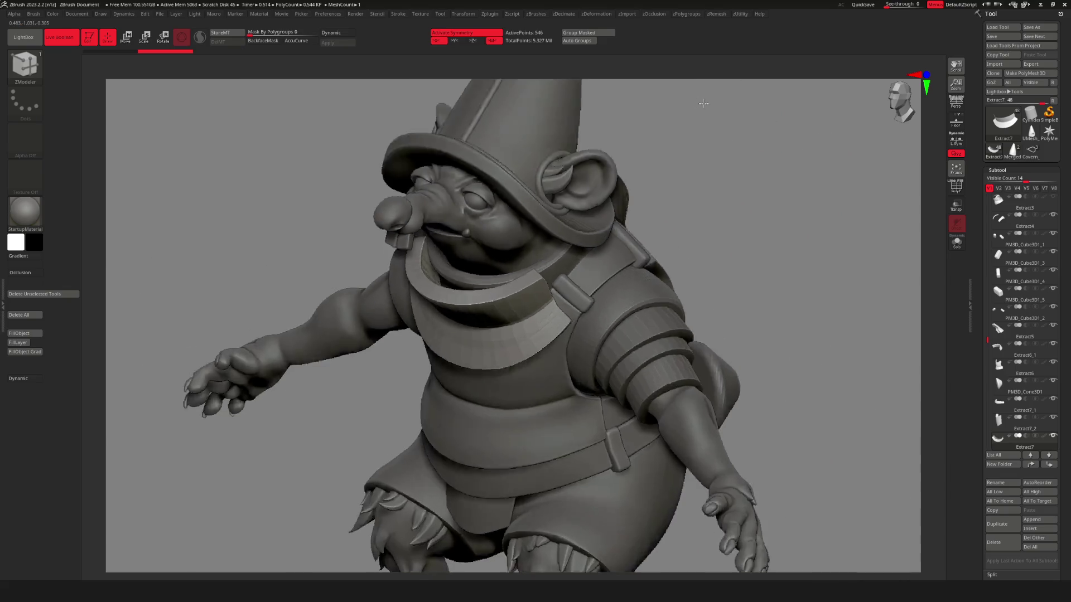
mouse_move(704, 103)
mouse_down()
mouse_move(697, 145)
mouse_move(669, 184)
mouse_move(702, 201)
mouse_move(690, 218)
mouse_up()
mouse_move(719, 280)
mouse_down()
mouse_move(706, 232)
mouse_move(739, 189)
mouse_move(713, 190)
mouse_move(669, 234)
mouse_move(566, 274)
mouse_up()
key(w)
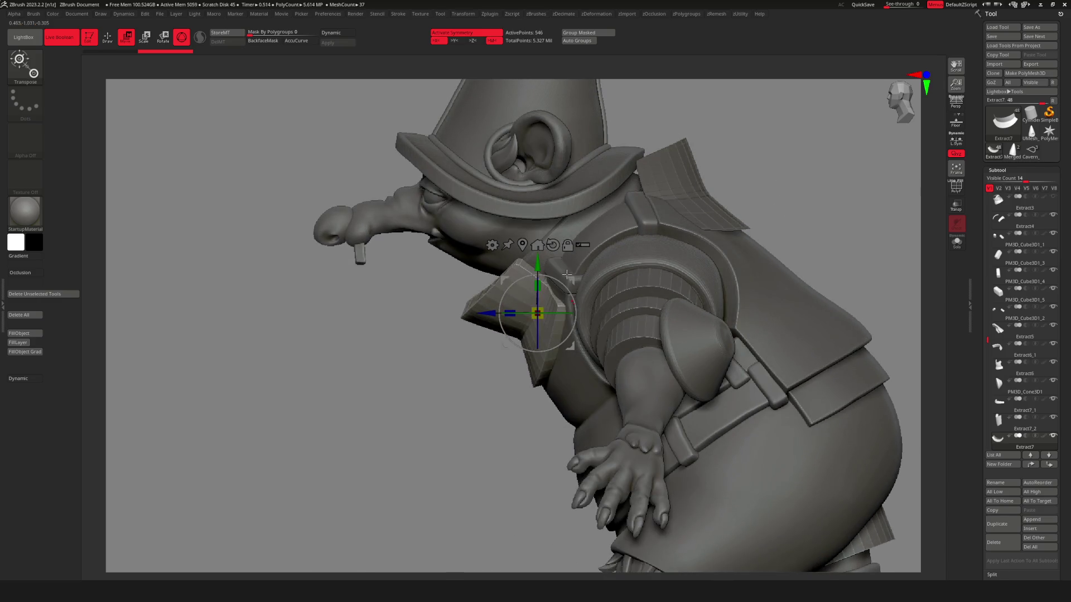
Dismiss the move gizmo and reselect ZModeler with B, Z, M.
key(q)
key(b)
key(z)
key(m)
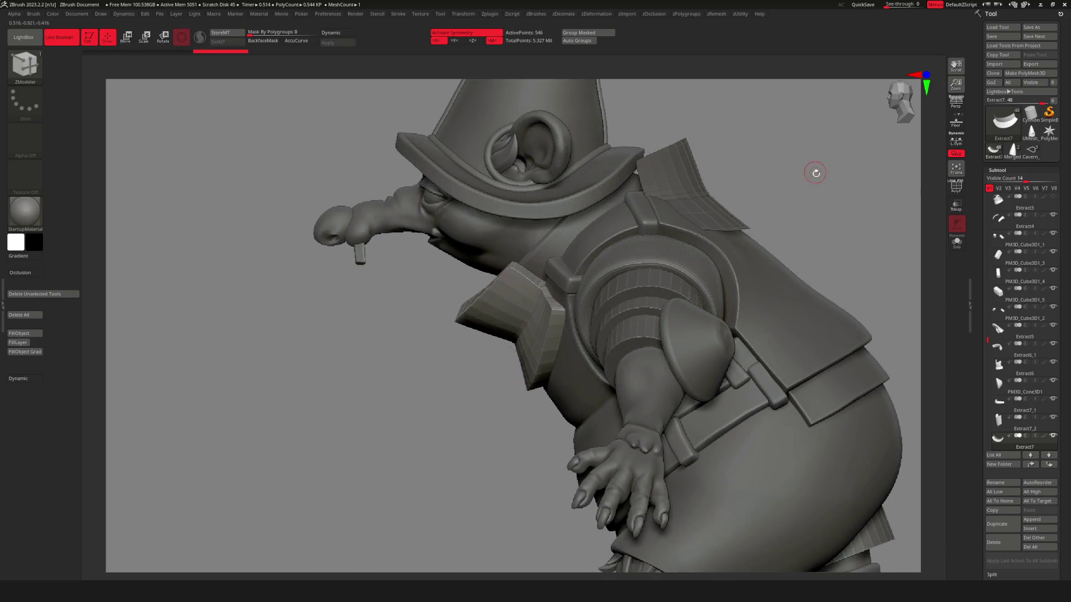
Frame the rat from the front and side and turn on PolyFrame wireframe.
key(f)
mouse_move(735, 190)
mouse_down()
mouse_move(722, 182)
mouse_move(737, 267)
mouse_move(626, 230)
mouse_move(674, 348)
mouse_up()
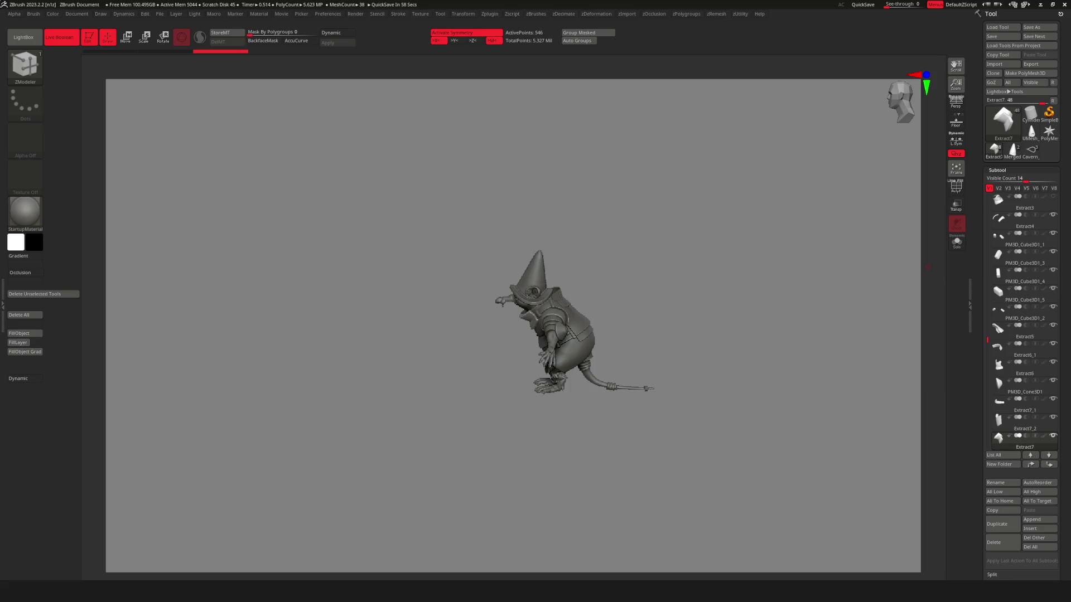
mouse_move(920, 257)
mouse_down()
mouse_move(825, 340)
mouse_move(472, 346)
mouse_move(491, 343)
mouse_up()
scroll(530, 334, up, 5)
key(shift+f)
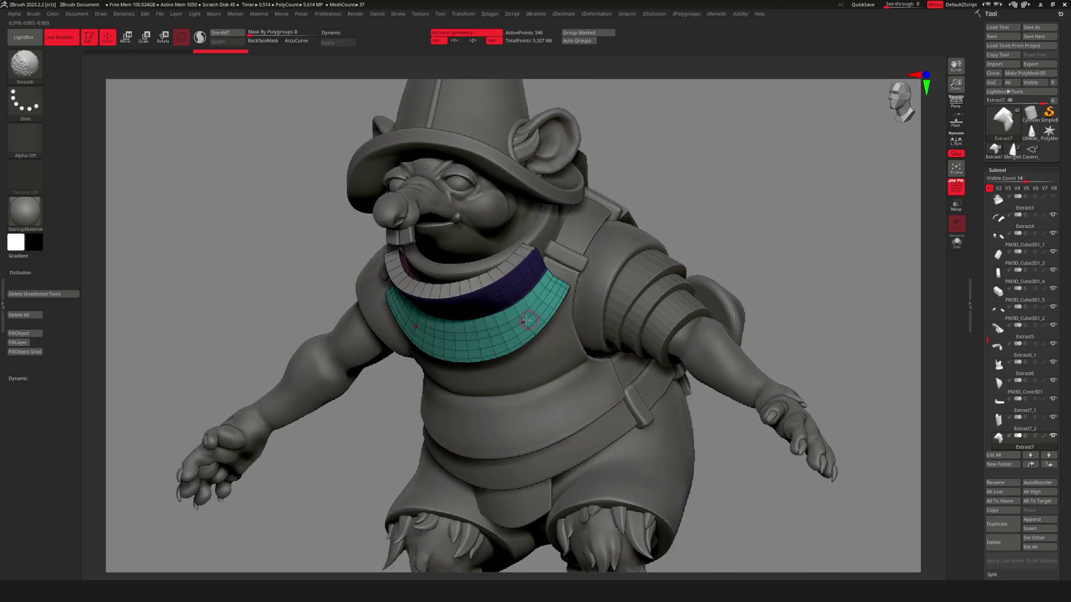
Isolate the collar and apply Groups By Normals to split it into polygroups.
key(b)
key(z)
key(m)
mouse_move(574, 316)
mouse_down()
mouse_move(597, 279)
mouse_move(576, 326)
mouse_up()
mouse_move(576, 326)
right_down()
mouse_move(574, 340)
mouse_move(556, 306)
mouse_move(611, 309)
right_up()
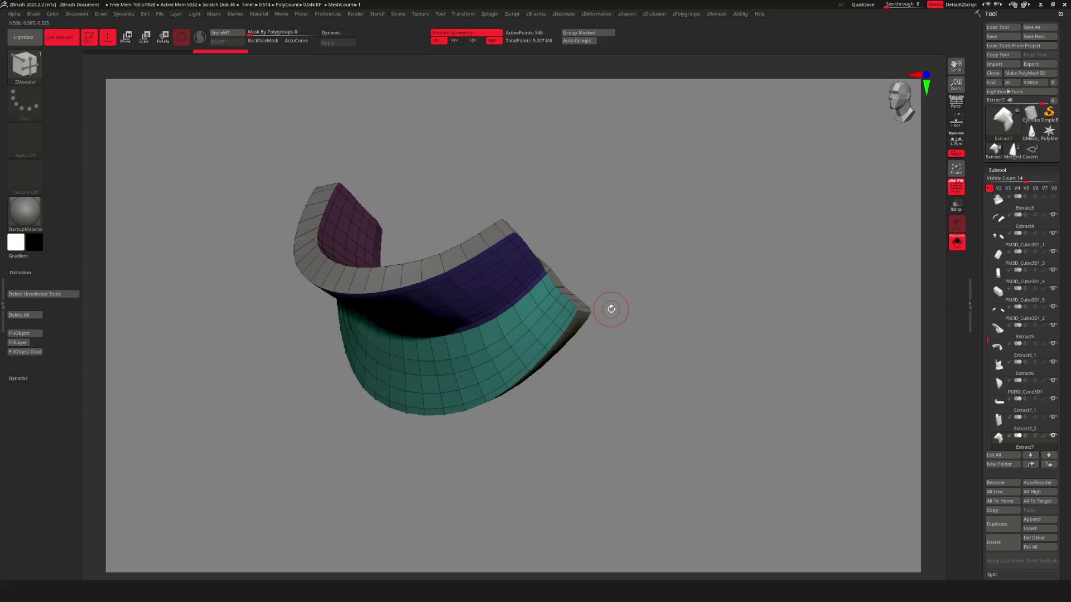
key(alt+g)
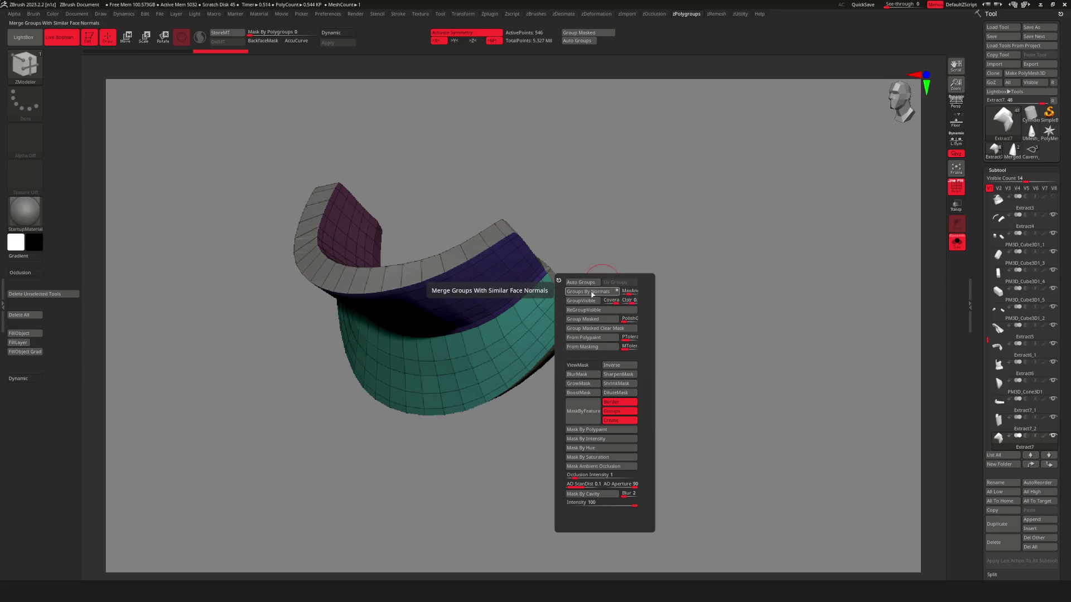
click(592, 294)
mouse_move(627, 222)
right_down()
mouse_move(580, 292)
mouse_move(450, 355)
mouse_move(462, 359)
mouse_move(430, 365)
right_up()
key(space)
Select ZModeler and set the polygon action to PolyGroup with a Polyloop target.
key(b)
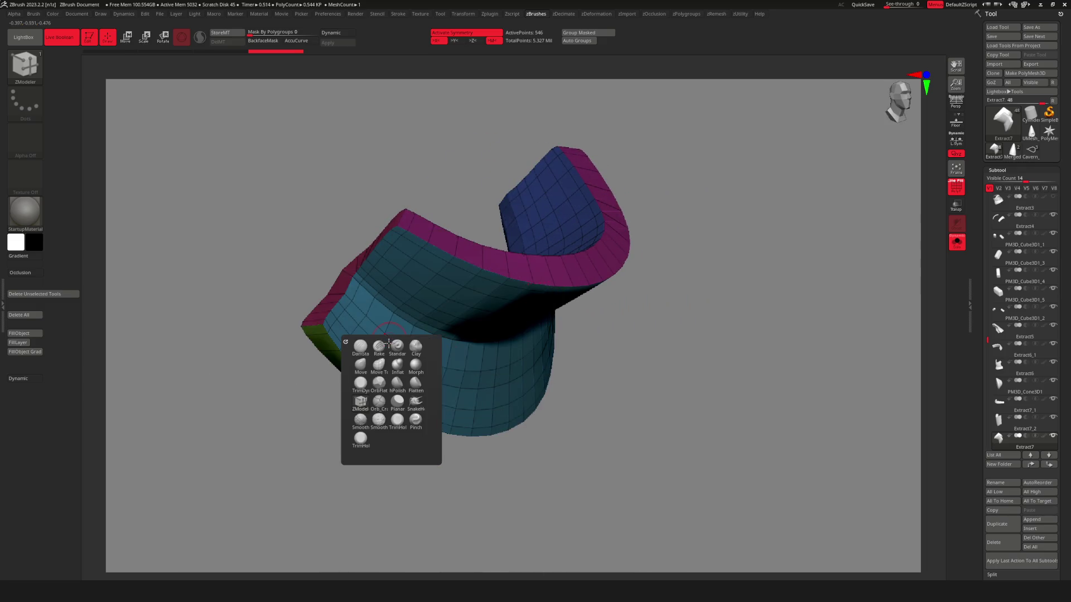
click(365, 411)
mouse_move(391, 291)
alt+right_down()
mouse_move(408, 288)
mouse_move(357, 301)
alt+right_up()
key(space)
click(349, 350)
key(space)
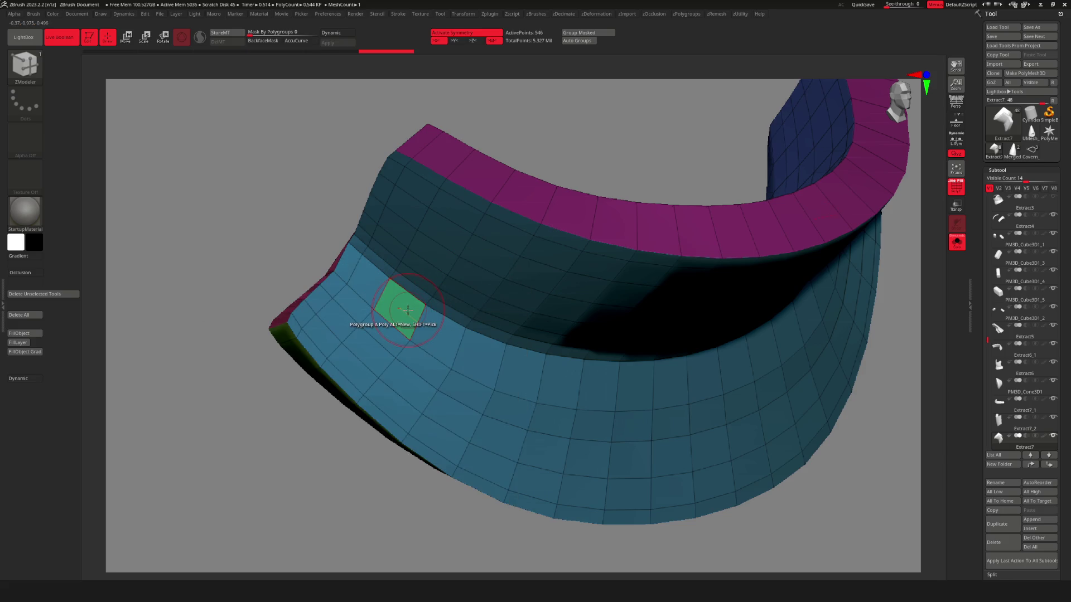
key(space)
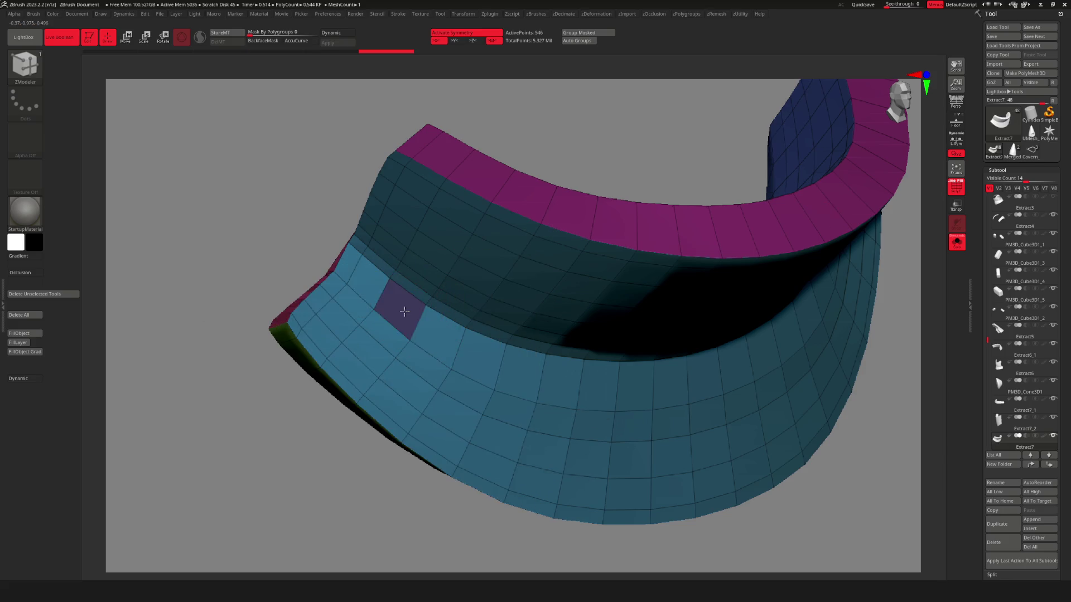
click(397, 310)
key(space)
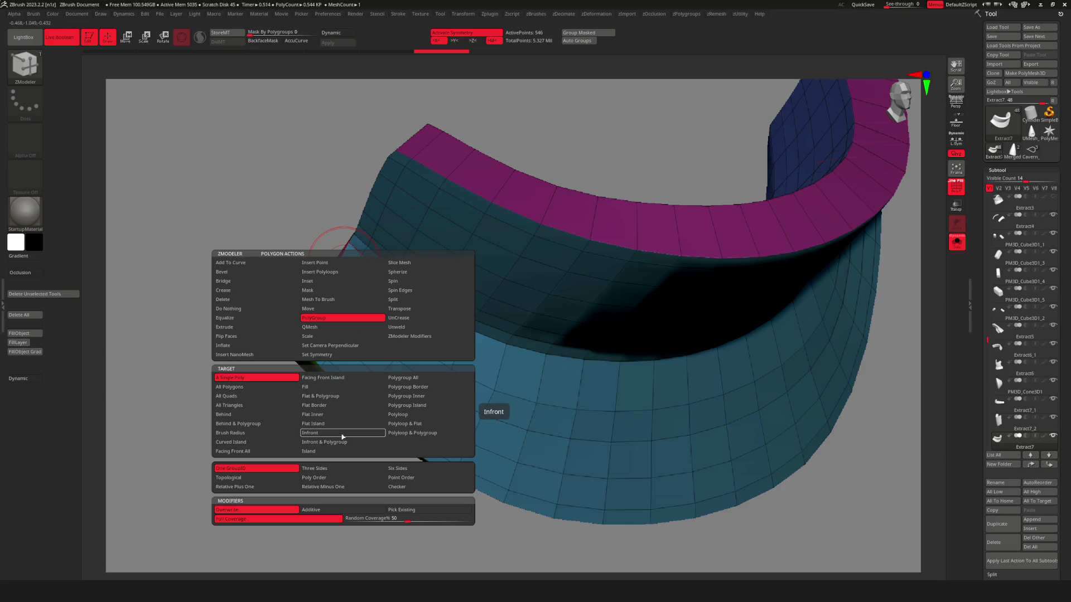
click(396, 417)
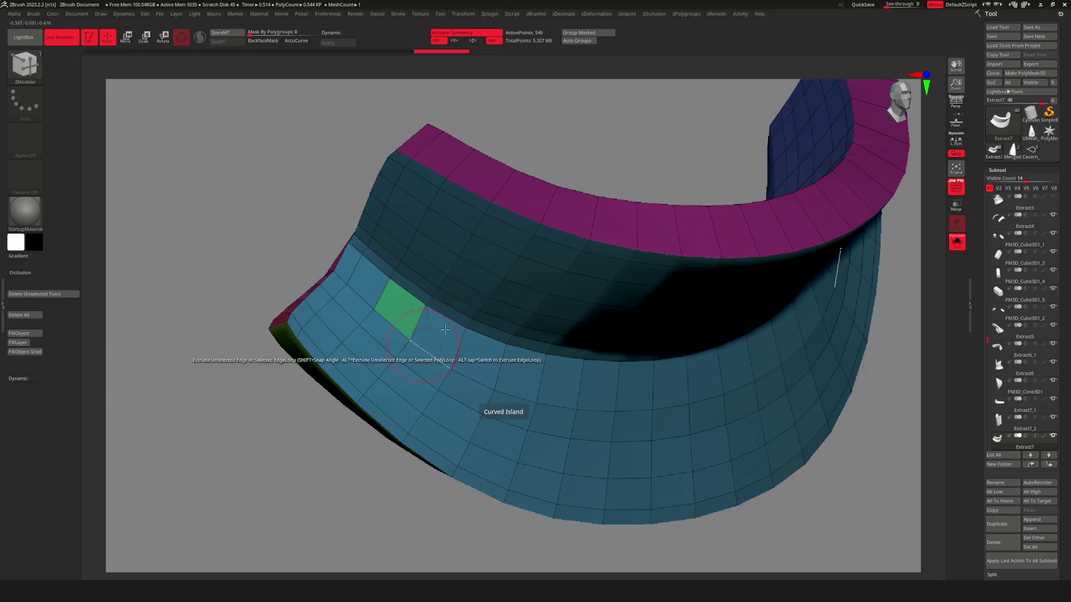
key(space)
key(space)
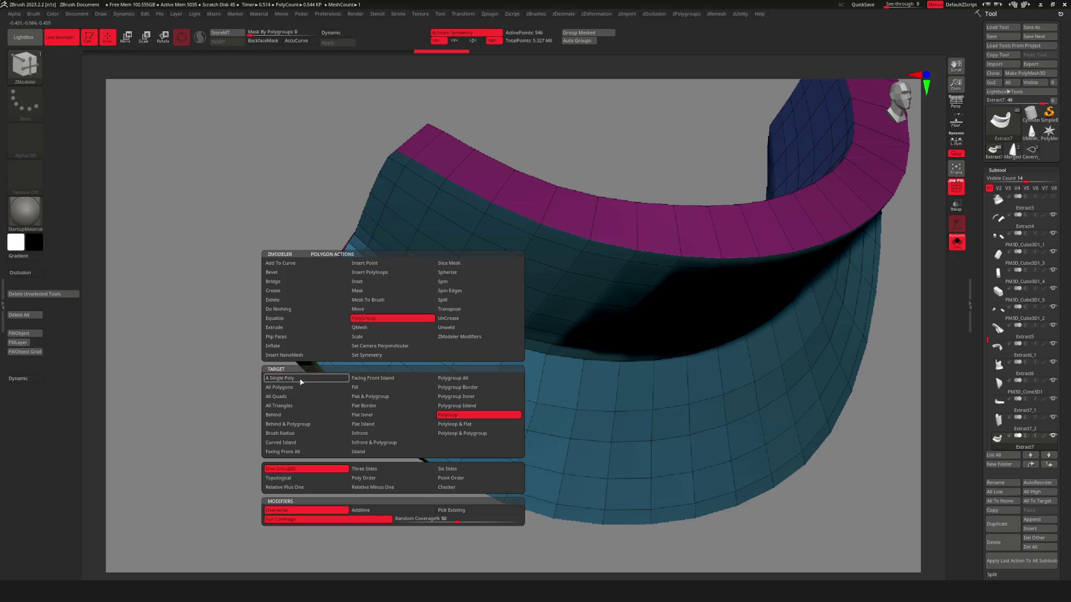
click(397, 309)
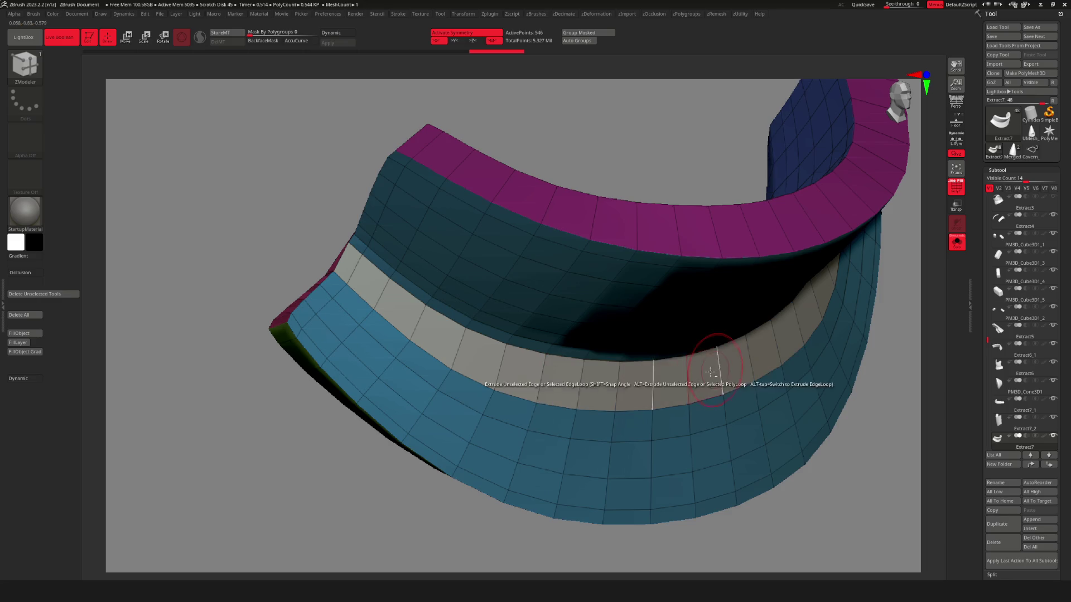
Paint the collar's lower loop bands, including the left band, into one green polygroup.
drag(334, 282, 664, 436)
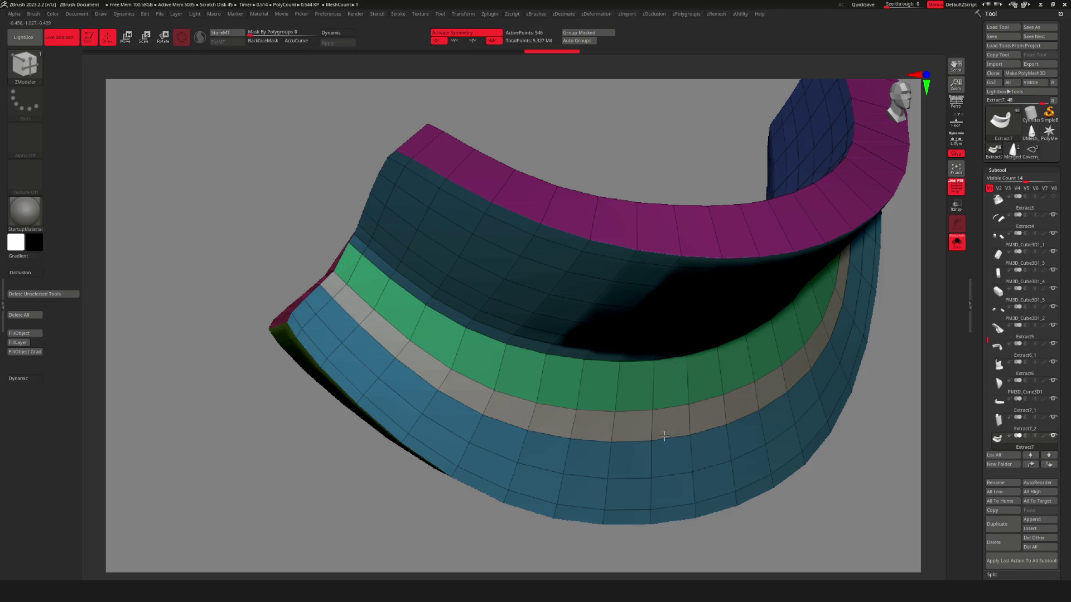
mouse_move(324, 298)
mouse_down()
mouse_move(413, 385)
mouse_move(658, 429)
mouse_move(666, 456)
mouse_up()
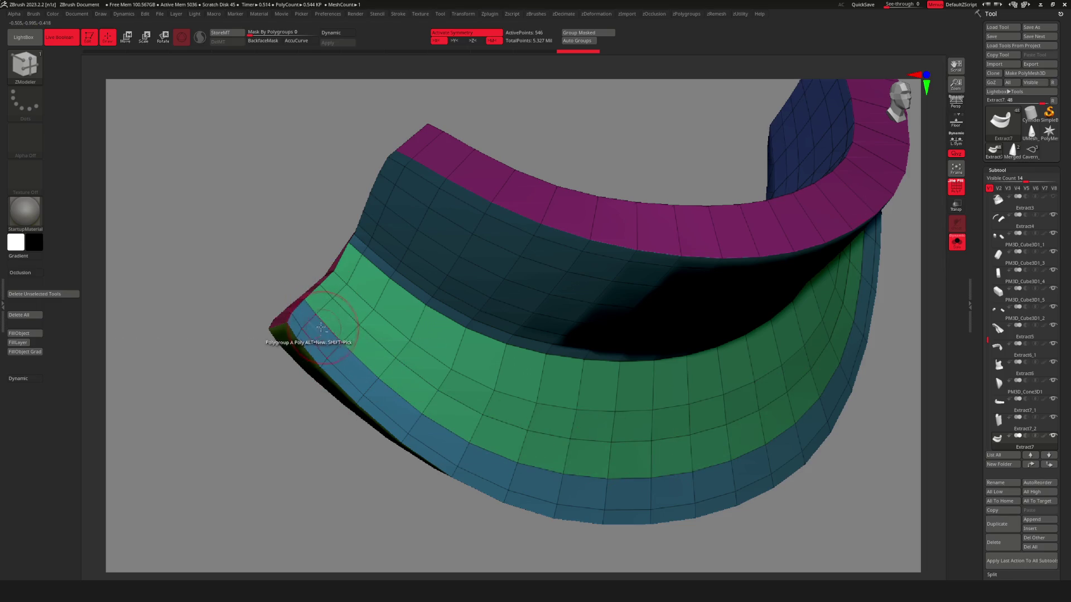
mouse_move(360, 395)
mouse_down()
mouse_move(440, 440)
mouse_move(675, 512)
mouse_move(543, 502)
mouse_up()
drag(471, 478, 430, 467)
mouse_move(369, 388)
mouse_down()
mouse_move(316, 323)
mouse_move(287, 354)
mouse_up()
mouse_move(287, 354)
right_down()
mouse_move(502, 401)
mouse_move(622, 410)
mouse_move(574, 390)
mouse_move(626, 374)
mouse_move(495, 378)
mouse_move(493, 329)
mouse_move(457, 375)
right_up()
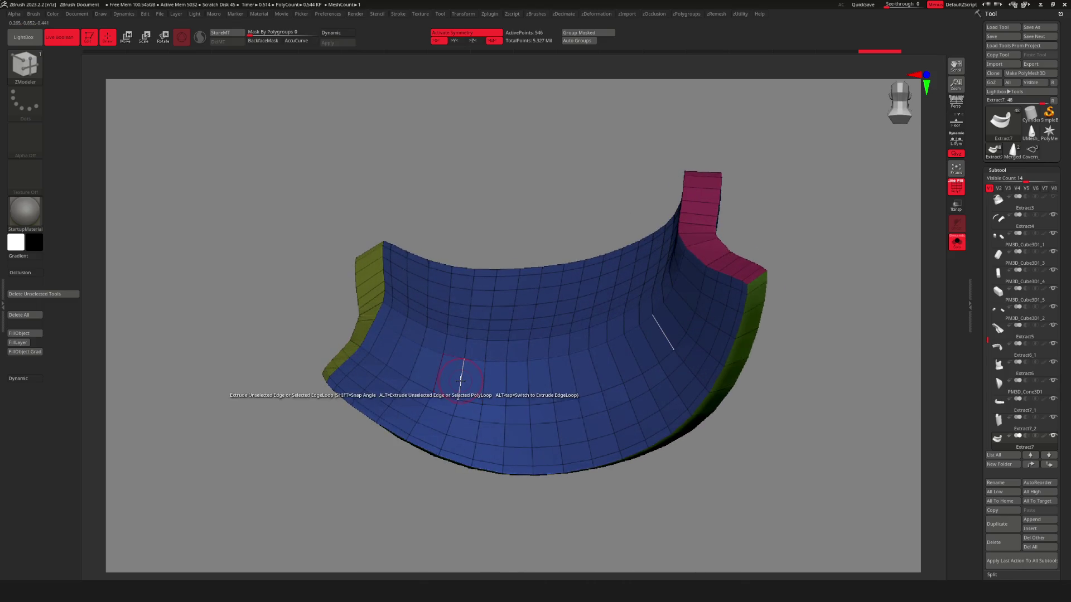
Retarget the ZModeler PolyGroup action and regroup the collar's lower flared ring as one pink polygroup.
key(space)
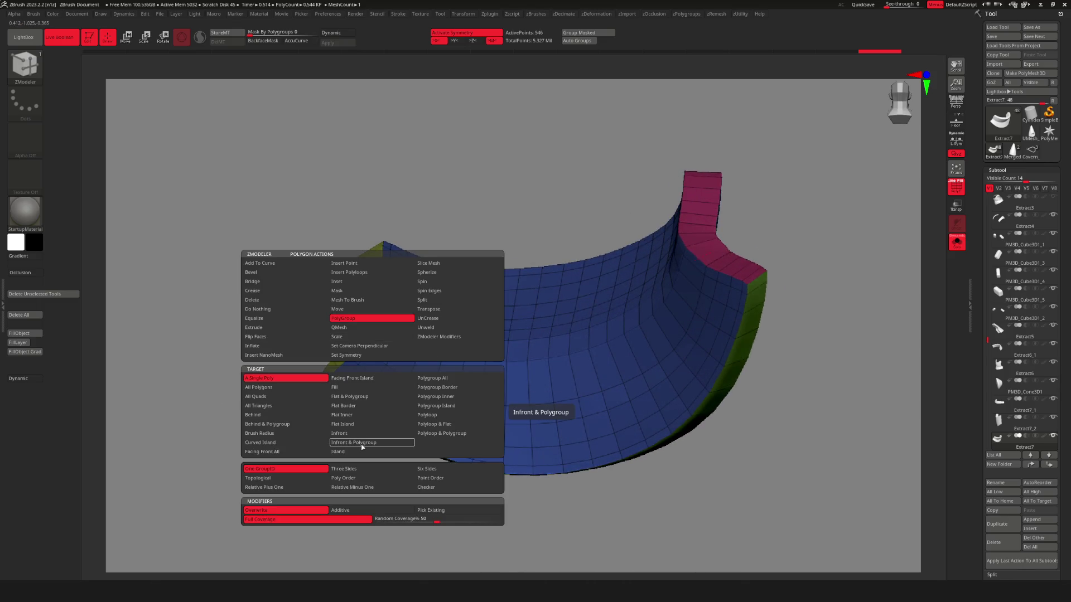
click(362, 443)
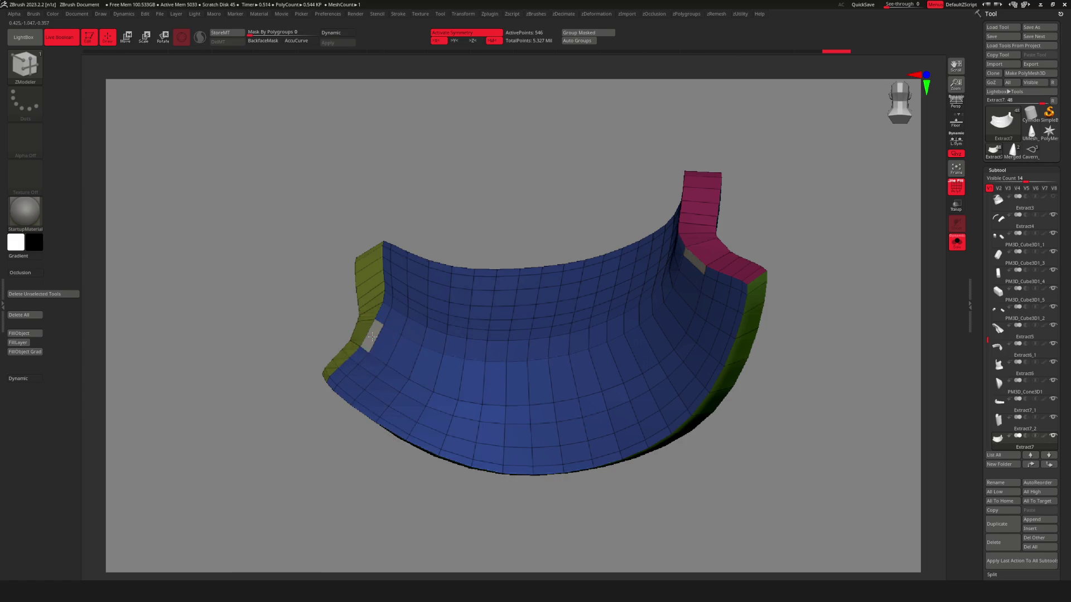
key(space)
click(299, 469)
key(shift)
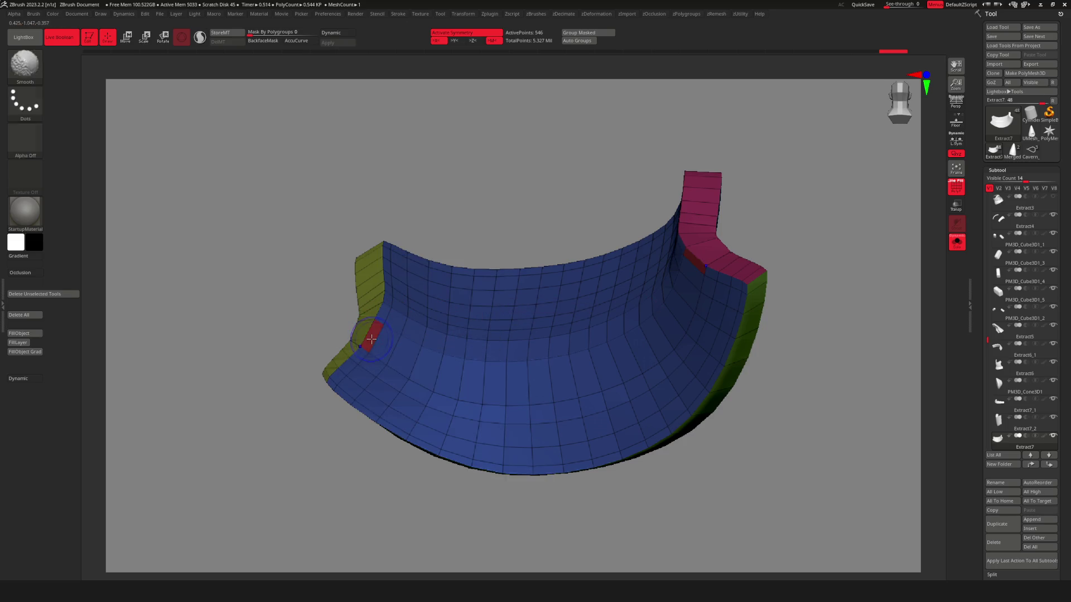
click(587, 371)
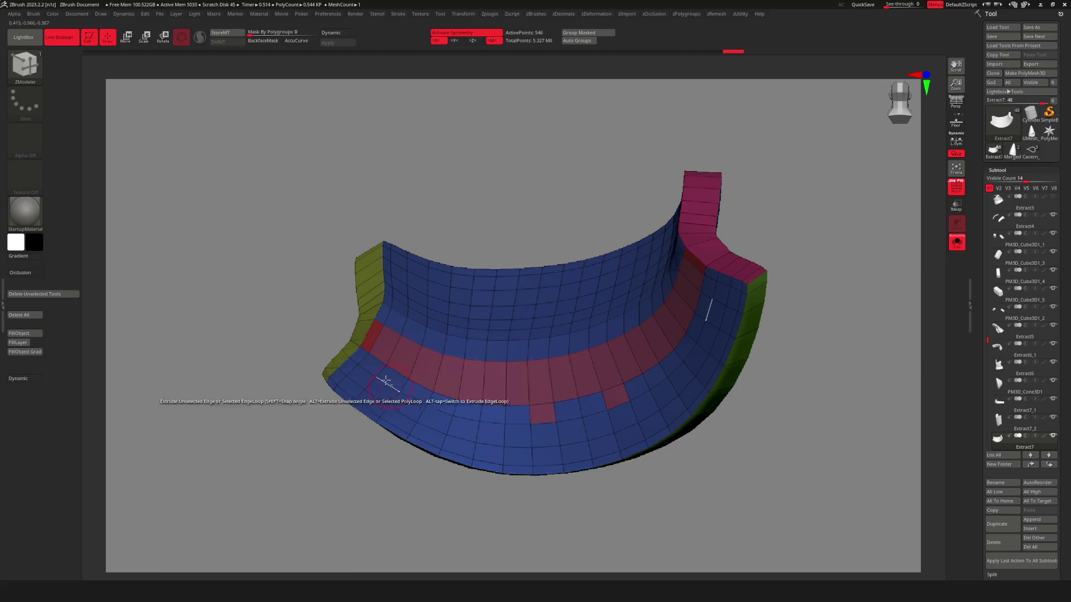
click(563, 376)
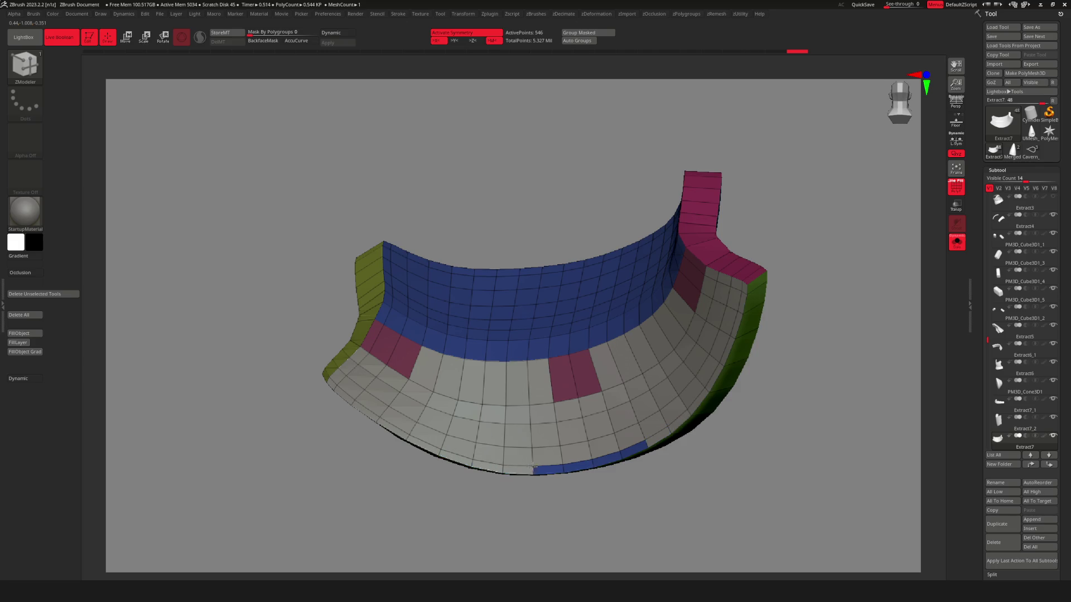
click(567, 453)
scroll(580, 424, down, 5)
mouse_move(580, 424)
mouse_down()
mouse_move(597, 375)
mouse_move(634, 461)
mouse_up()
scroll(624, 357, up, 6)
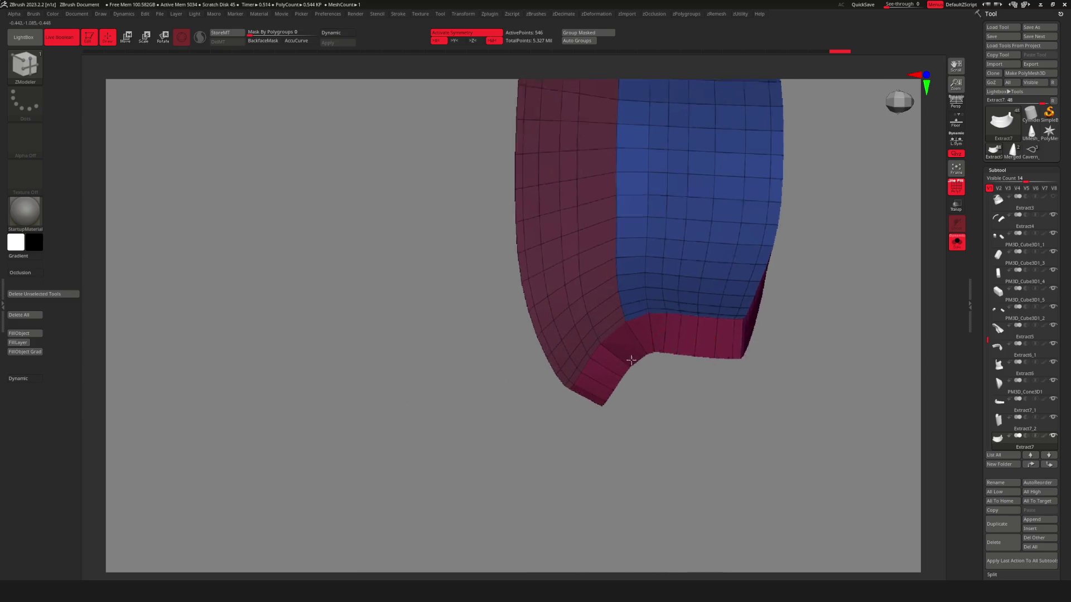
Return to the PolyGroup polygon action and orbit to inspect the lower collar corner.
key(space)
click(489, 355)
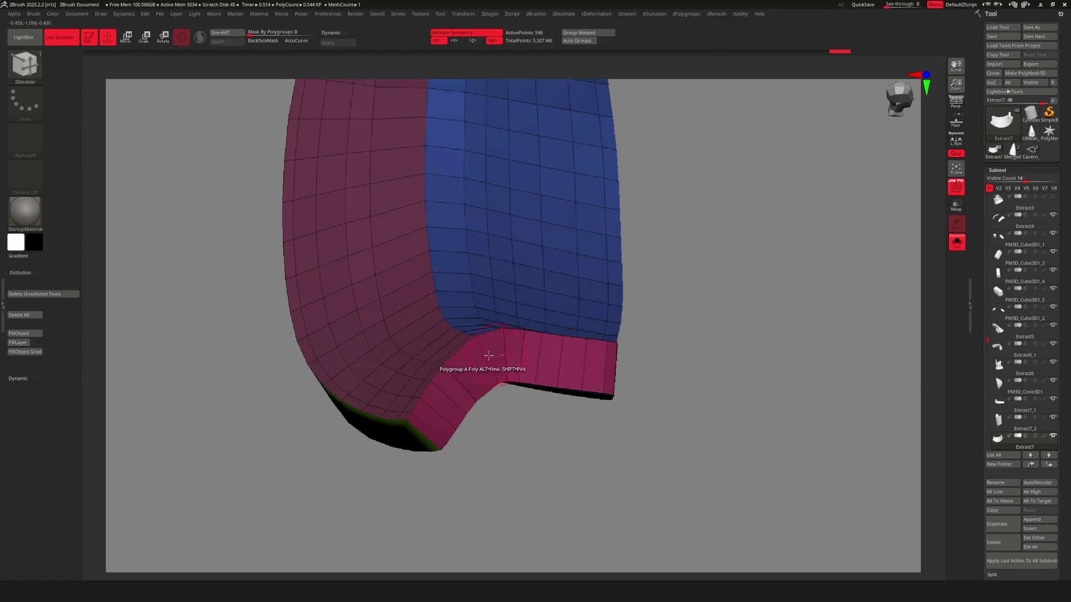
key(space)
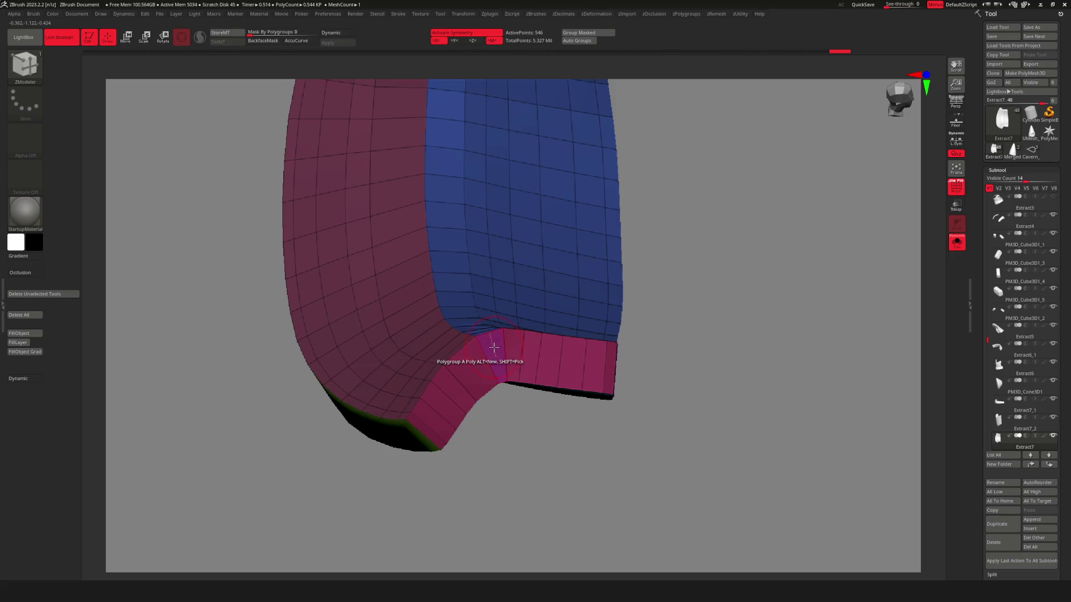
key(space)
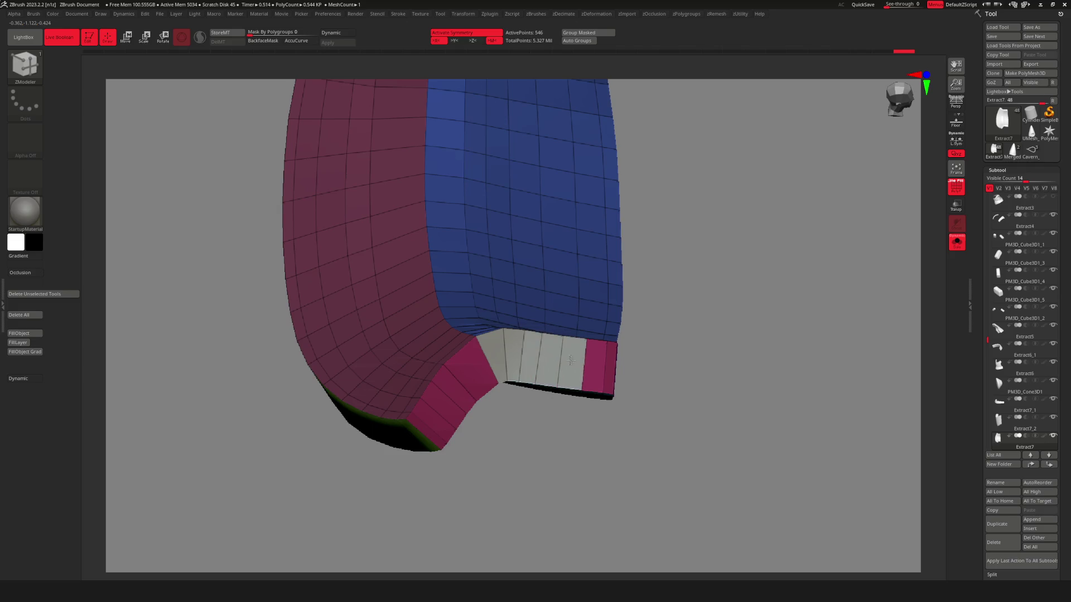
mouse_move(627, 411)
mouse_down()
mouse_move(703, 368)
mouse_move(622, 385)
mouse_up()
mouse_move(570, 362)
mouse_down()
mouse_move(545, 411)
mouse_move(566, 296)
mouse_move(592, 235)
mouse_move(564, 251)
mouse_move(549, 245)
mouse_move(583, 312)
mouse_up()
Turn off PolyF and Divide the collar once to 2,178 active points.
key(shift+f)
mouse_move(607, 244)
mouse_down()
mouse_move(599, 314)
mouse_move(573, 329)
mouse_move(580, 351)
mouse_move(639, 323)
mouse_move(536, 317)
mouse_up()
key(shift+r)
click(583, 244)
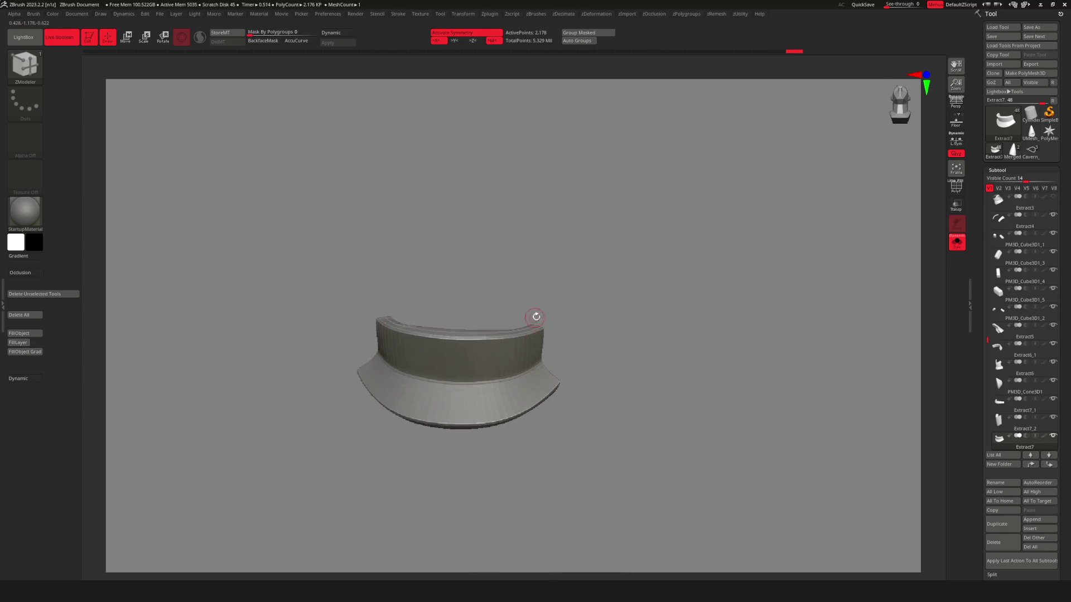
Show the whole rat again and Divide the collar a second time to 139,266 points.
key(shift+f)
key(shift+f)
drag(612, 359, 578, 296)
key(shift+r)
click(562, 247)
Orbit and zoom around the rat to inspect the smoothed collar from front, below and profile.
mouse_move(574, 407)
mouse_down()
mouse_move(502, 430)
mouse_move(540, 390)
mouse_up()
scroll(540, 389, up, 5)
scroll(547, 386, down, 5)
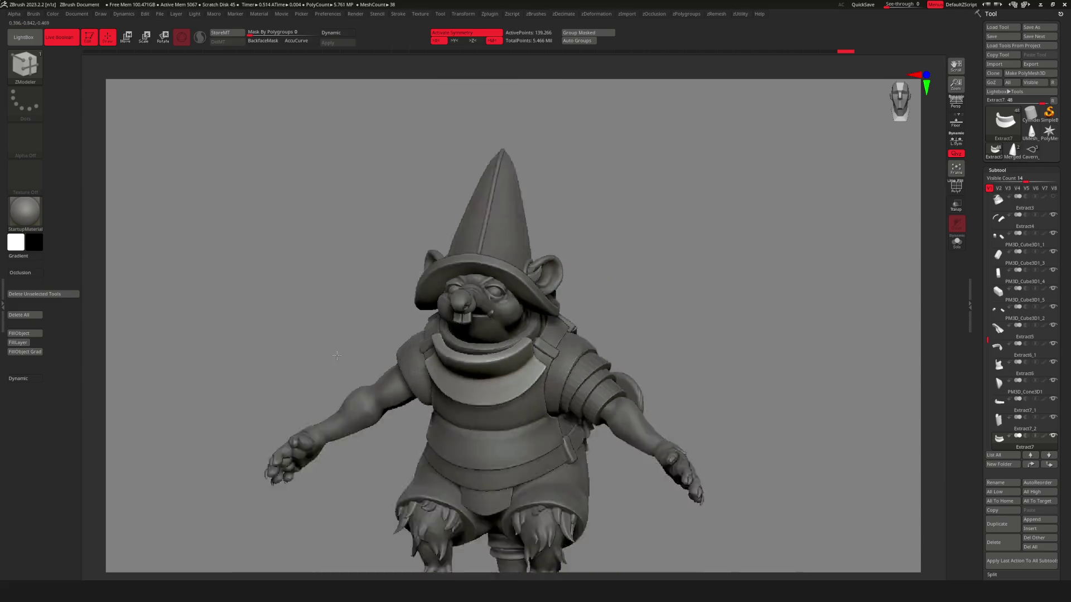
scroll(537, 394, up, 5)
mouse_move(537, 395)
mouse_down()
mouse_move(591, 424)
mouse_move(656, 376)
mouse_move(653, 387)
mouse_up()
scroll(656, 376, down, 5)
scroll(652, 387, up, 3)
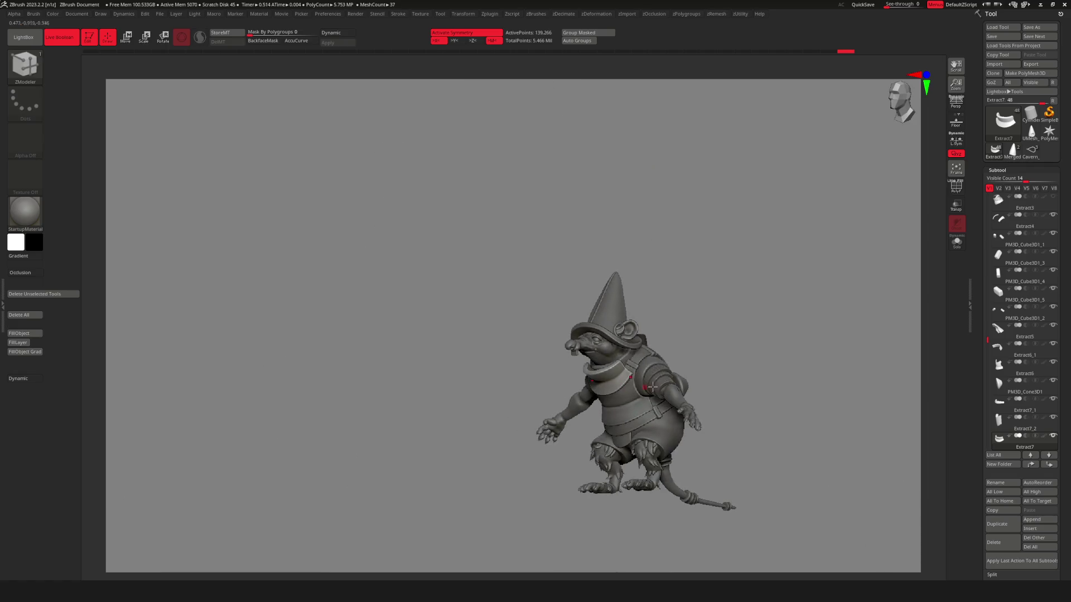
scroll(566, 385, up, 3)
mouse_move(566, 385)
mouse_down()
mouse_move(524, 403)
mouse_move(558, 363)
mouse_move(574, 389)
mouse_up()
scroll(535, 391, up, 3)
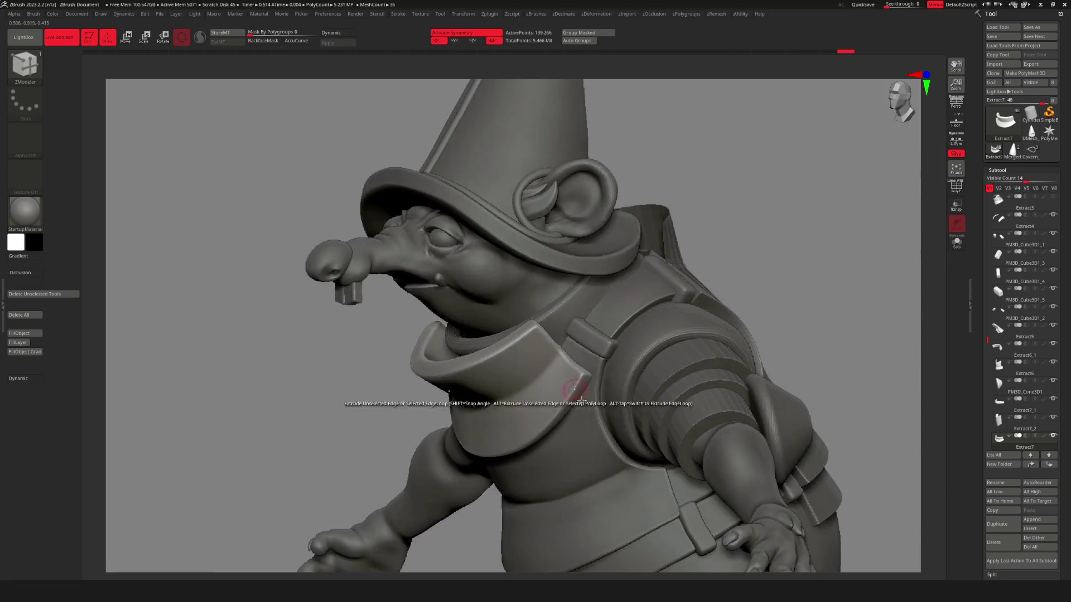
scroll(574, 389, down, 5)
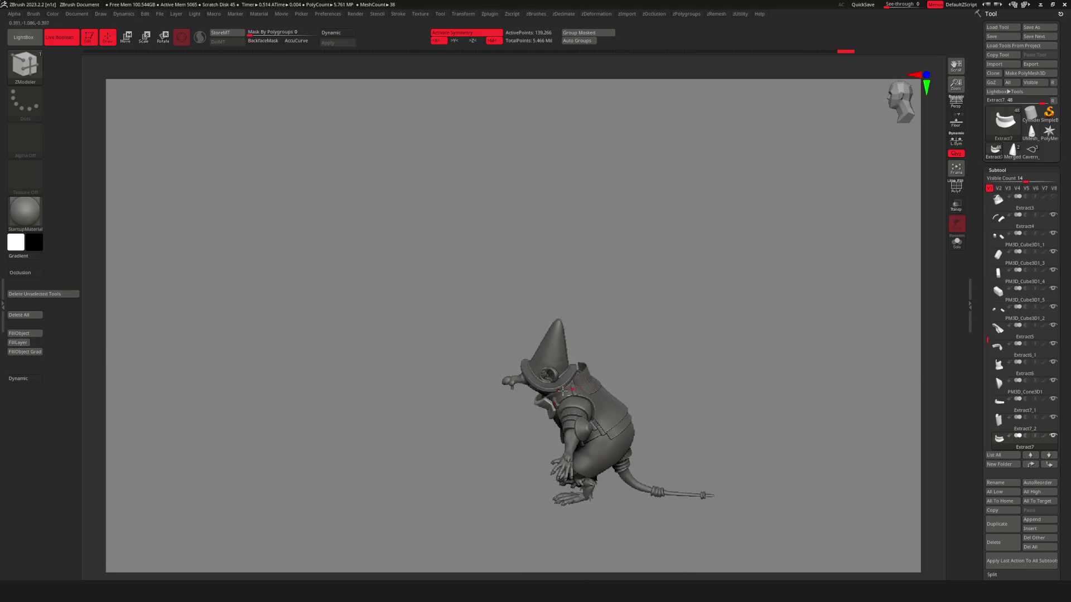
scroll(563, 390, up, 5)
mouse_move(563, 390)
right_down()
mouse_move(651, 411)
mouse_move(716, 316)
mouse_move(509, 395)
mouse_move(605, 397)
right_up()
scroll(651, 412, up, 4)
scroll(651, 412, down, 4)
scroll(717, 316, up, 4)
scroll(716, 316, down, 4)
scroll(531, 406, up, 5)
key(space)
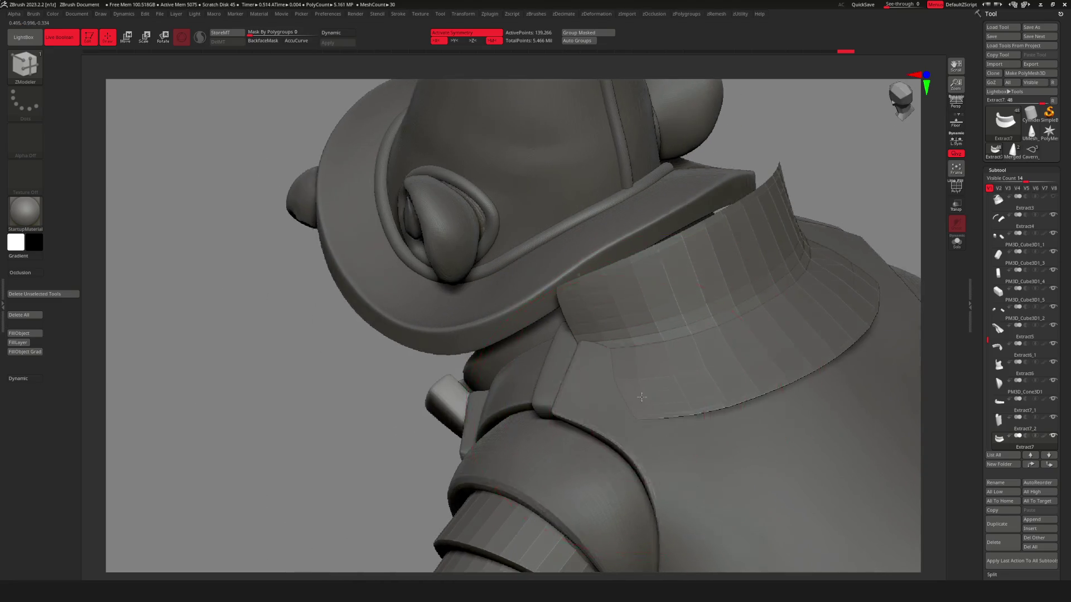
Reshape the Extract8 collar flap with the Move Topological brush, pulling it down.
right_drag(663, 394, 614, 440)
key(b)
click(614, 440)
alt+click(717, 334)
mouse_move(718, 335)
ctrl+right_down()
mouse_move(530, 403)
mouse_move(524, 369)
ctrl+right_up()
drag(524, 368, 533, 360)
right_drag(533, 360, 526, 362)
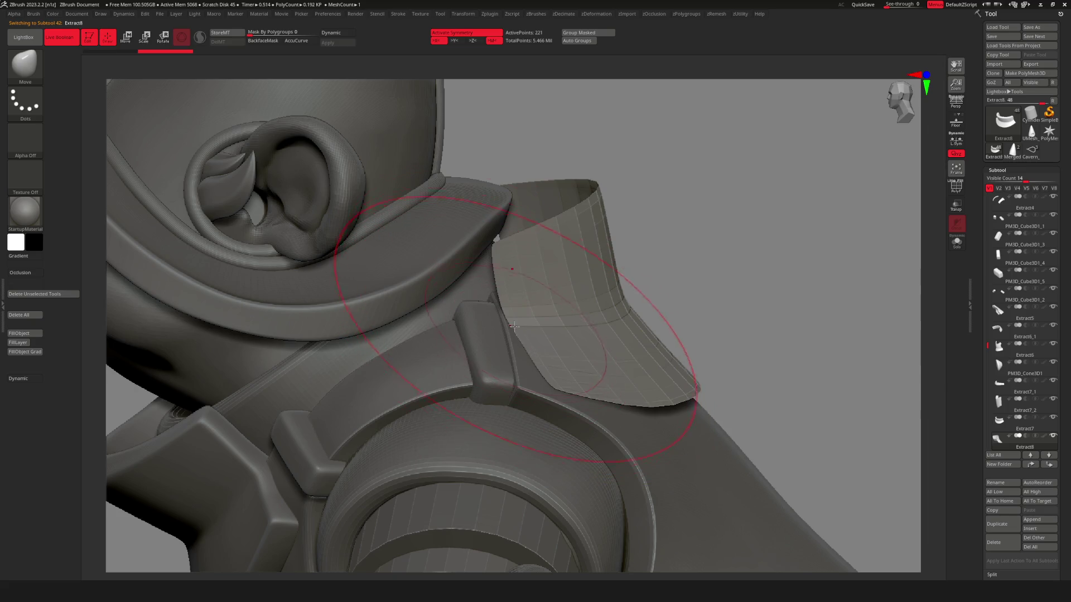
drag(512, 325, 574, 347)
mouse_move(574, 347)
right_down()
mouse_move(605, 353)
mouse_move(593, 356)
mouse_move(651, 338)
mouse_move(657, 328)
mouse_move(631, 315)
mouse_move(645, 310)
right_up()
Extrude the curved shoulder panel into a thick shell using ZModeler Extrude with the All Polygons target.
key(space)
key(space)
key(b)
click(619, 369)
mouse_move(619, 369)
right_down()
mouse_move(609, 378)
mouse_move(624, 365)
right_up()
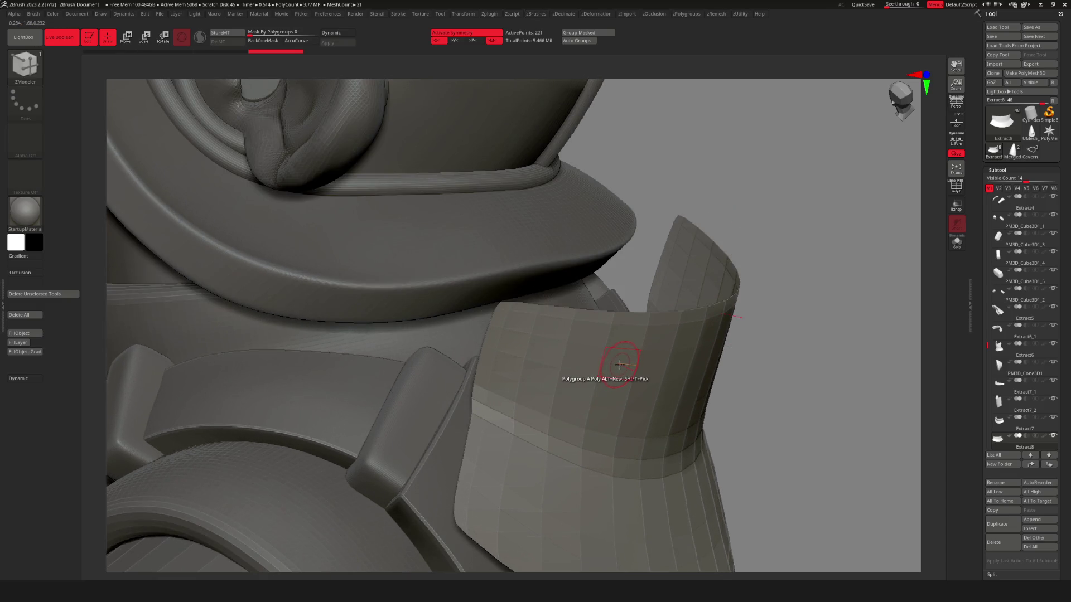
key(space)
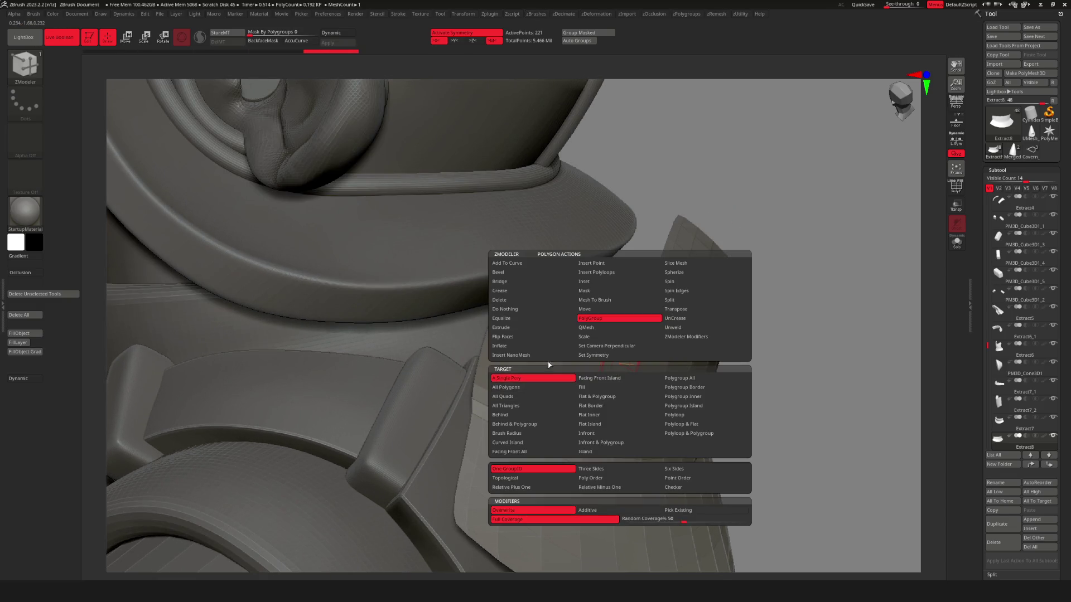
key(shift+f)
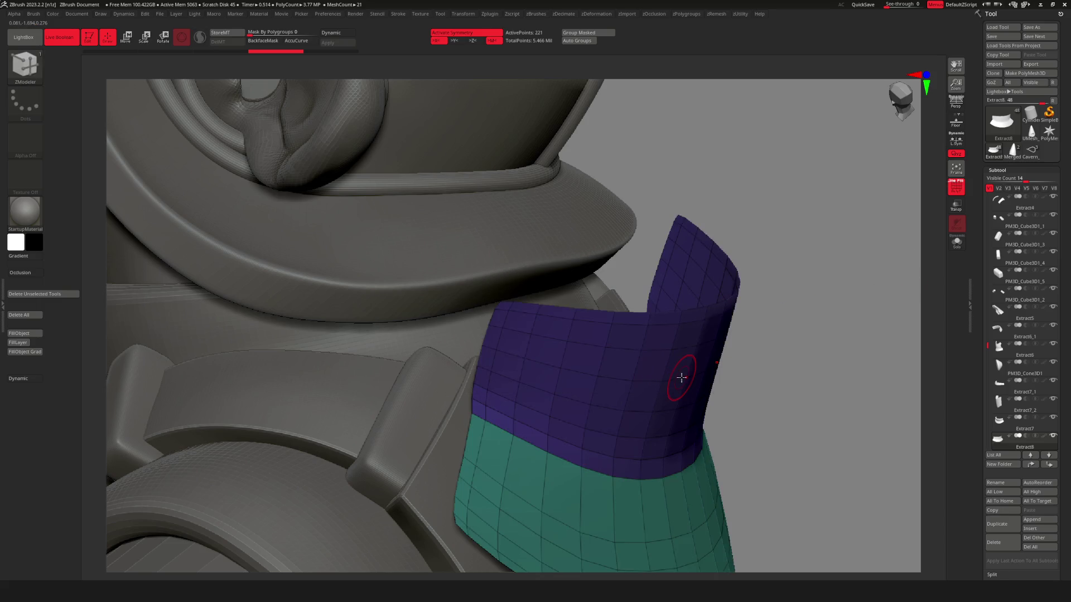
key(shift+f)
key(space)
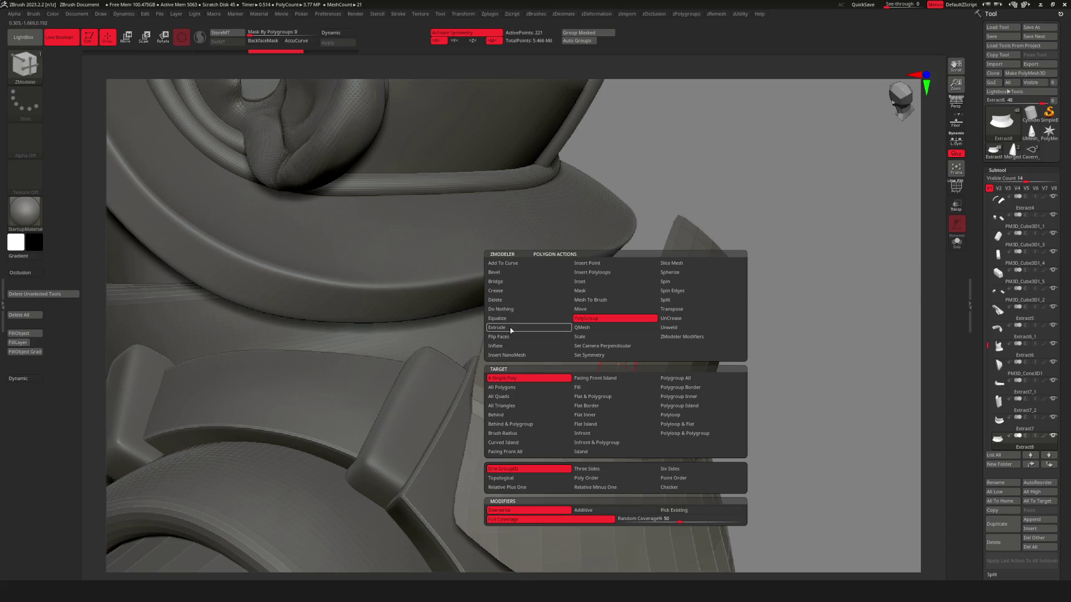
click(511, 330)
click(502, 387)
drag(620, 359, 559, 349)
Undo the last action and orbit out to review the whole rat from a new angle.
mouse_move(554, 351)
right_down()
mouse_move(616, 421)
mouse_move(587, 394)
right_up()
key(ctrl+z)
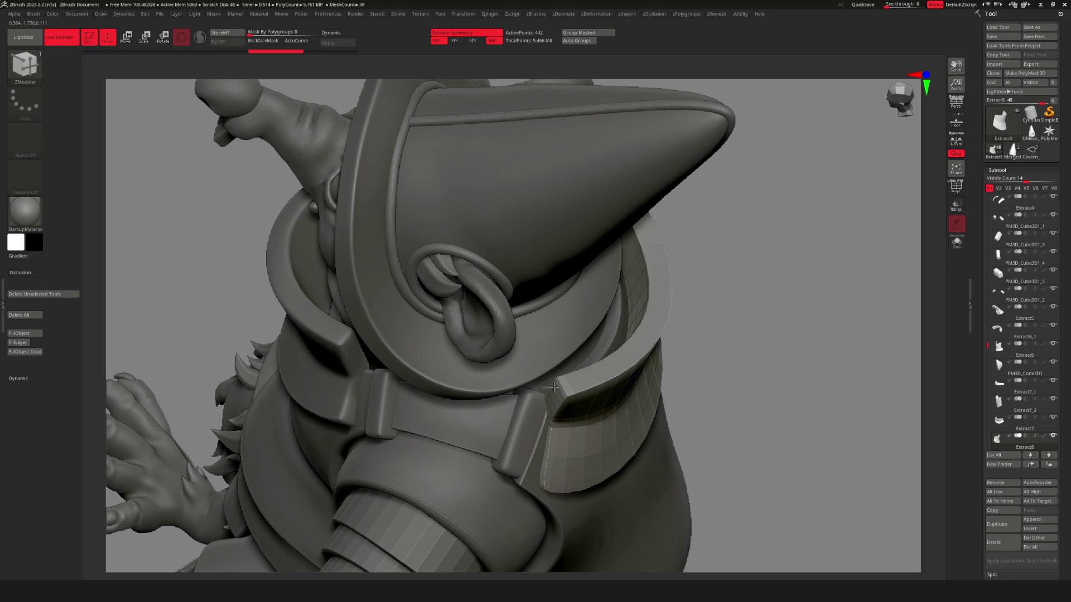
mouse_move(551, 383)
right_down()
mouse_move(703, 444)
mouse_move(669, 449)
mouse_move(652, 446)
mouse_move(855, 362)
mouse_move(697, 371)
right_up()
key(space)
mouse_move(720, 253)
ctrl+right_down()
mouse_move(742, 402)
mouse_move(686, 382)
mouse_move(714, 401)
mouse_move(747, 380)
mouse_move(746, 362)
mouse_move(773, 352)
ctrl+right_up()
Divide the shoulder armour subtool once from the Geometry options, reaching 28,162 active points.
key(w)
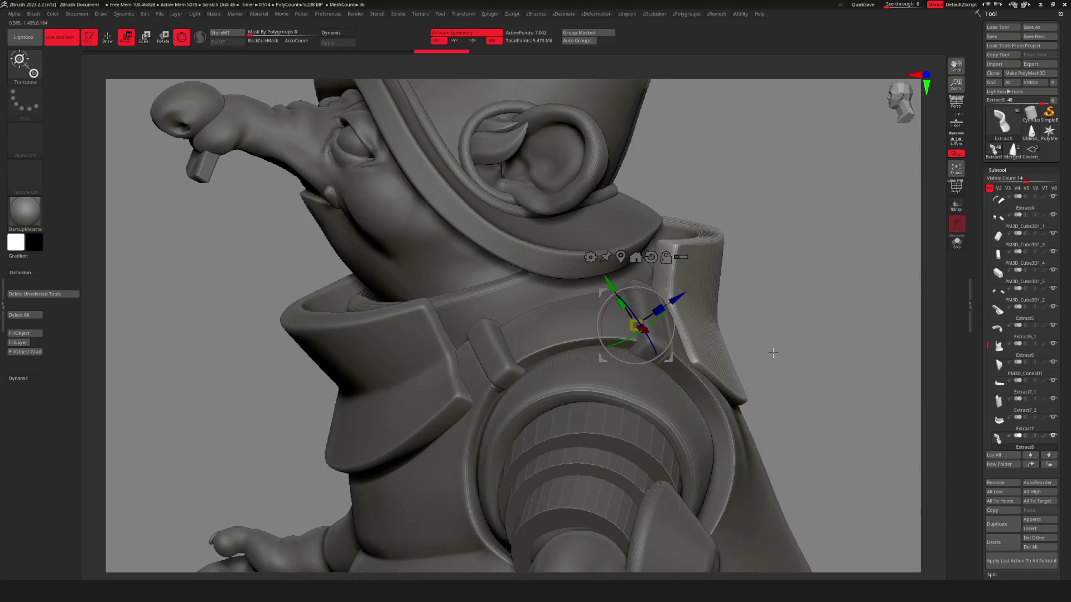
key(q)
key(g)
key(g)
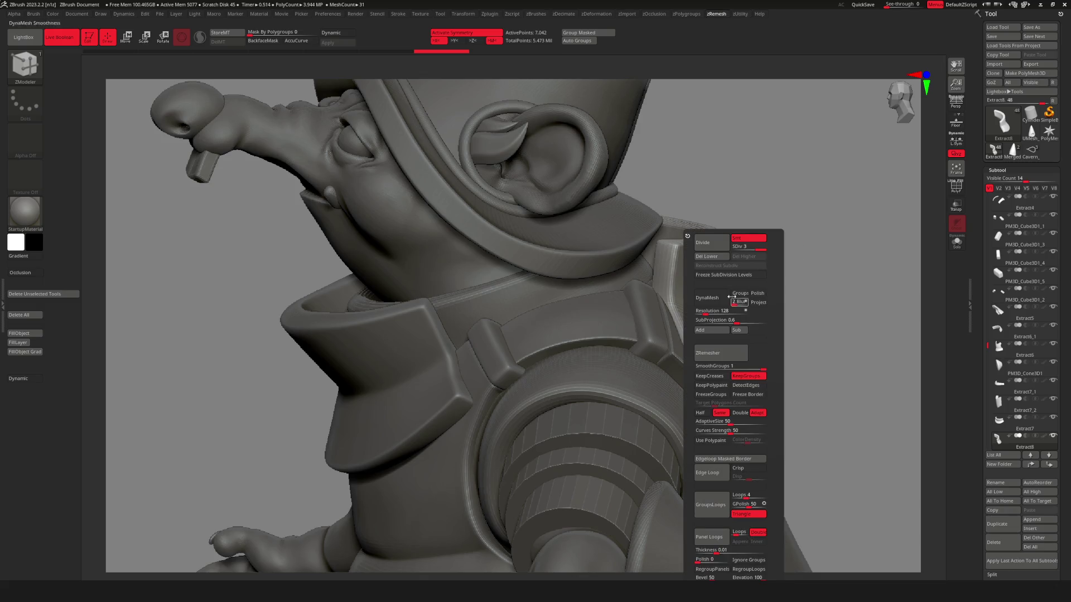
click(713, 243)
mouse_move(897, 318)
ctrl+right_down()
mouse_move(649, 370)
mouse_move(707, 367)
ctrl+right_up()
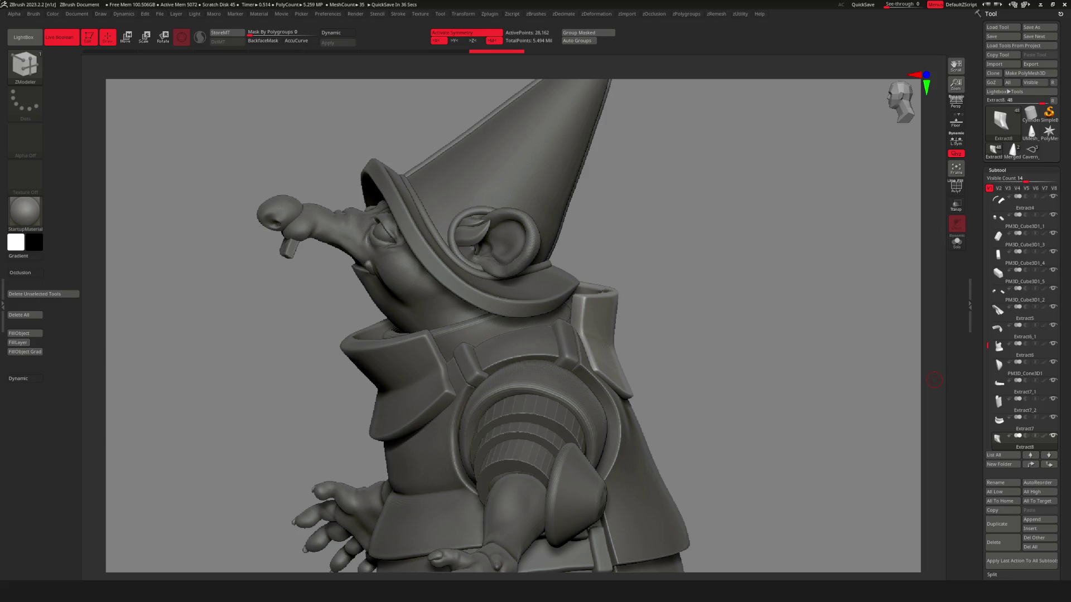
mouse_move(702, 331)
mouse_down()
mouse_move(689, 335)
mouse_move(673, 317)
mouse_up()
Move the shoulder armour plate up and outward with the Transpose gizmo.
key(w)
mouse_move(595, 359)
mouse_down()
mouse_move(616, 312)
mouse_move(610, 338)
mouse_move(671, 356)
mouse_move(662, 383)
mouse_move(796, 392)
mouse_move(705, 371)
mouse_up()
key(q)
Select the Move brush and orbit around the hat brim to check the plate's fit.
key(b)
key(m)
key(v)
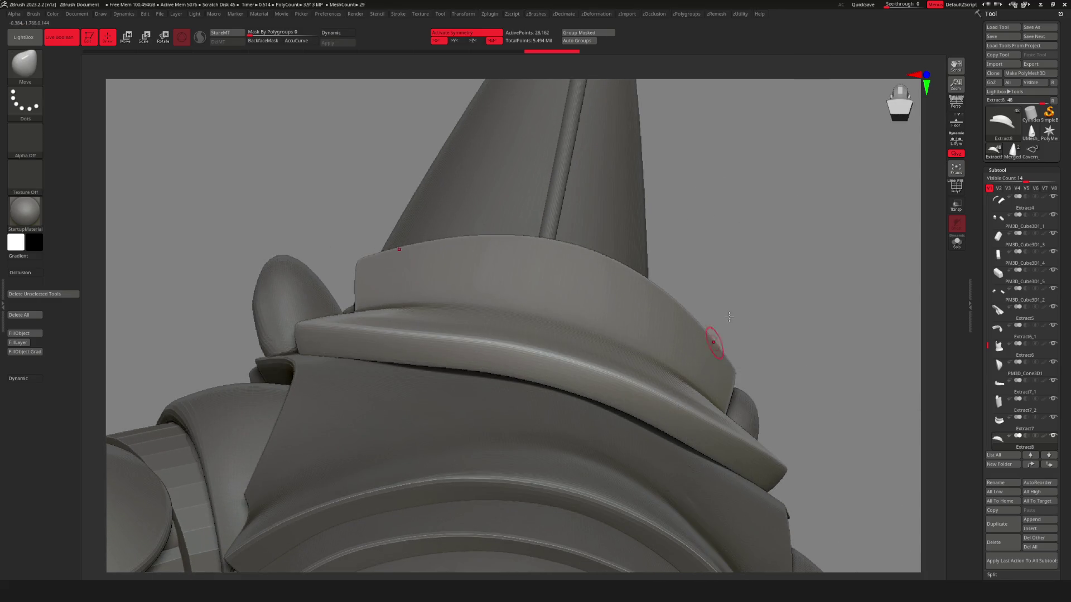
drag(759, 337, 575, 392)
right_click(575, 392)
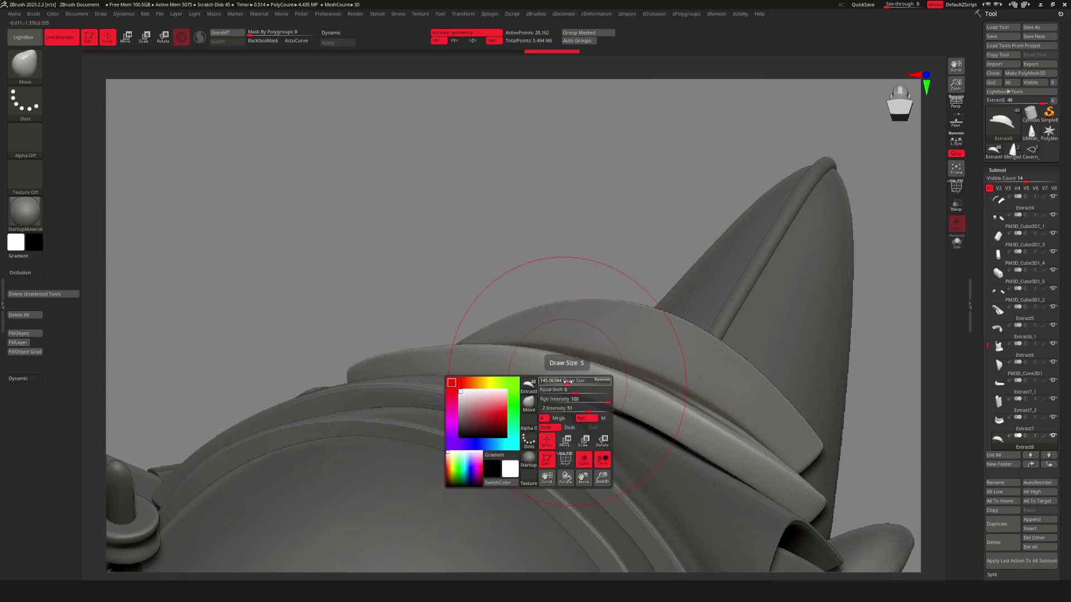
right_drag(491, 394, 517, 378)
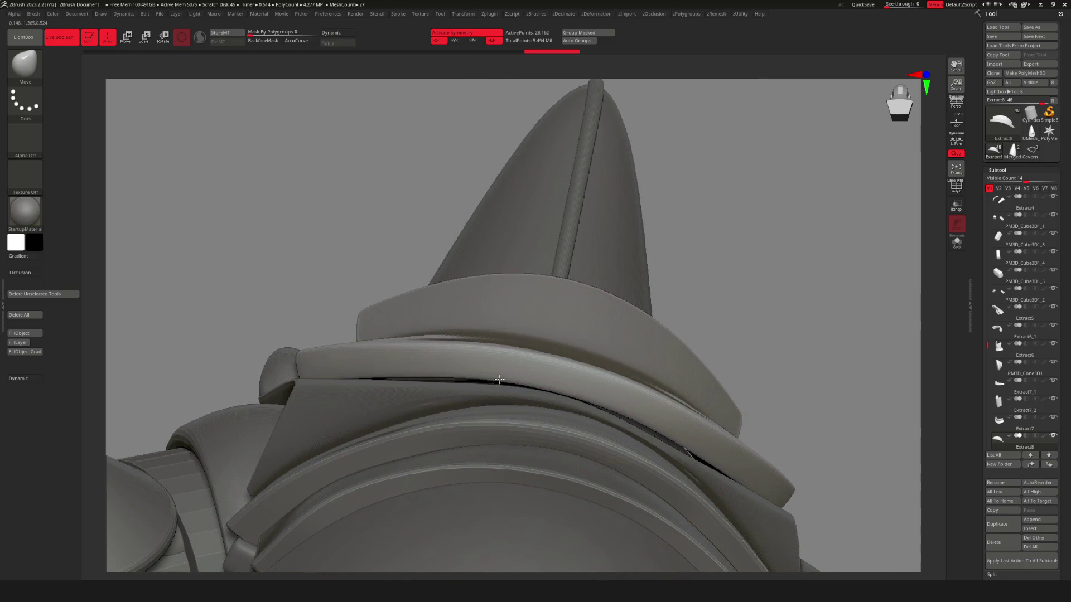
mouse_move(455, 384)
right_down()
mouse_move(504, 390)
mouse_move(509, 361)
mouse_move(533, 403)
right_up()
key(f)
key(f)
mouse_move(442, 347)
right_down()
mouse_move(574, 402)
mouse_move(491, 389)
mouse_move(558, 401)
mouse_move(582, 363)
mouse_move(556, 385)
right_up()
key(f)
key(space)
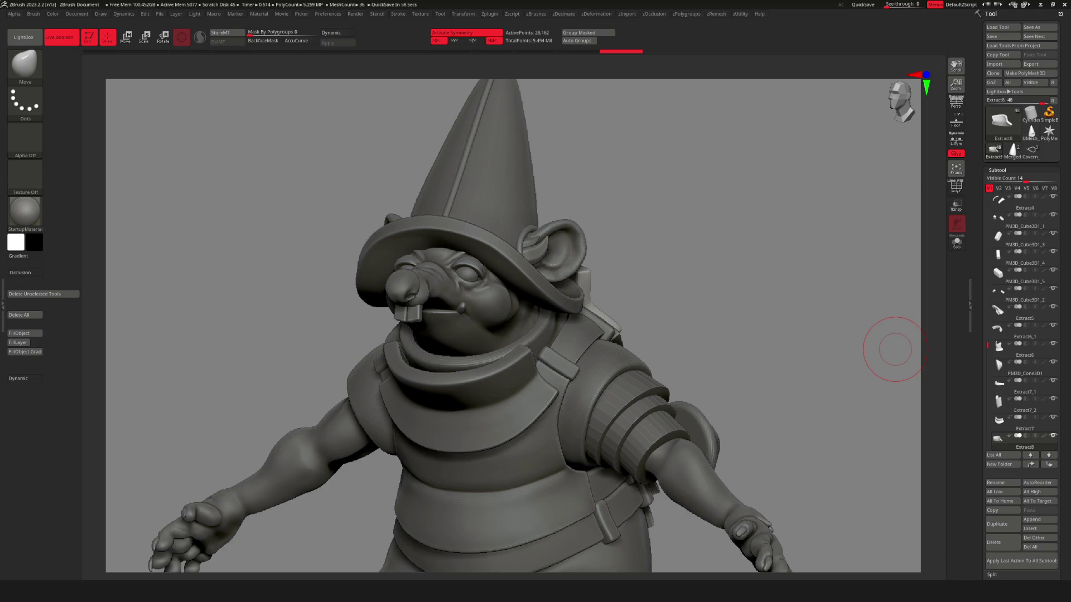
Zoom out to a small three-quarter view of the whole rat and bring up the Subtool actions menu.
mouse_move(669, 316)
right_down()
mouse_move(510, 363)
mouse_move(642, 414)
mouse_move(834, 366)
mouse_move(614, 354)
mouse_move(763, 403)
mouse_move(737, 369)
mouse_move(725, 379)
mouse_move(777, 373)
mouse_move(720, 375)
mouse_move(735, 392)
right_up()
mouse_move(803, 345)
right_down()
mouse_move(737, 385)
mouse_move(753, 380)
mouse_move(703, 352)
mouse_move(729, 386)
mouse_move(804, 411)
mouse_move(725, 385)
mouse_move(993, 333)
right_up()
mouse_move(771, 347)
ctrl+right_down()
mouse_move(890, 358)
mouse_move(781, 391)
mouse_move(748, 382)
mouse_move(865, 357)
ctrl+right_up()
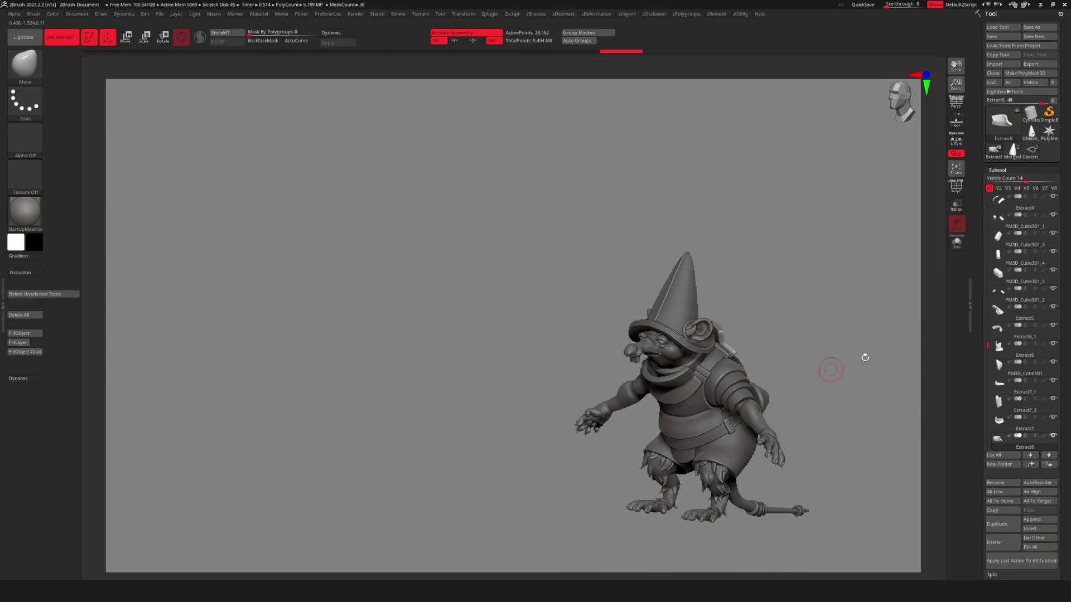
key(space)
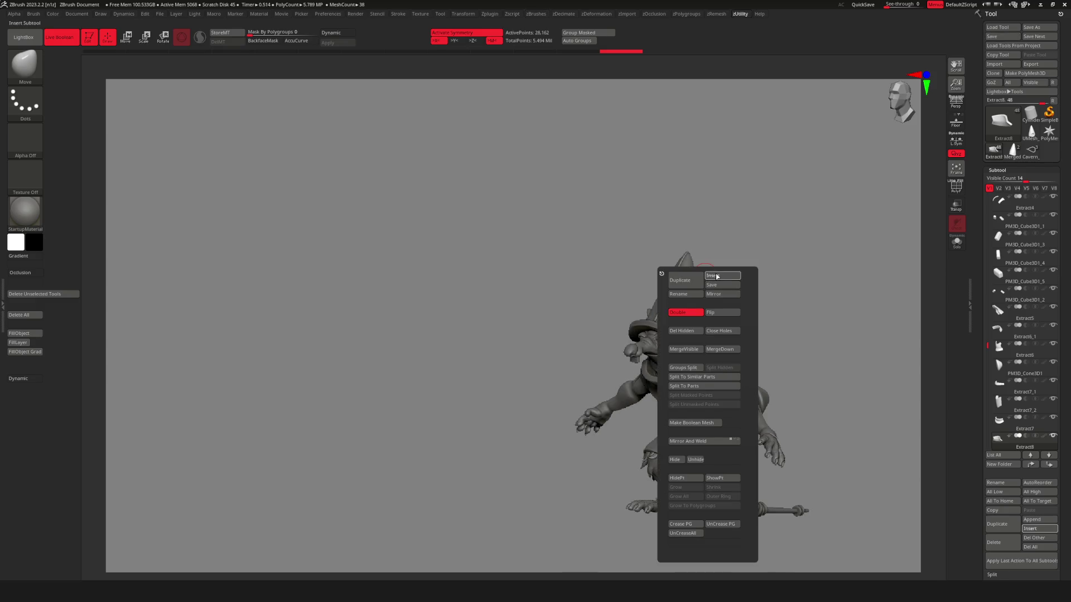
Insert a Cylinder3D subtool, move it beside the rat and squash it into a flat disc.
click(717, 277)
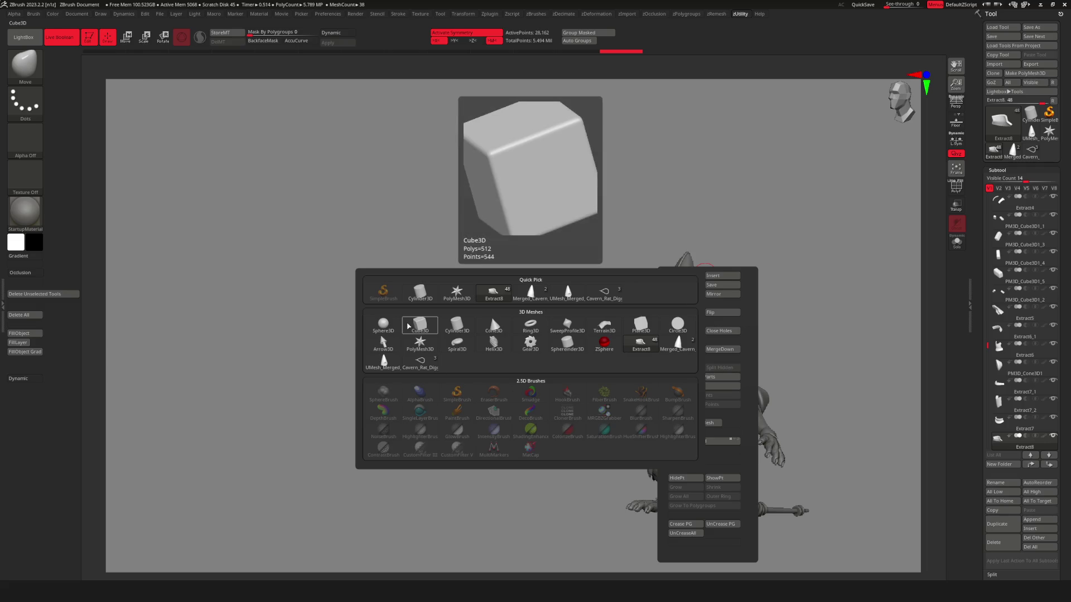
click(457, 324)
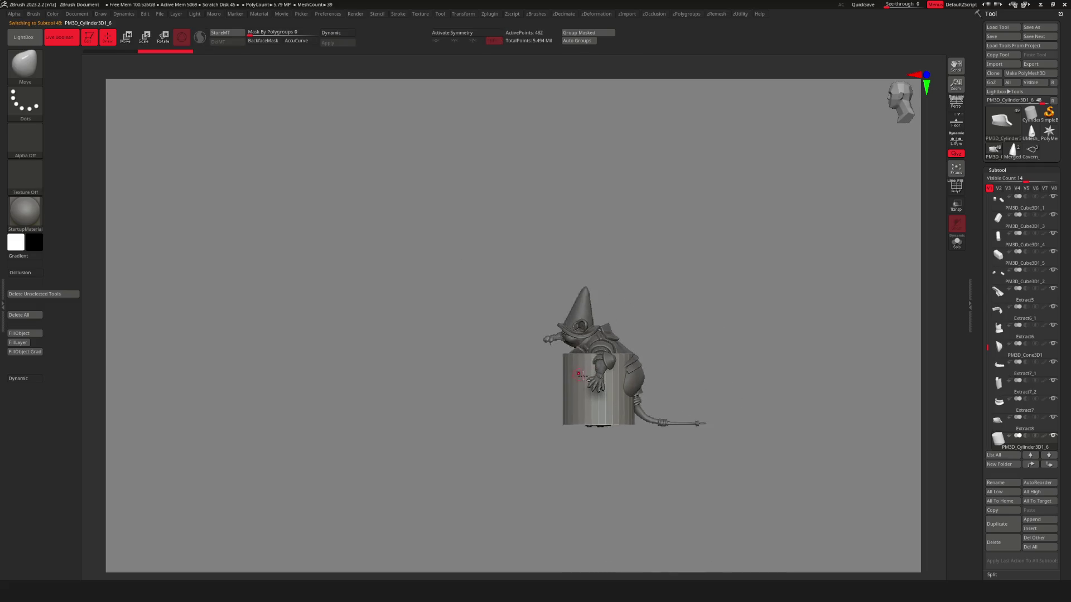
key(w)
mouse_move(655, 373)
mouse_down()
mouse_move(481, 381)
mouse_move(445, 366)
mouse_up()
scroll(424, 341, up, 5)
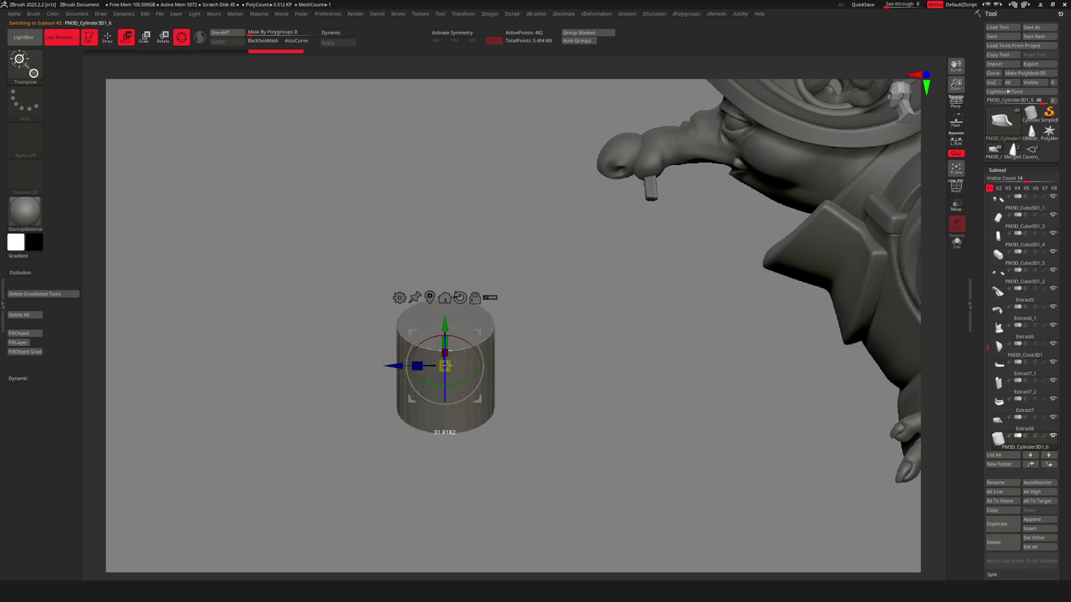
key(ctrl+z)
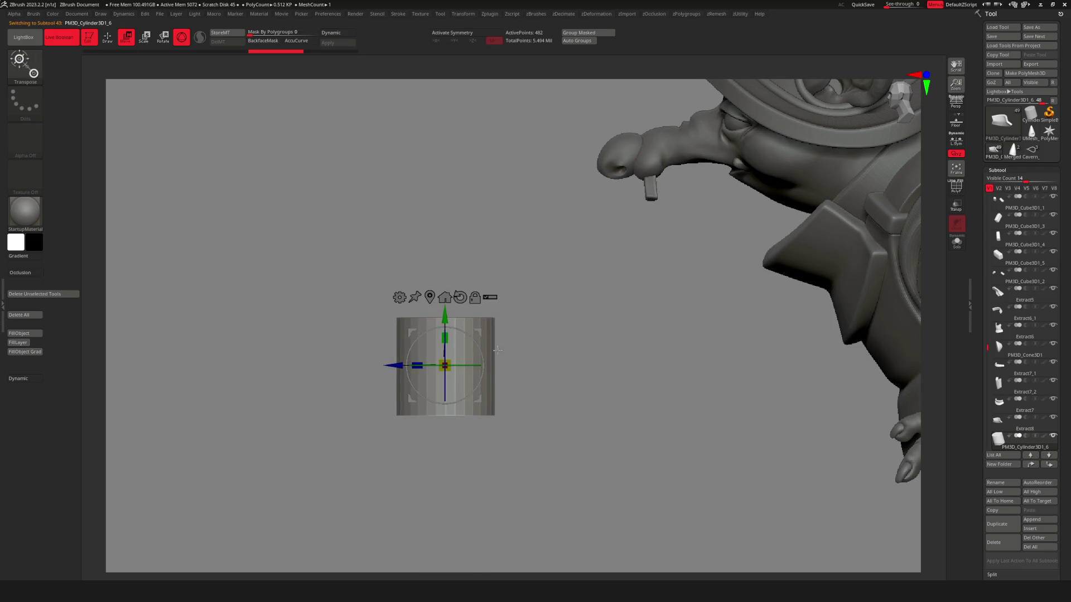
drag(445, 342, 448, 375)
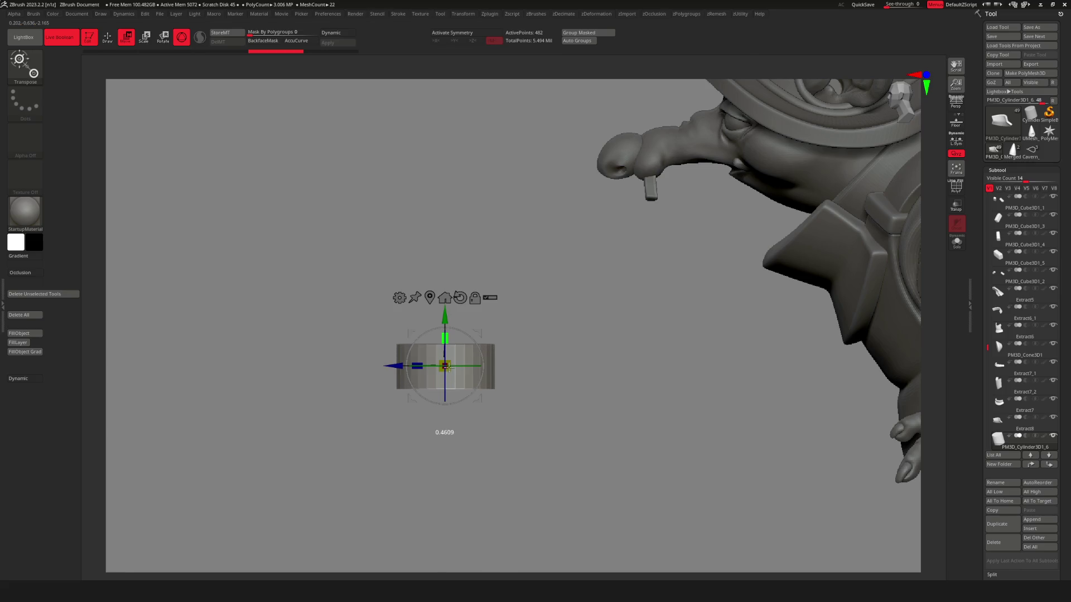
key(q)
drag(480, 435, 513, 395)
ZRemesh the cylinder with KeepGroups on, SmoothGroups 0 and Half density.
key(g)
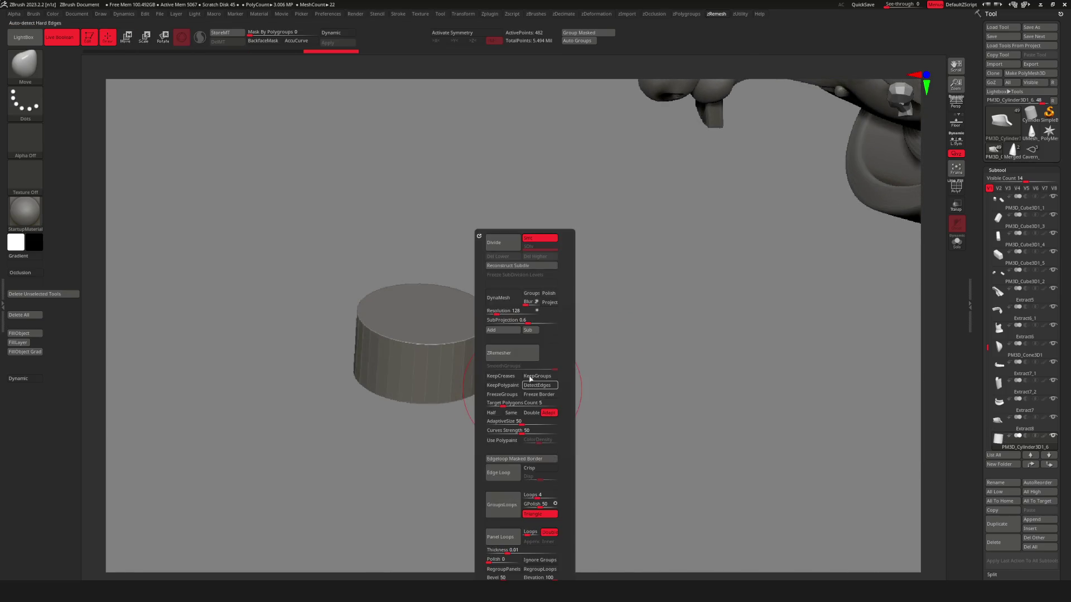
key(shift+g)
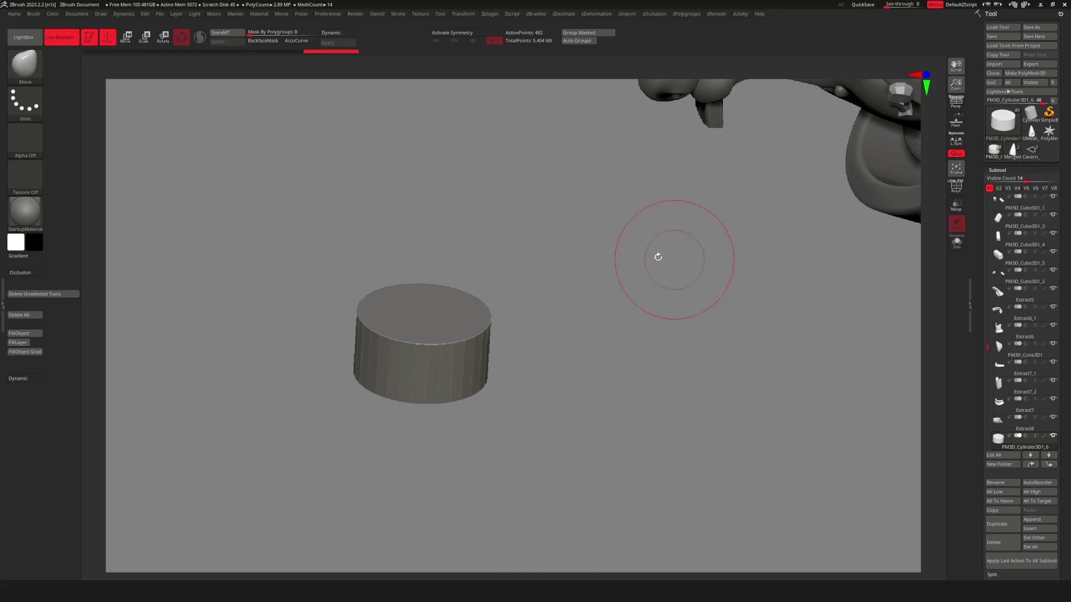
key(g)
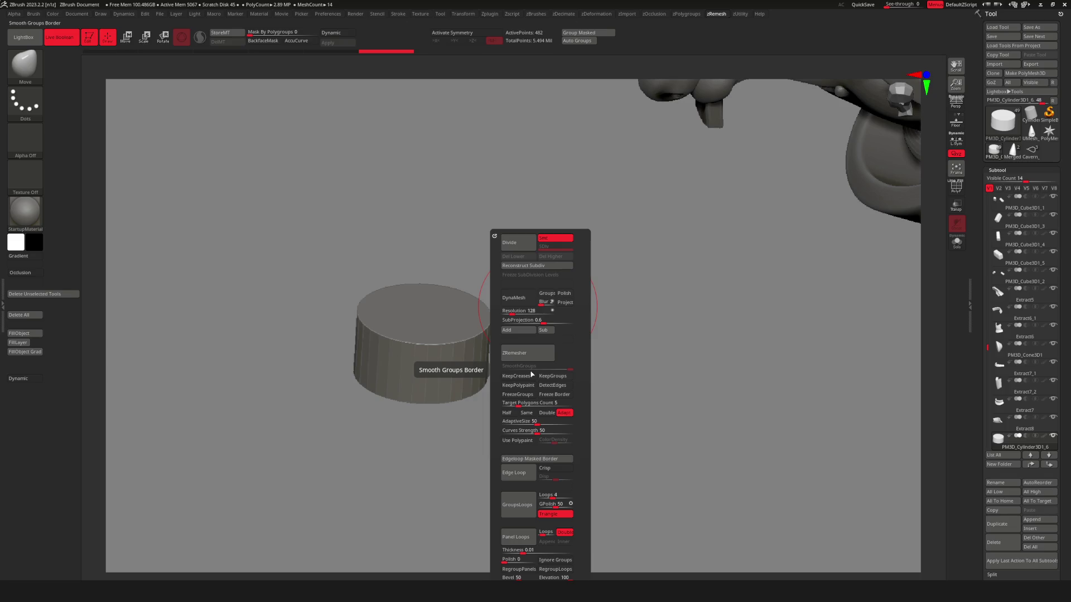
click(551, 378)
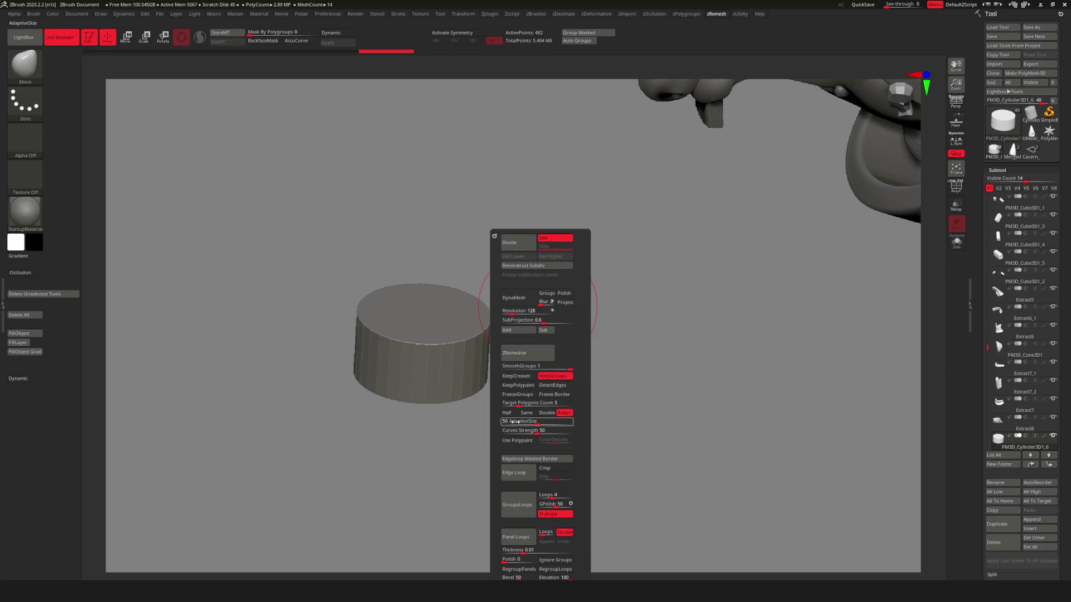
drag(513, 368, 508, 371)
click(516, 414)
click(522, 353)
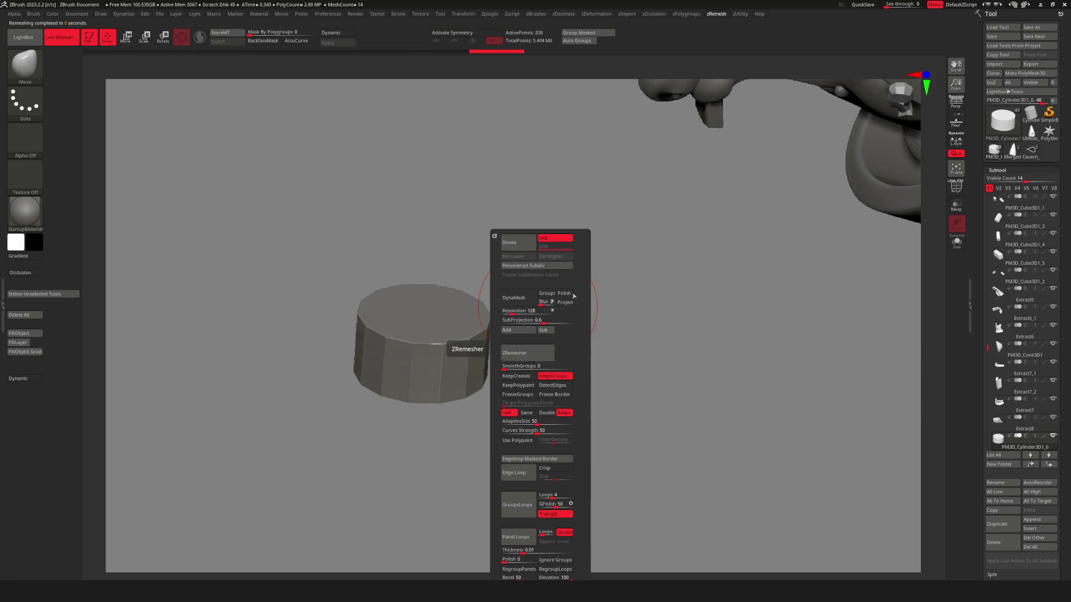
Subdivide the remeshed cylinder once to 13,186 active points.
click(524, 247)
click(524, 247)
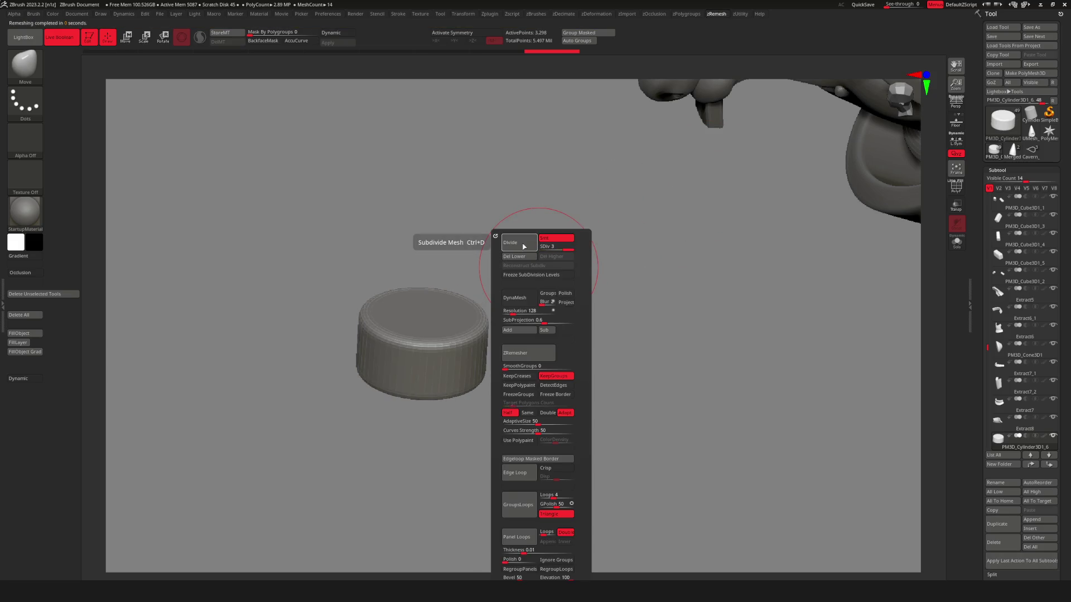
key(ctrl+z)
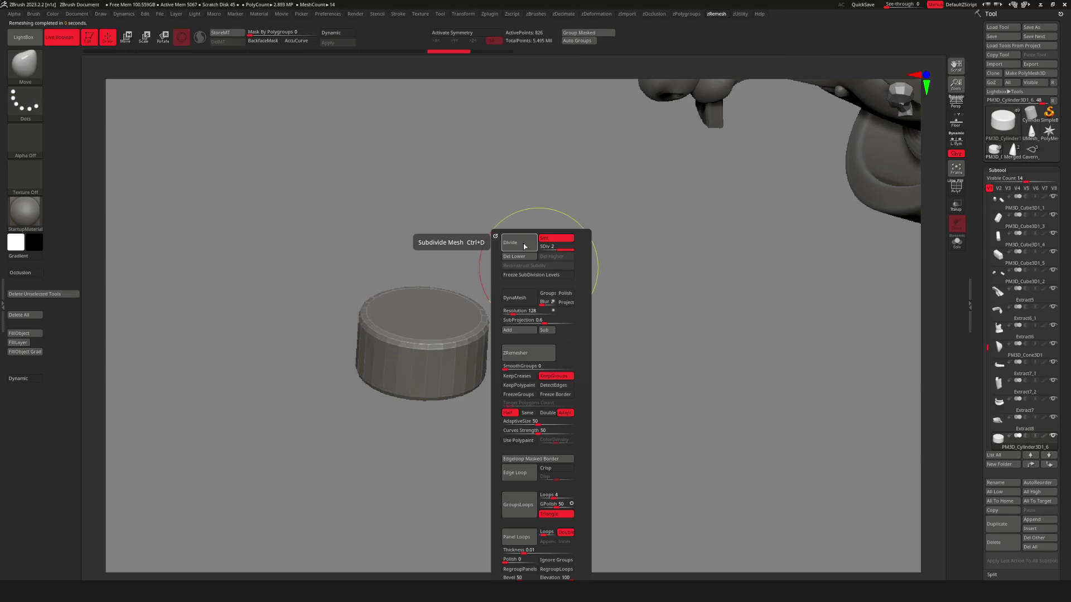
key(ctrl+z)
click(519, 243)
click(519, 243)
click(519, 243)
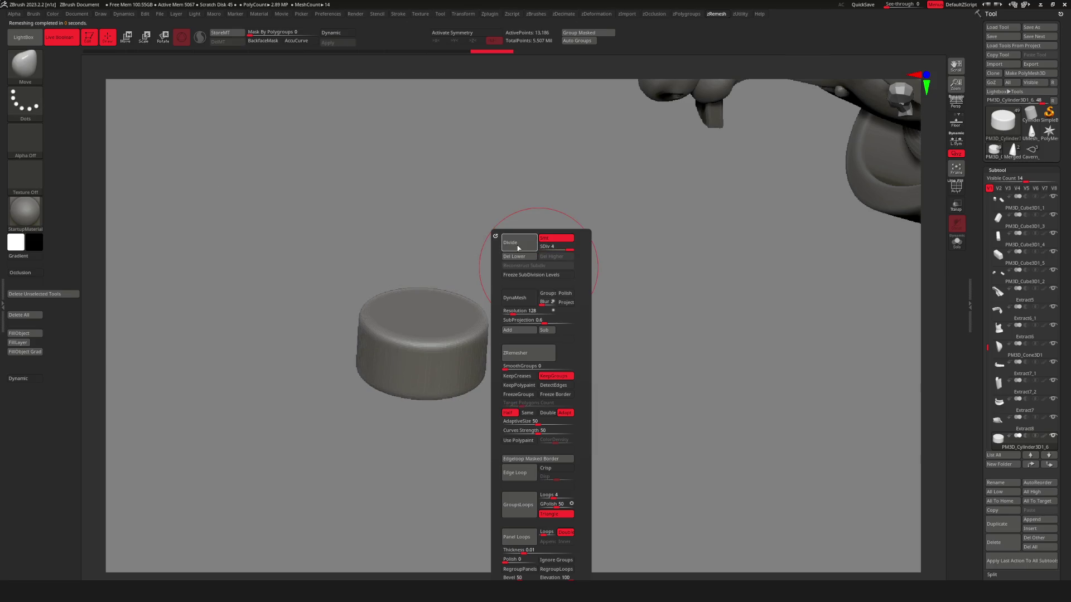
drag(622, 307, 502, 359)
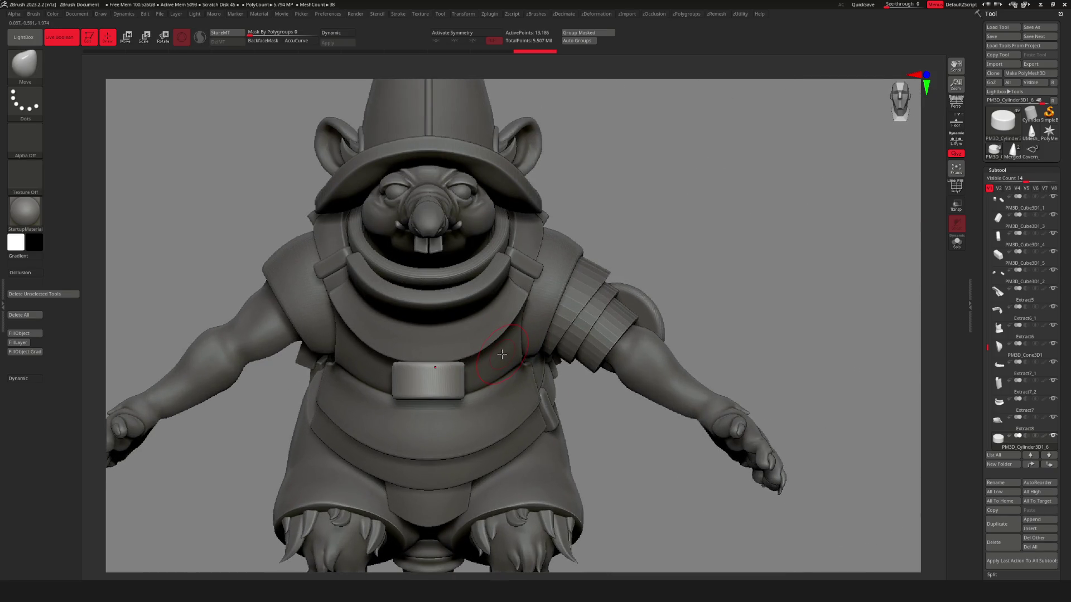
Select the Inflat brush and try an inflate stroke on the cylinder's top, undoing it.
mouse_move(408, 364)
right_down()
mouse_move(394, 307)
mouse_move(411, 407)
right_up()
key(b)
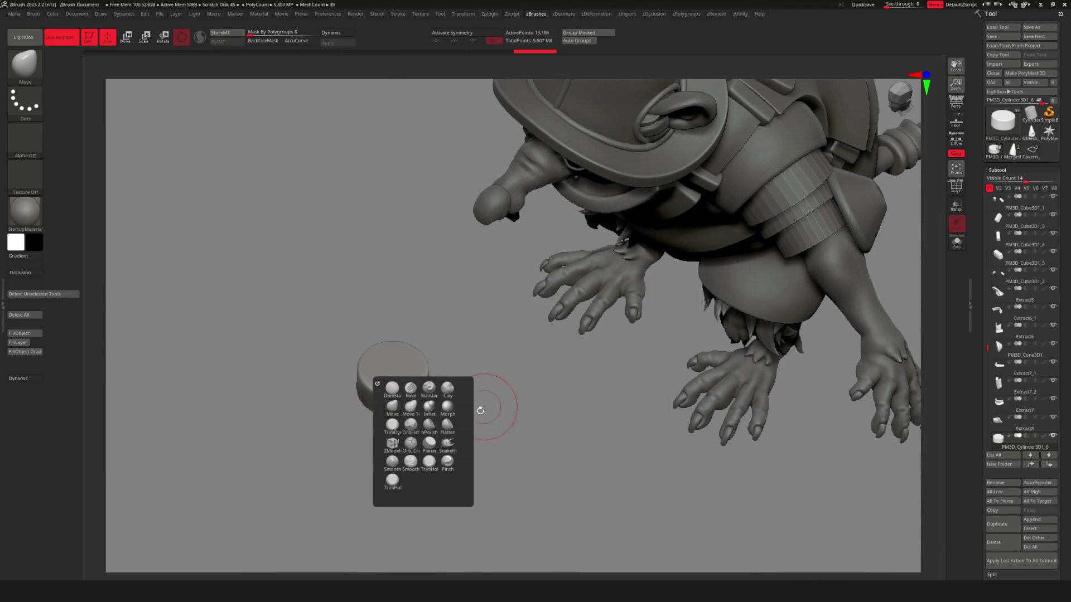
click(437, 416)
drag(392, 366, 403, 370)
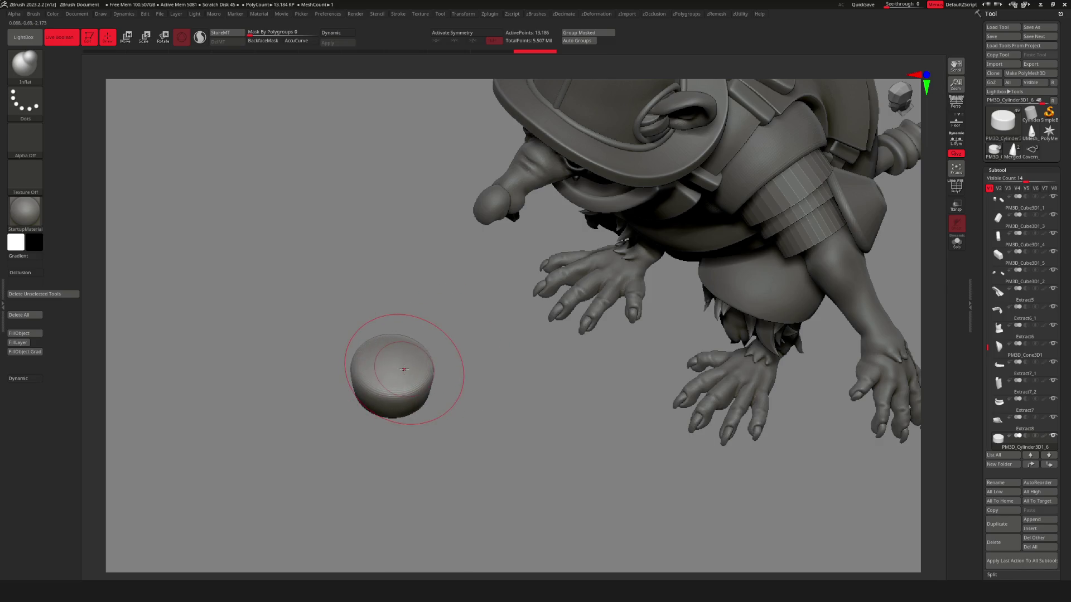
key(ctrl+z)
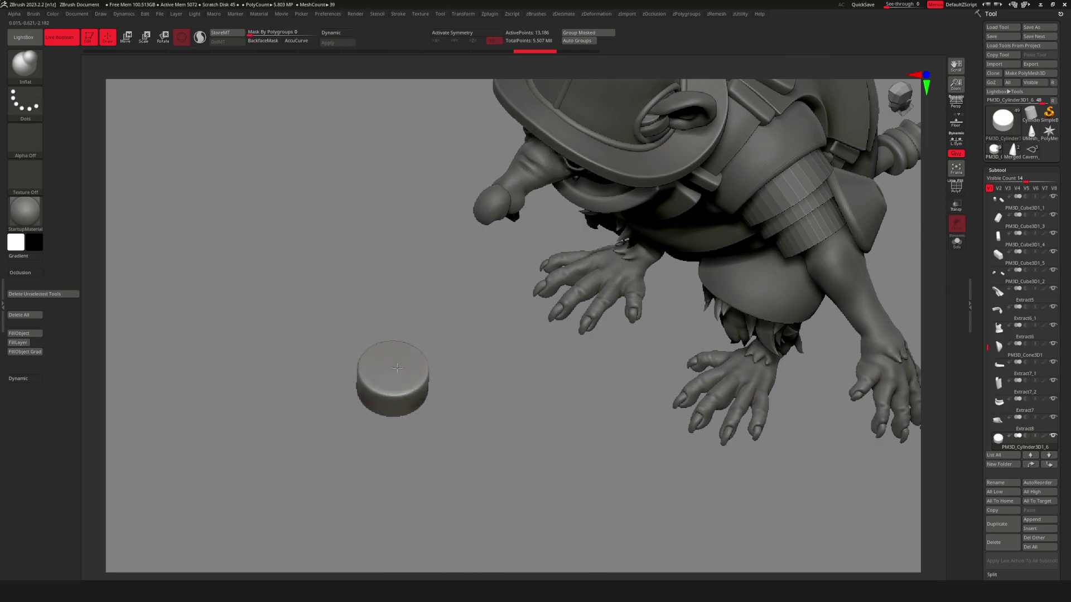
Orbit and zoom around the rat and cylinder to inspect the disc's domed top.
mouse_move(433, 393)
mouse_down()
mouse_move(430, 354)
mouse_move(440, 368)
mouse_move(587, 362)
mouse_move(345, 319)
mouse_move(436, 321)
mouse_move(371, 318)
mouse_move(424, 346)
mouse_move(440, 341)
mouse_move(353, 327)
mouse_up()
mouse_move(377, 363)
mouse_down()
mouse_move(359, 345)
mouse_move(394, 365)
mouse_move(376, 377)
mouse_up()
scroll(362, 319, down, 5)
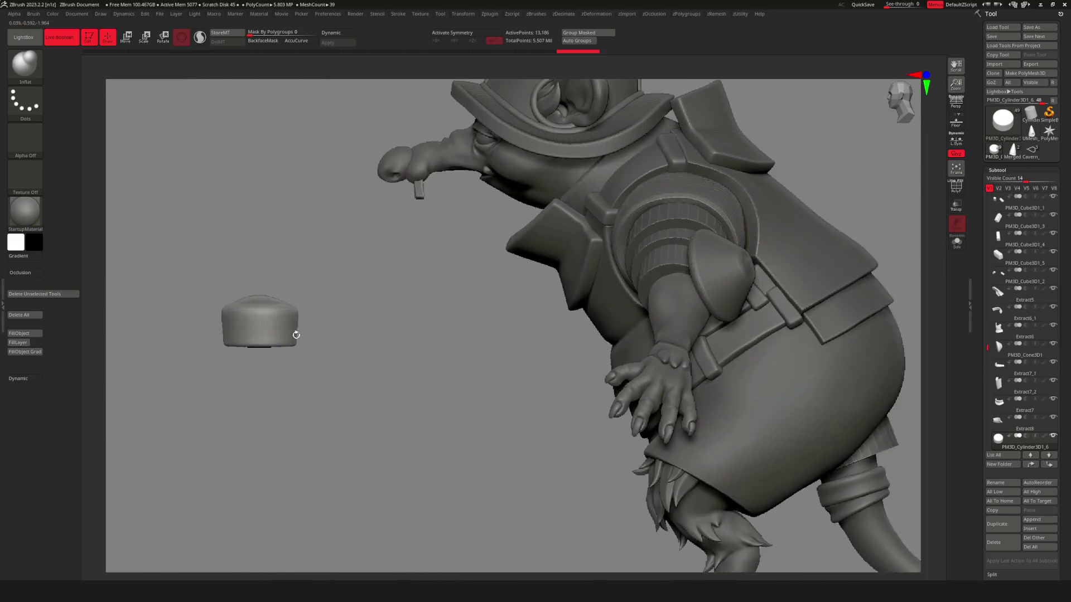
mouse_move(362, 319)
right_down()
mouse_move(389, 303)
mouse_move(327, 321)
mouse_move(468, 298)
right_up()
scroll(389, 302, up, 5)
scroll(346, 318, down, 4)
scroll(468, 297, up, 2)
Scale the chest dome cap down into a small rivet sphere with the Transpose gizmo.
key(w)
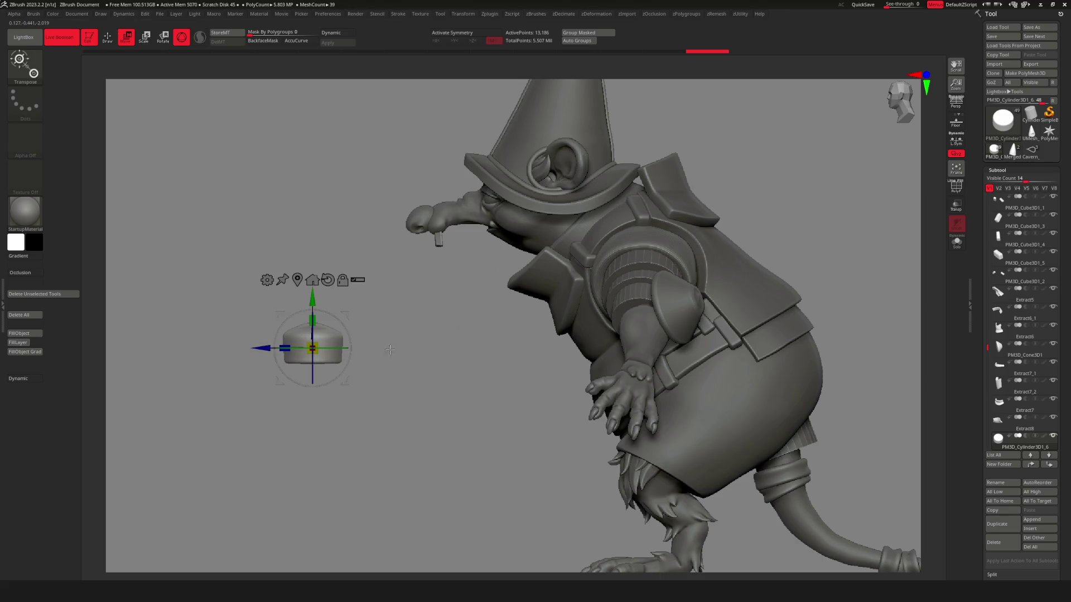
mouse_move(312, 349)
mouse_down()
mouse_move(545, 300)
mouse_move(505, 282)
mouse_move(499, 251)
mouse_up()
shift+right_drag(493, 229, 558, 290)
scroll(572, 298, up, 3)
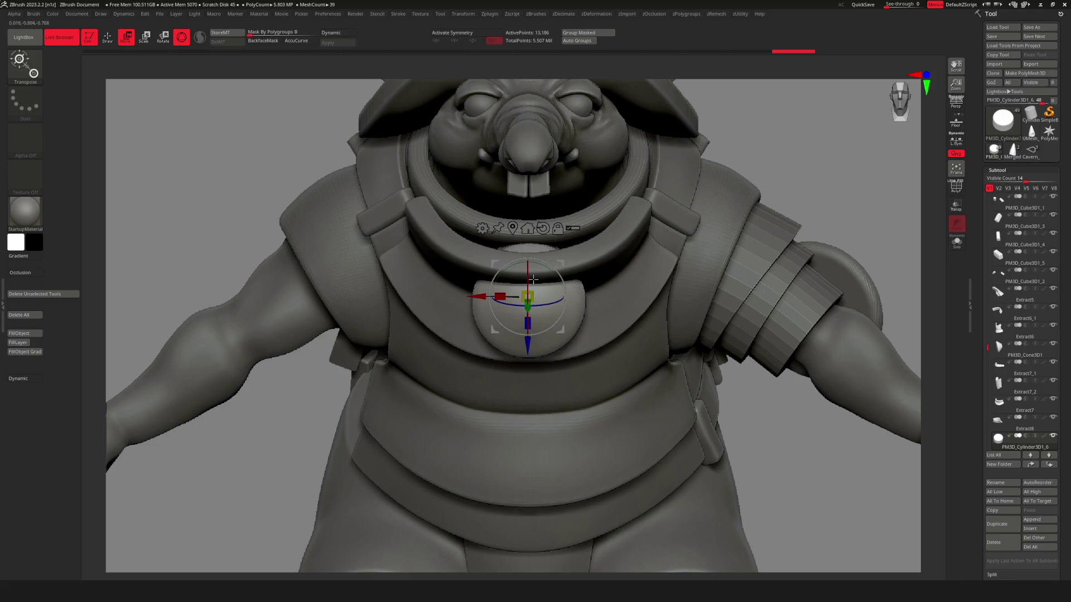
drag(535, 290, 564, 298)
scroll(564, 299, up, 5)
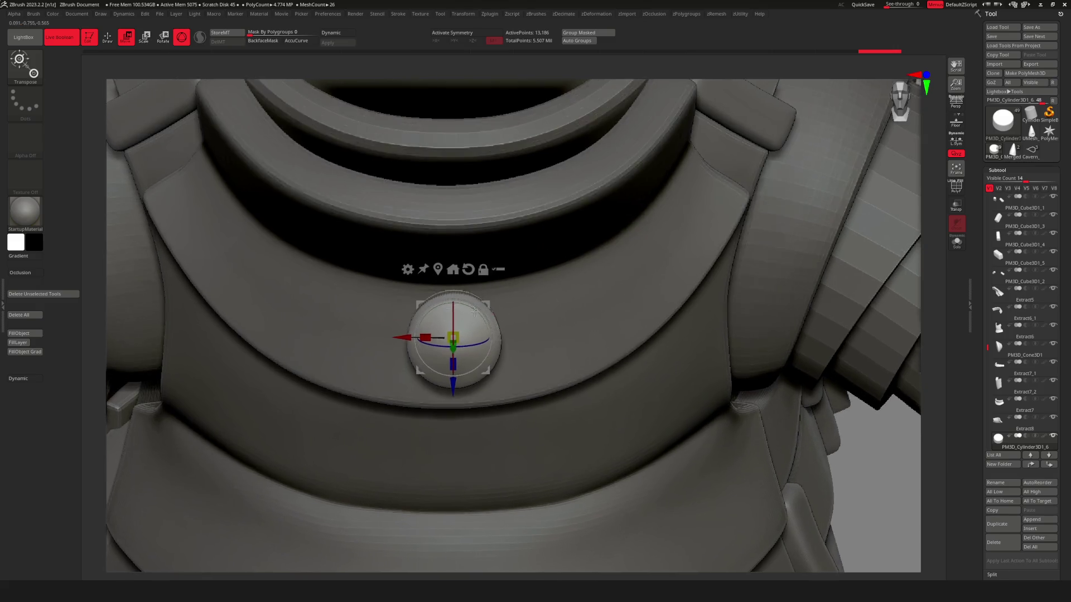
scroll(549, 308, down, 5)
scroll(502, 335, up, 4)
Move the rivet onto the left front collar strap, then return to Draw mode.
mouse_move(509, 305)
mouse_down()
mouse_move(369, 275)
mouse_move(313, 295)
mouse_move(364, 241)
mouse_up()
scroll(360, 274, up, 4)
scroll(329, 287, up, 3)
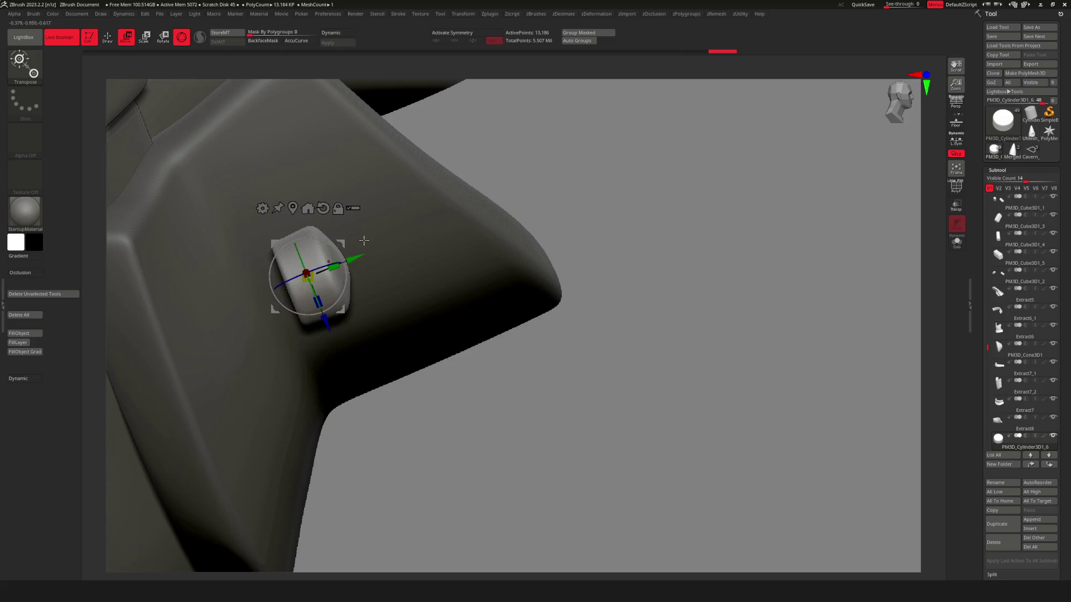
alt+right_drag(364, 241, 721, 270)
drag(557, 193, 460, 245)
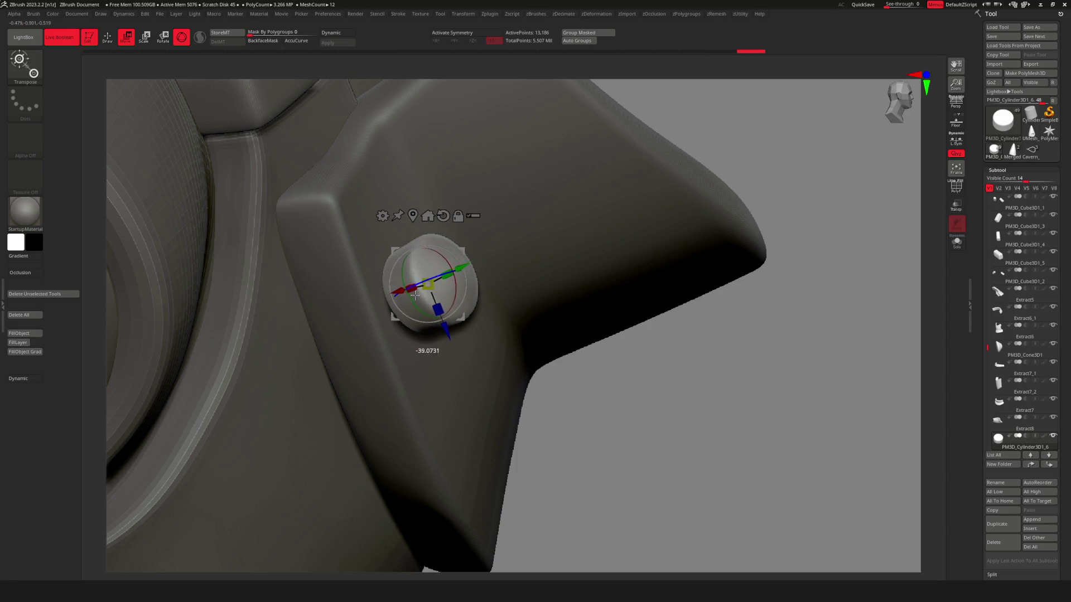
mouse_move(692, 447)
mouse_down()
mouse_move(671, 363)
mouse_move(499, 284)
mouse_up()
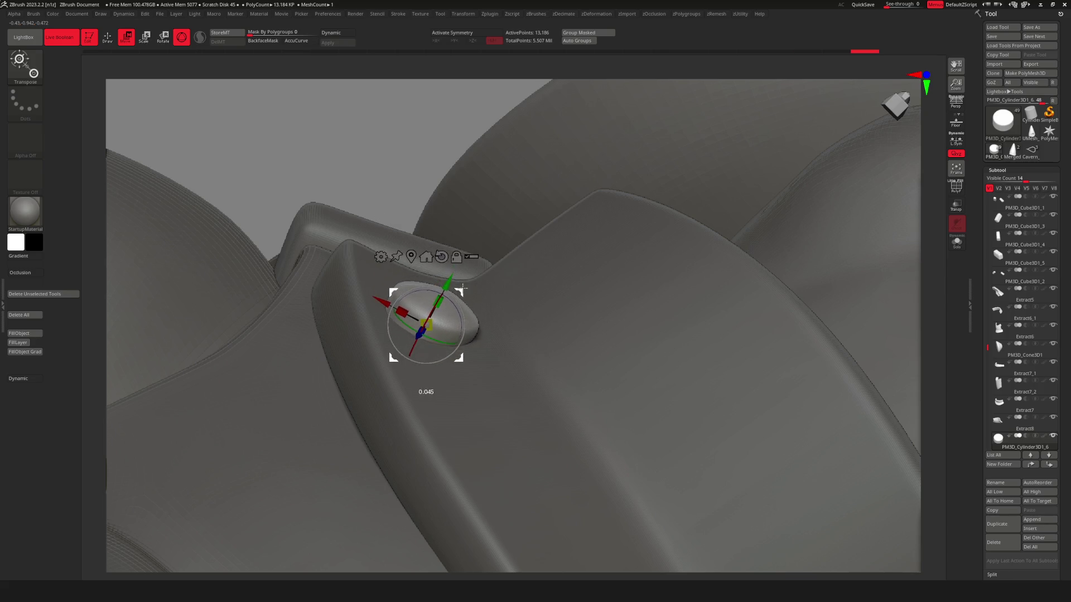
drag(426, 125, 429, 174)
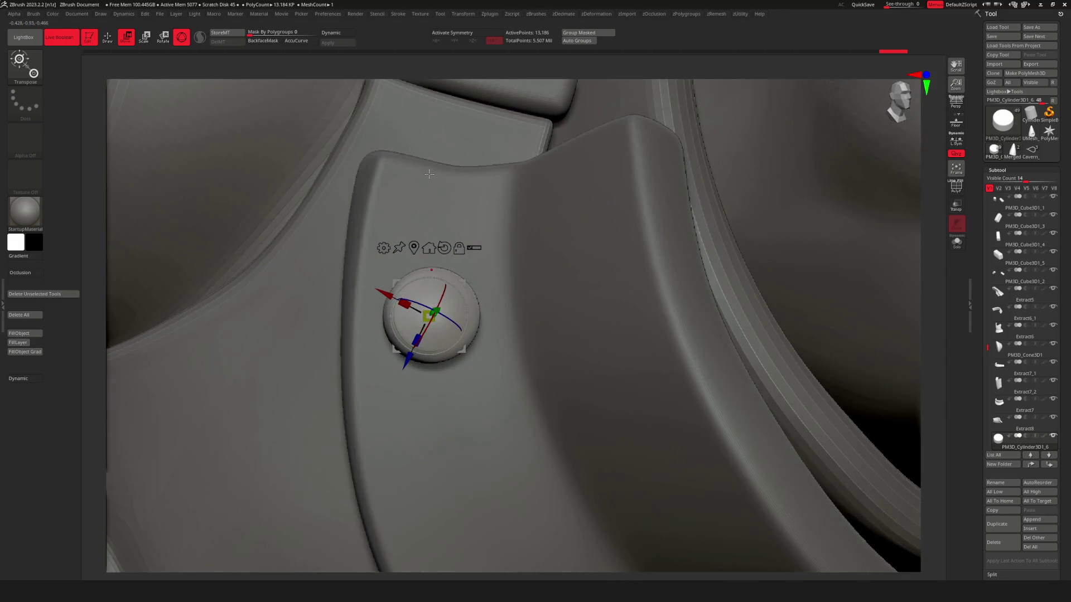
alt+drag(518, 322, 565, 304)
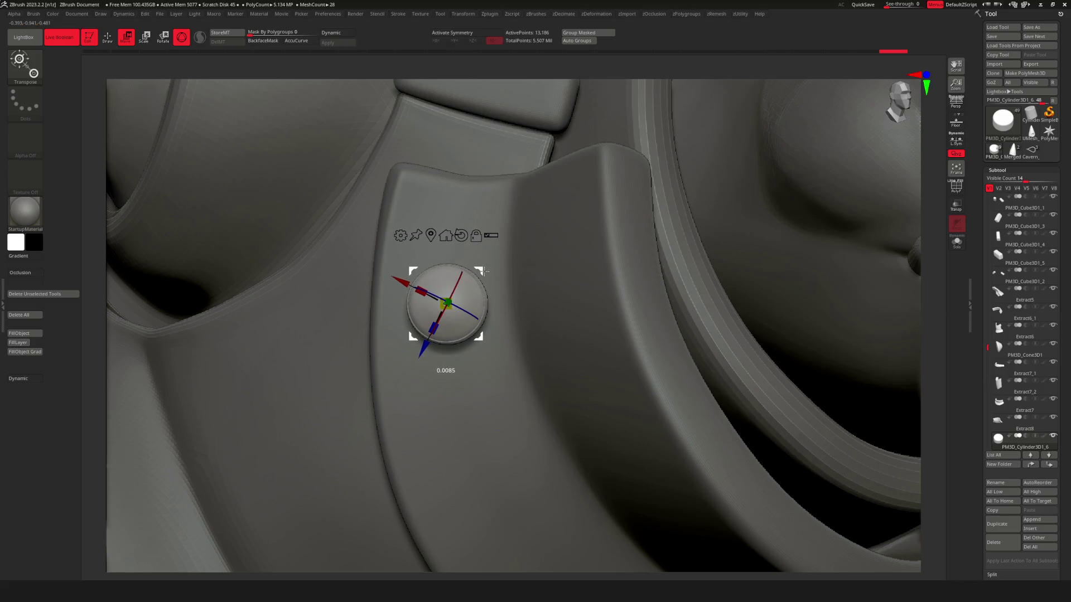
key(q)
mouse_move(488, 279)
mouse_down()
mouse_move(502, 312)
mouse_move(530, 335)
mouse_move(508, 362)
mouse_move(490, 347)
mouse_up()
scroll(466, 301, up, 5)
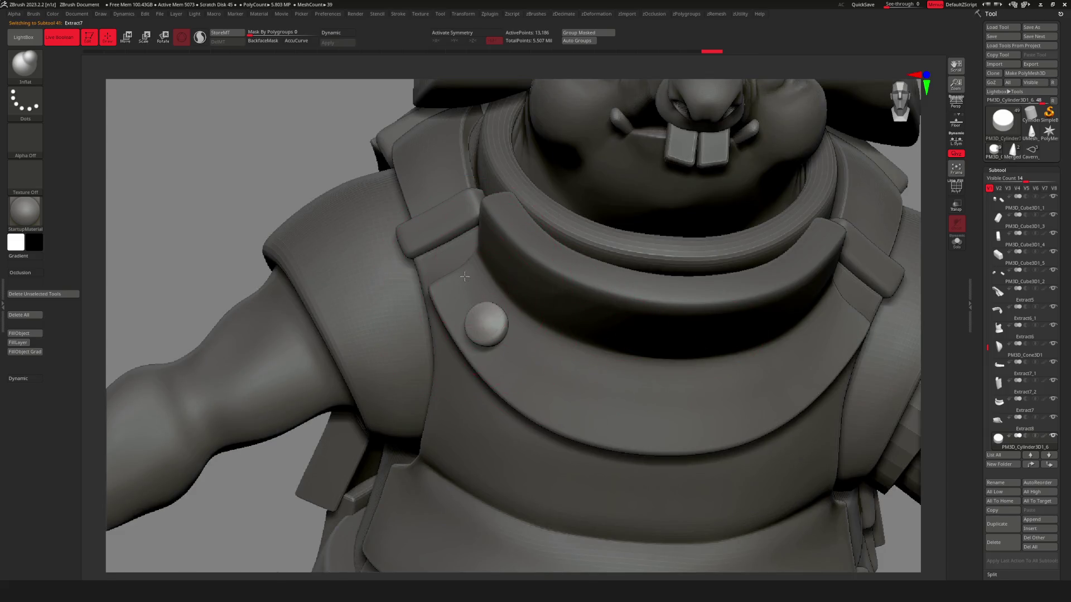
Reshape the Extract7 strap corner under the buckle loop with X symmetry, using Inflat then Move.
key(space)
scroll(483, 279, up, 5)
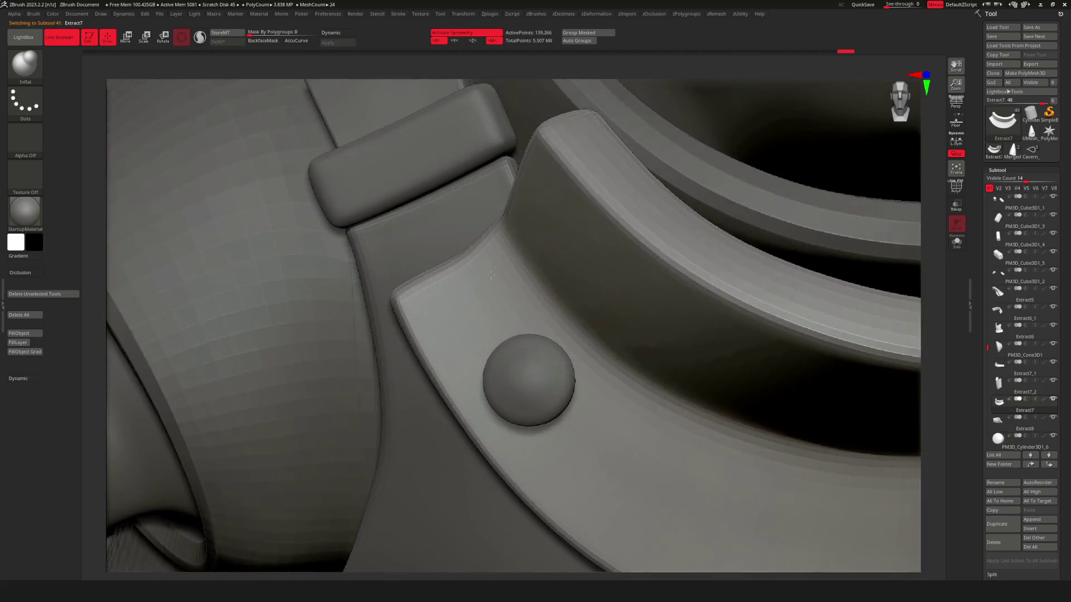
right_drag(483, 270, 462, 258)
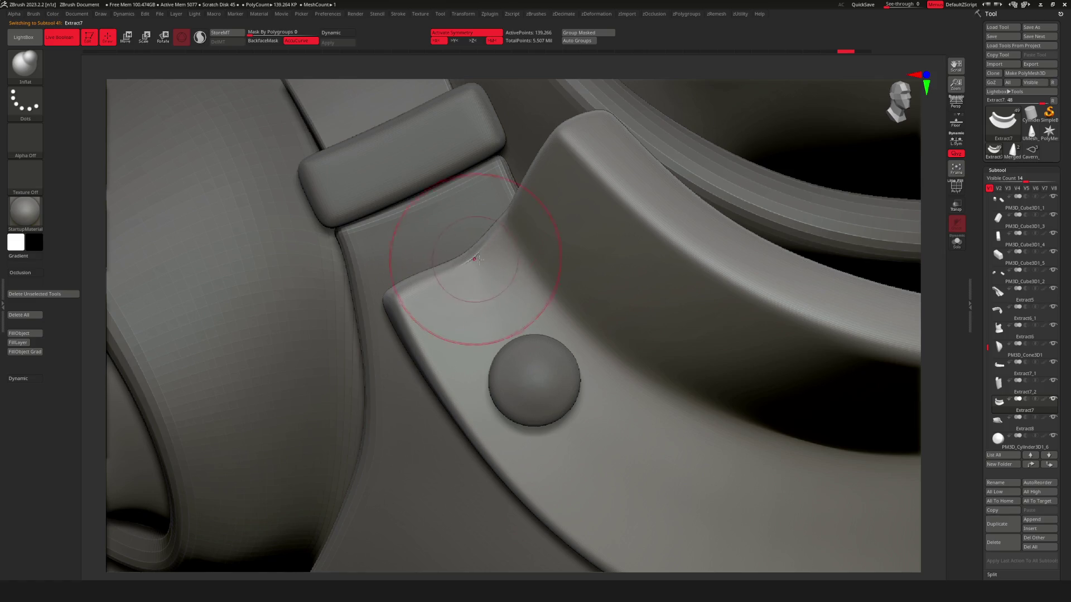
right_drag(476, 248, 502, 257)
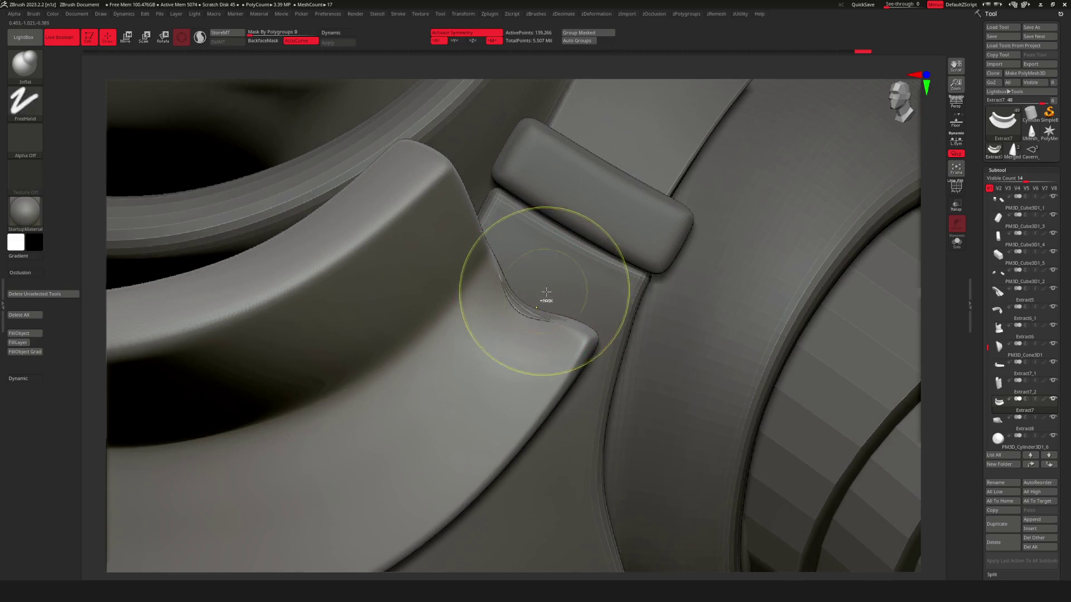
click(505, 311)
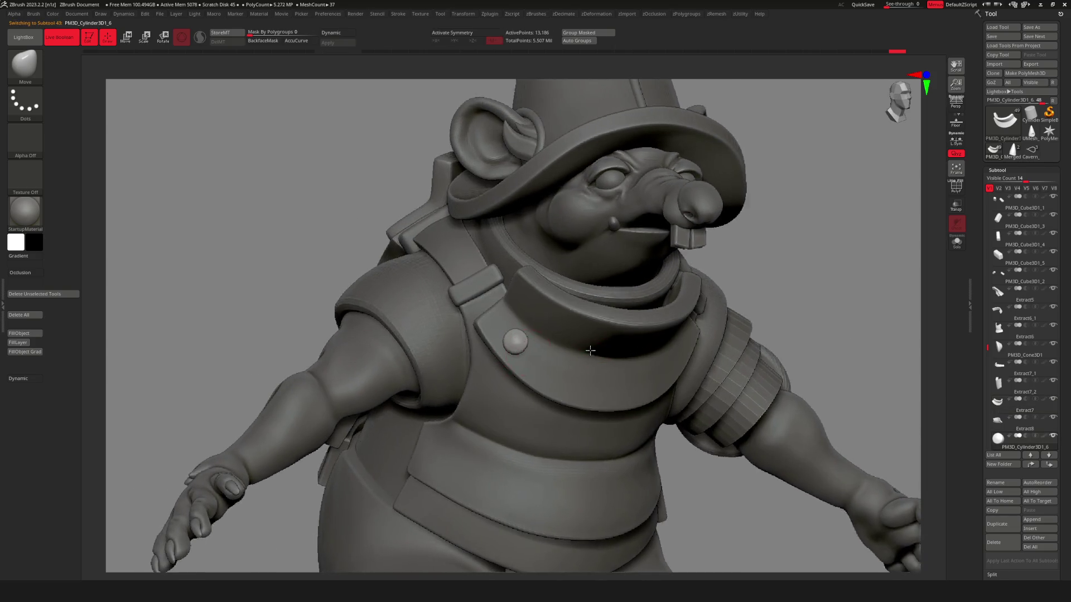
Duplicate the dome rivet into the new subtool PM3D_Cylinder3D1_7.
mouse_move(590, 350)
right_down()
mouse_move(527, 294)
mouse_move(577, 377)
mouse_move(616, 337)
right_up()
key(w)
key(space)
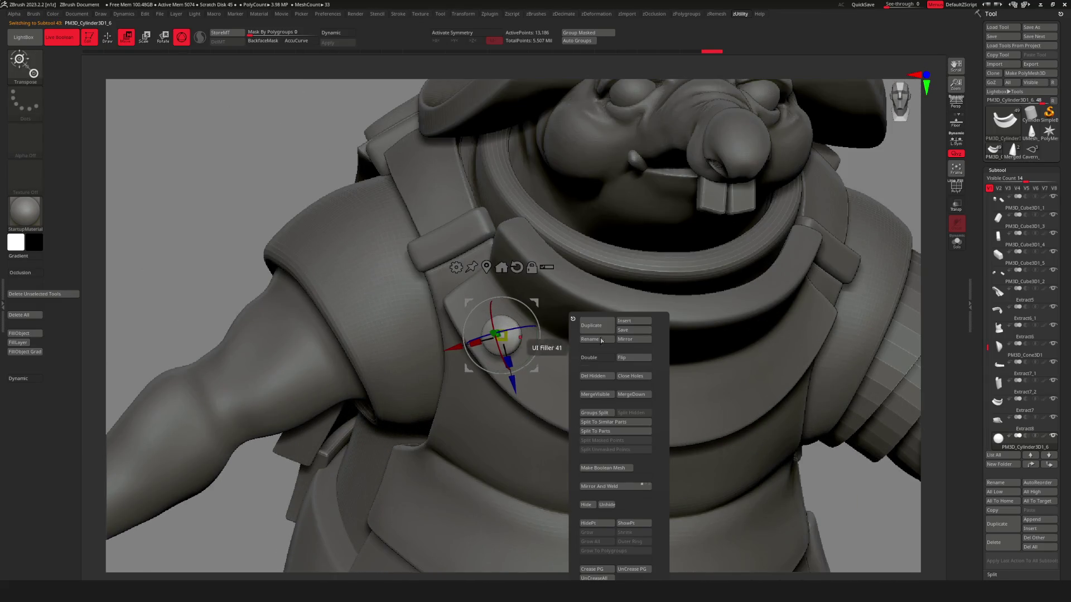
click(603, 333)
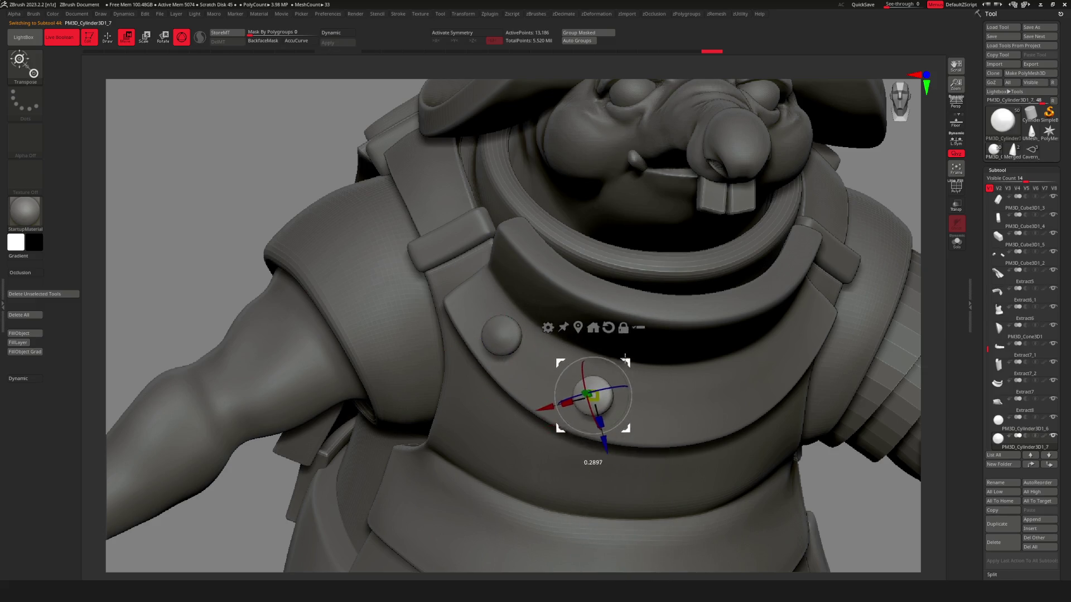
Position the duplicated rivet toward the front collar plate with the Transpose gizmo.
scroll(610, 352, up, 3)
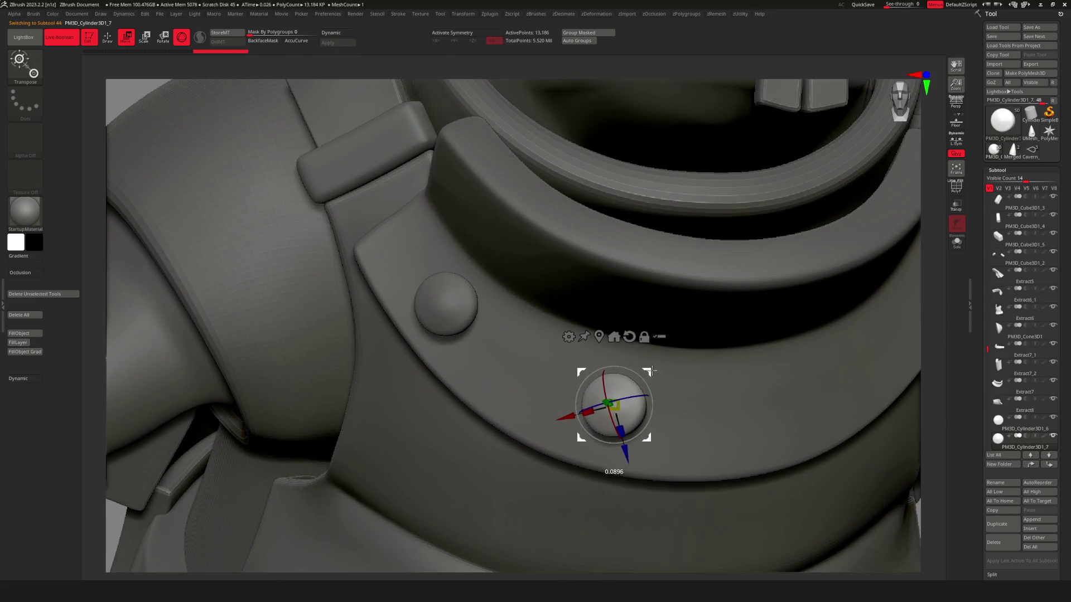
scroll(652, 371, down, 5)
scroll(717, 418, up, 5)
scroll(709, 422, down, 5)
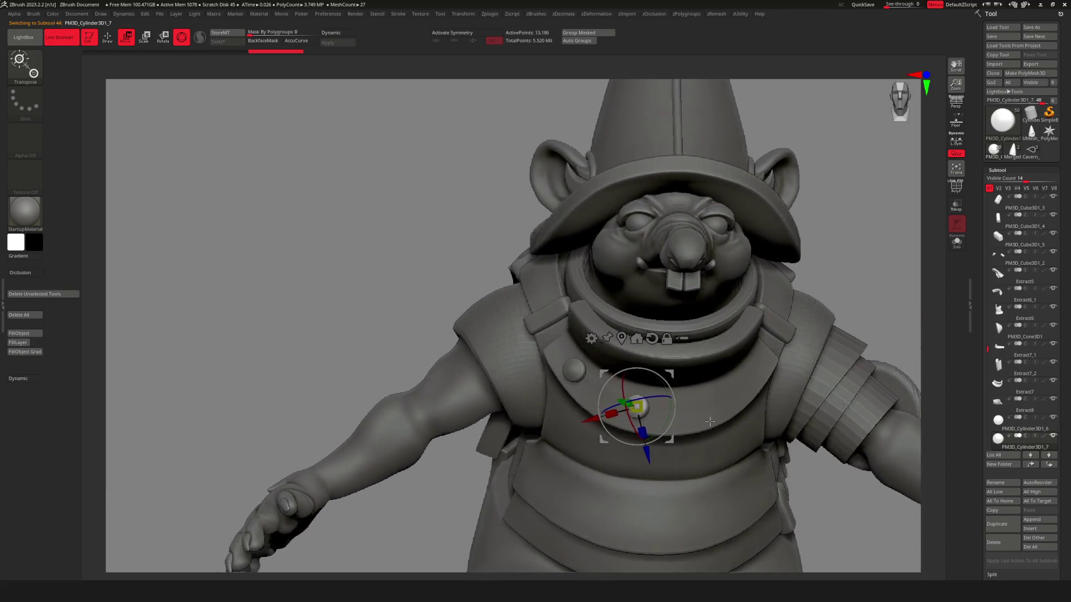
scroll(641, 402, up, 5)
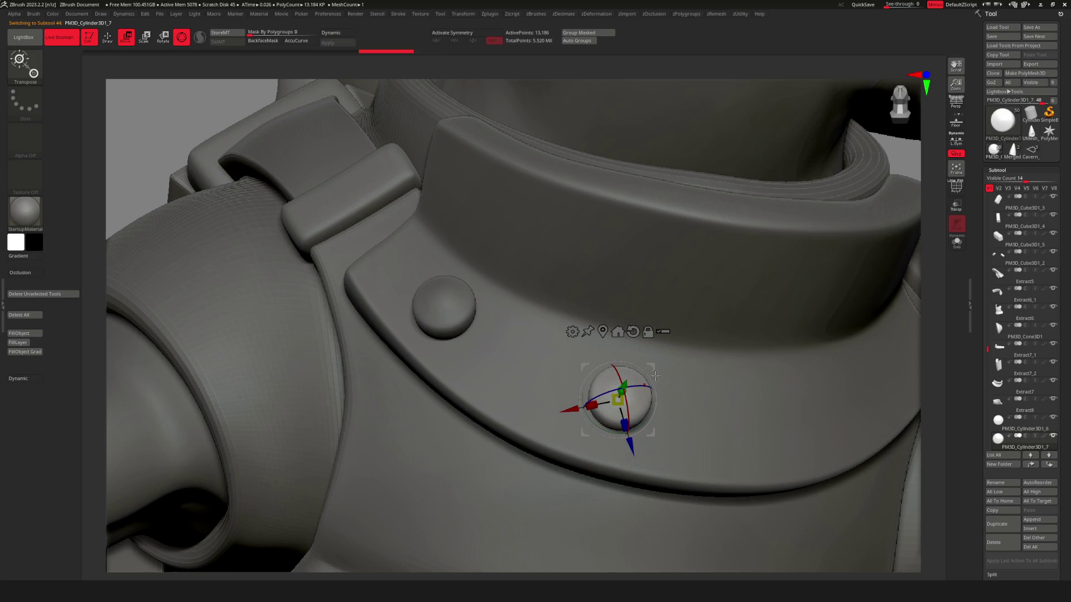
scroll(632, 366, down, 5)
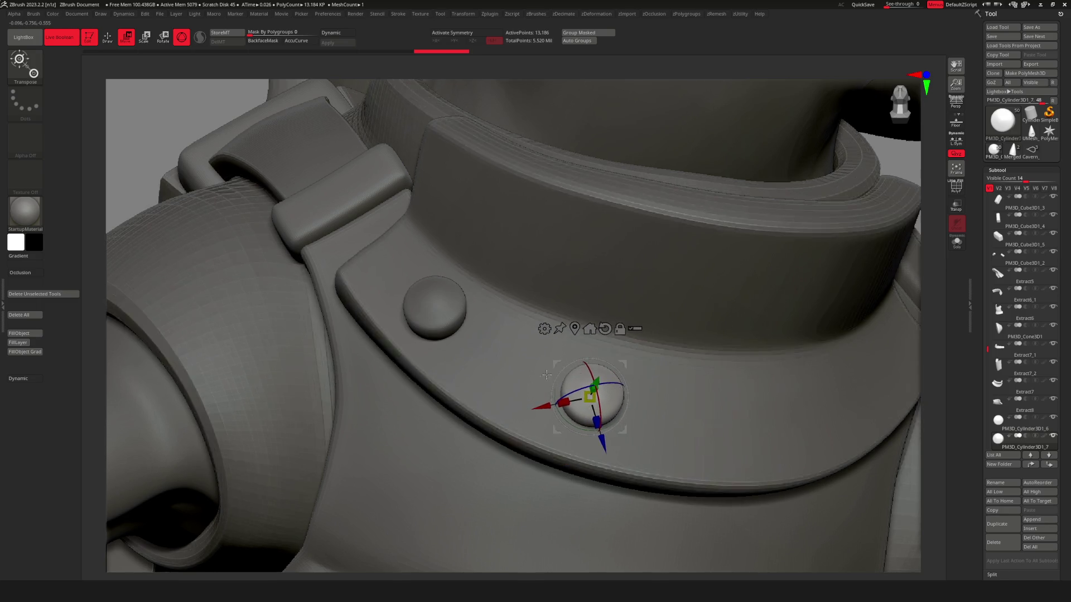
scroll(625, 382, up, 5)
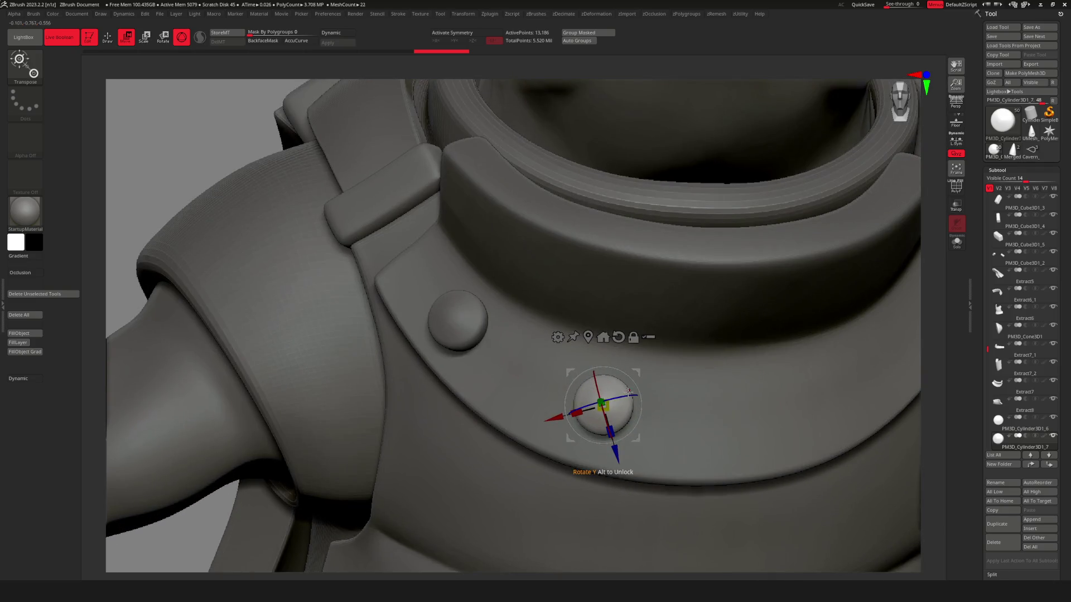
scroll(630, 395, down, 5)
key(q)
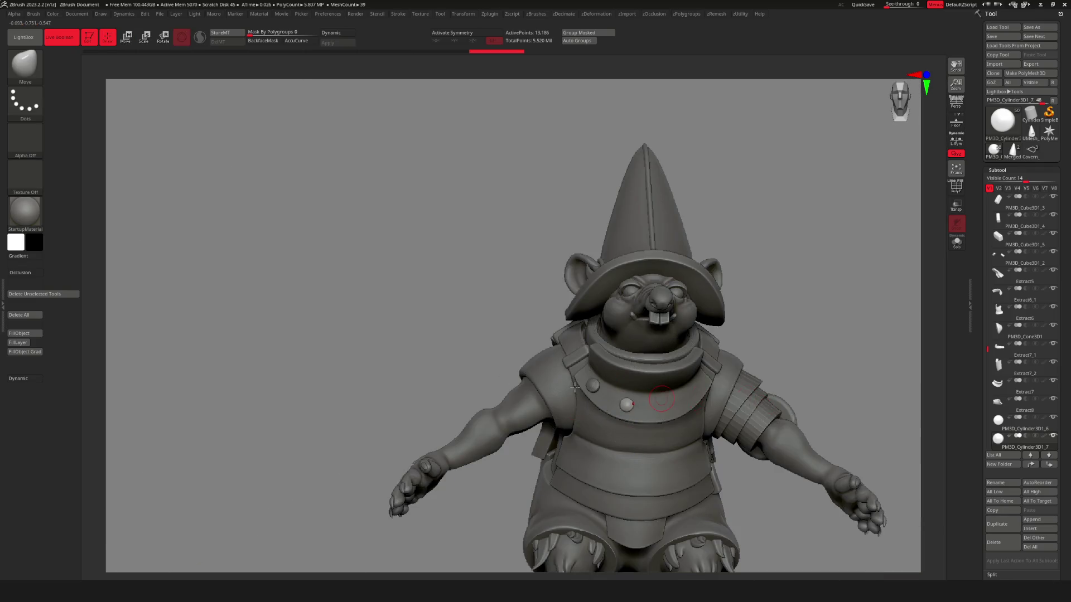
scroll(645, 434, down, 5)
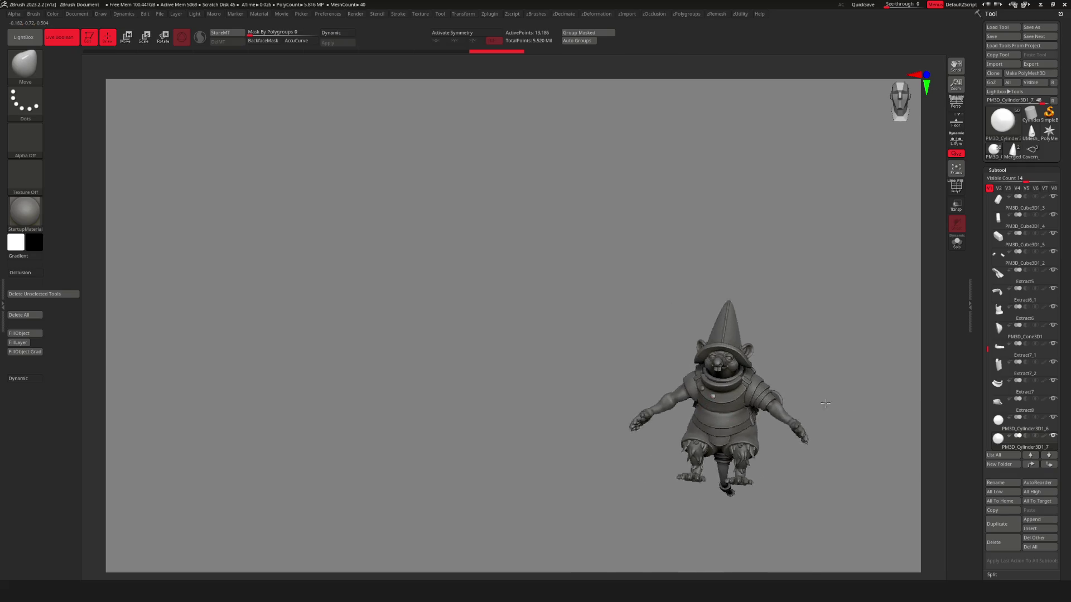
scroll(653, 407, up, 10)
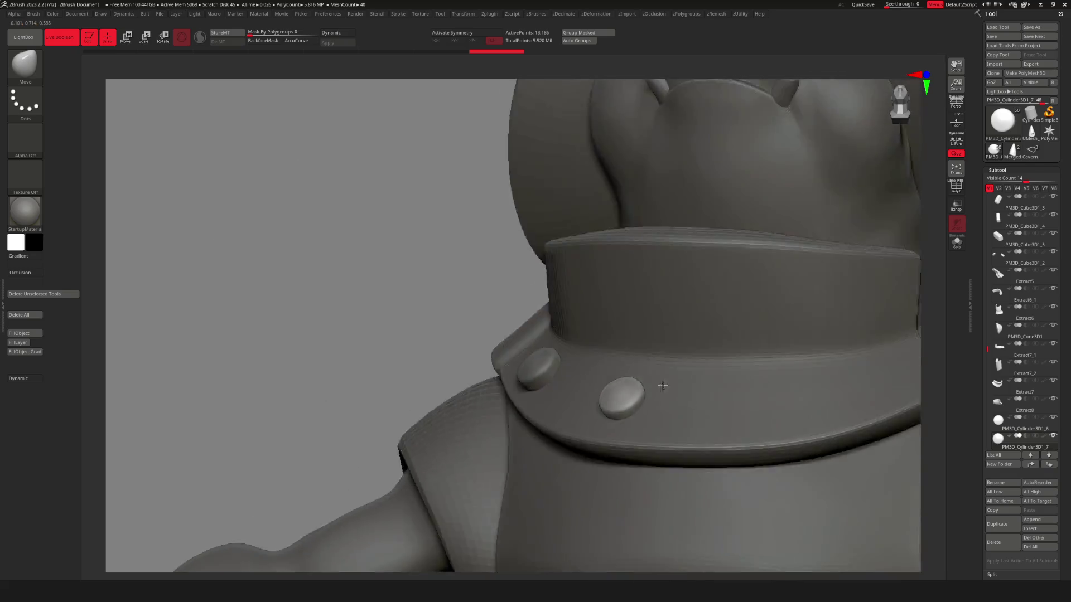
mouse_move(663, 386)
right_down()
mouse_move(646, 390)
mouse_move(741, 446)
right_up()
key(w)
key(q)
scroll(645, 367, down, 10)
mouse_move(539, 351)
right_down()
mouse_move(644, 417)
mouse_move(591, 371)
mouse_move(520, 338)
mouse_move(567, 345)
right_up()
scroll(643, 394, up, 10)
Select the rivet copy and refine its spot beside the strap rivet, checking from several angles.
alt+click(521, 338)
scroll(543, 342, down, 10)
scroll(568, 345, down, 10)
right_drag(681, 322, 661, 418)
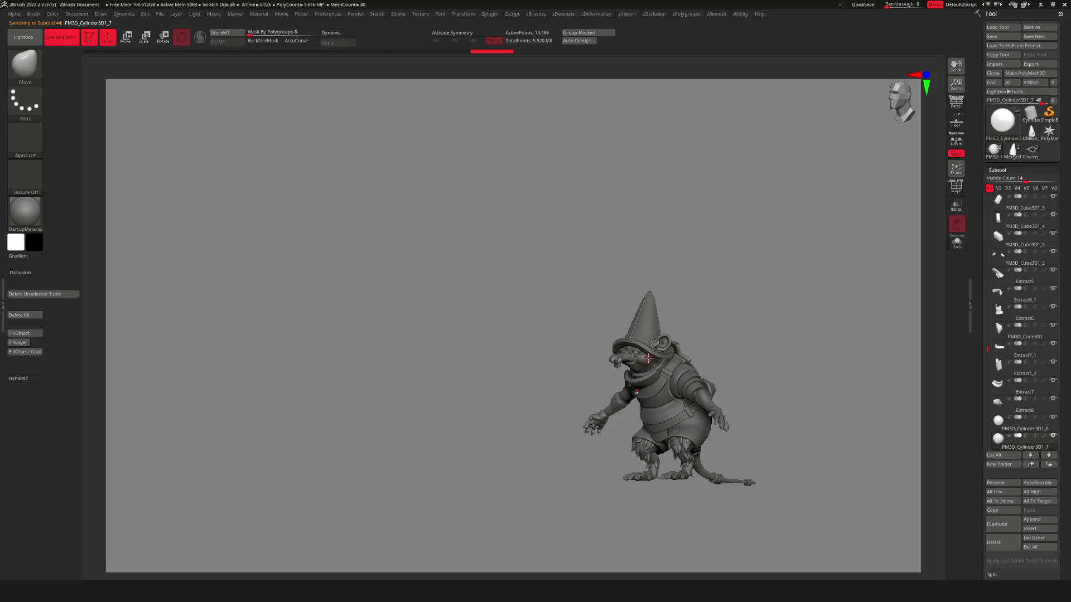
mouse_move(653, 397)
right_down()
mouse_move(664, 368)
mouse_move(679, 397)
mouse_move(692, 379)
mouse_move(688, 410)
right_up()
scroll(669, 374, up, 5)
scroll(694, 365, up, 5)
scroll(688, 410, up, 5)
key(w)
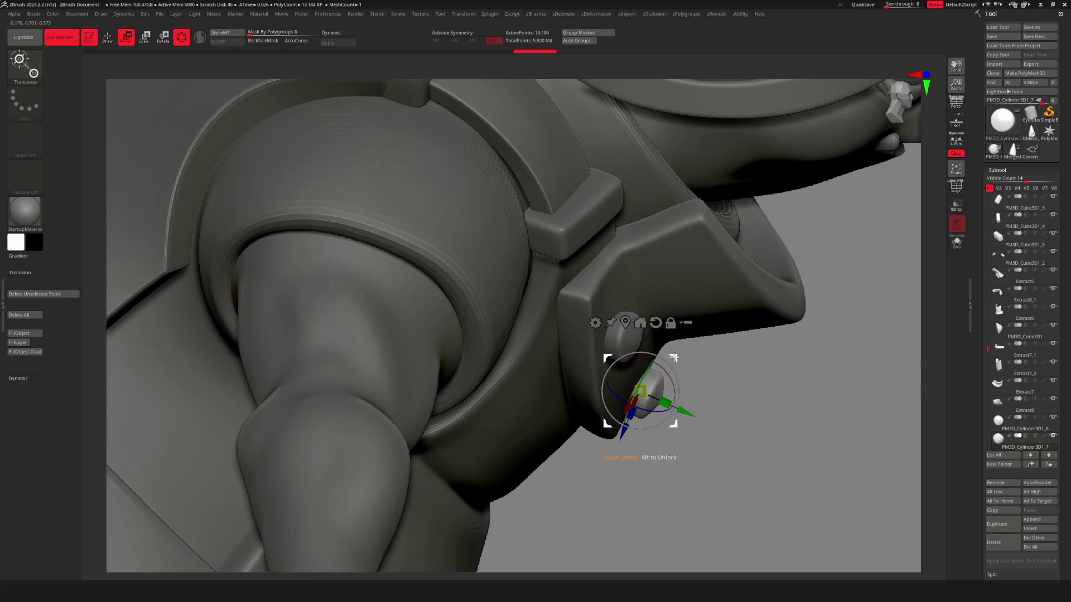
key(q)
scroll(701, 378, down, 10)
right_drag(701, 377, 737, 391)
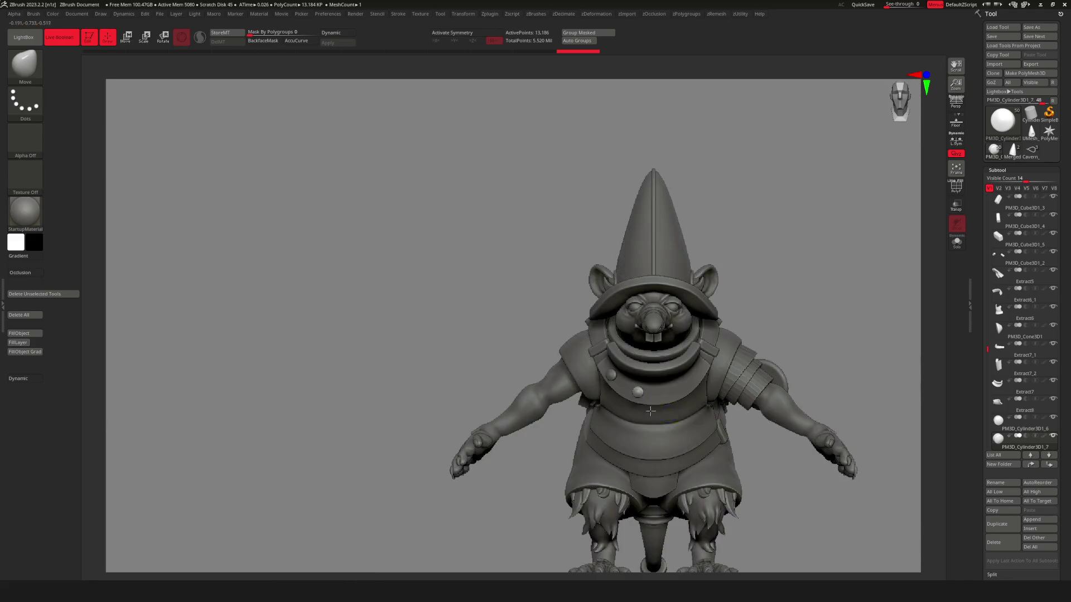
scroll(769, 408, down, 3)
key(f)
mouse_move(612, 336)
right_down()
mouse_move(608, 363)
mouse_move(605, 343)
right_up()
scroll(488, 347, down, 5)
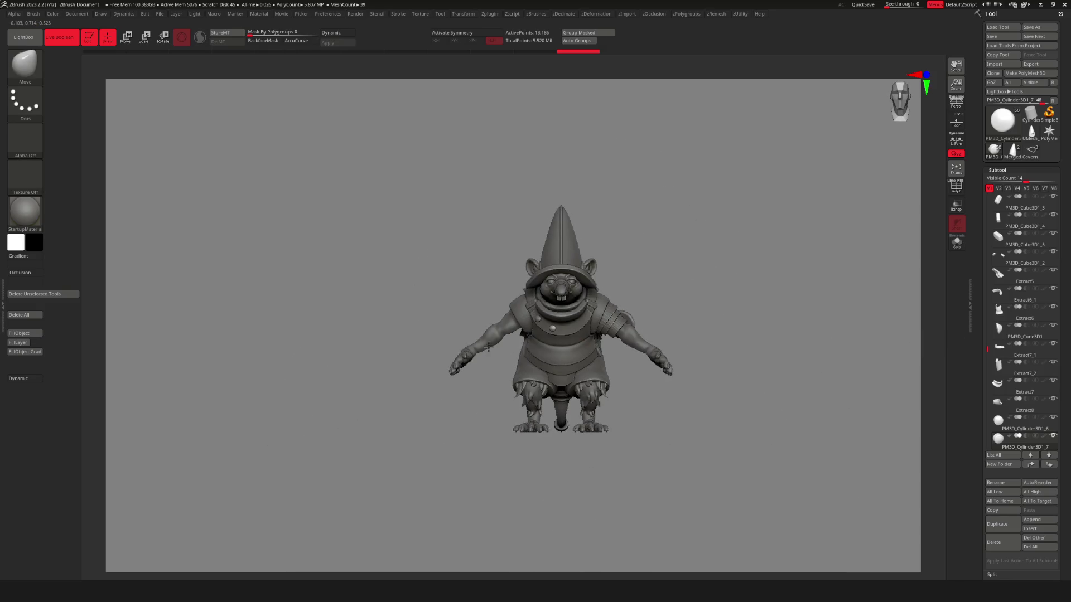
scroll(554, 310, up, 5)
Mirror the chest rivets across to the right side from the subtool utility menu.
key(u)
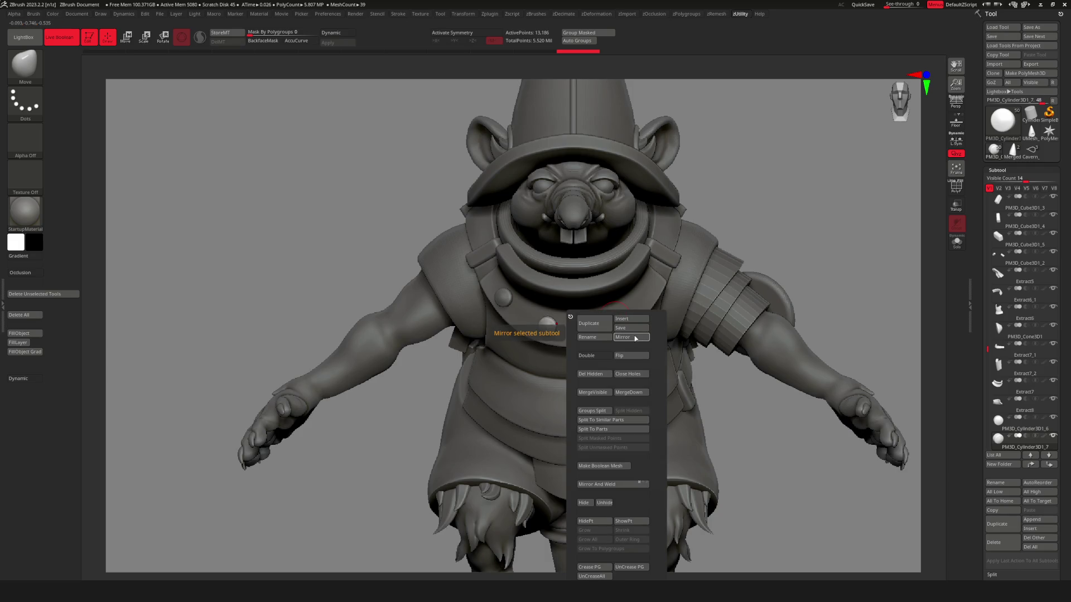
click(635, 338)
click(494, 248)
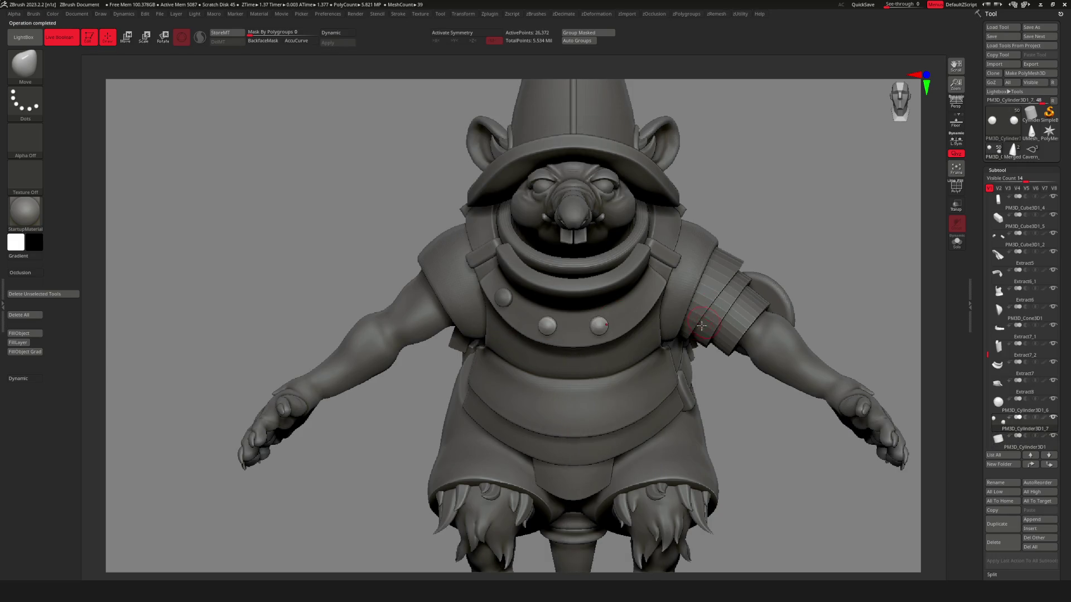
key(u)
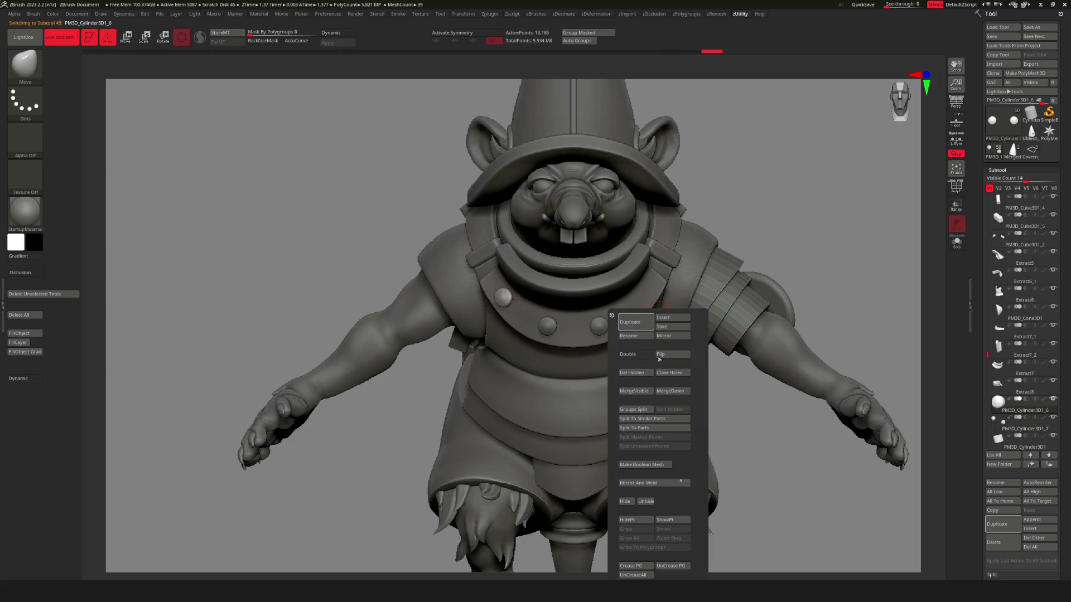
click(664, 335)
click(495, 247)
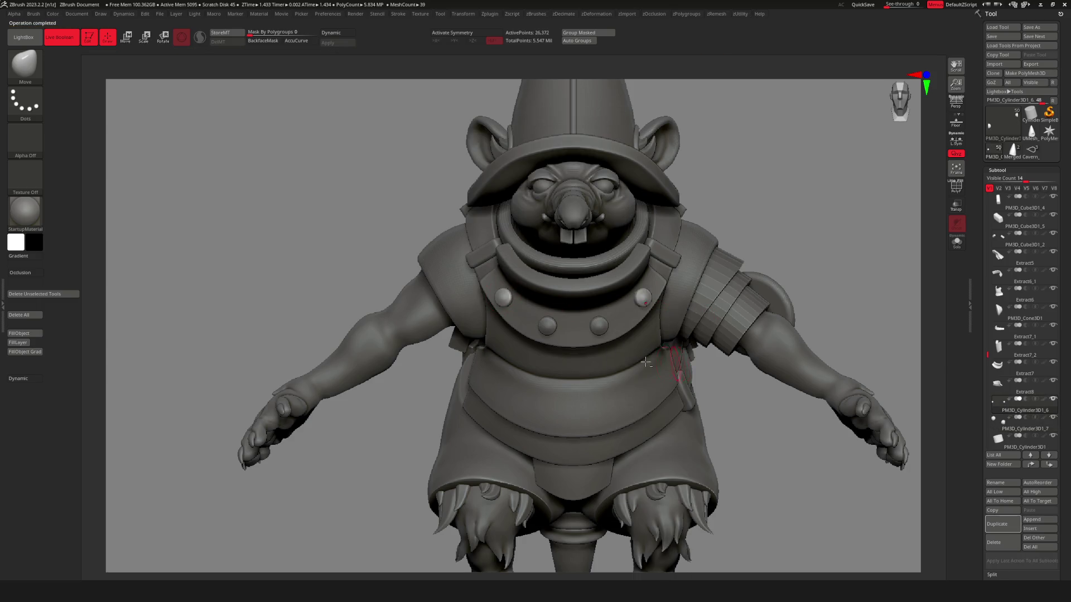
Select PM3D_Cylinder3D1_7 and set the gizmo with X symmetry on the chest rivet pair.
scroll(646, 362, down, 5)
drag(736, 362, 682, 344)
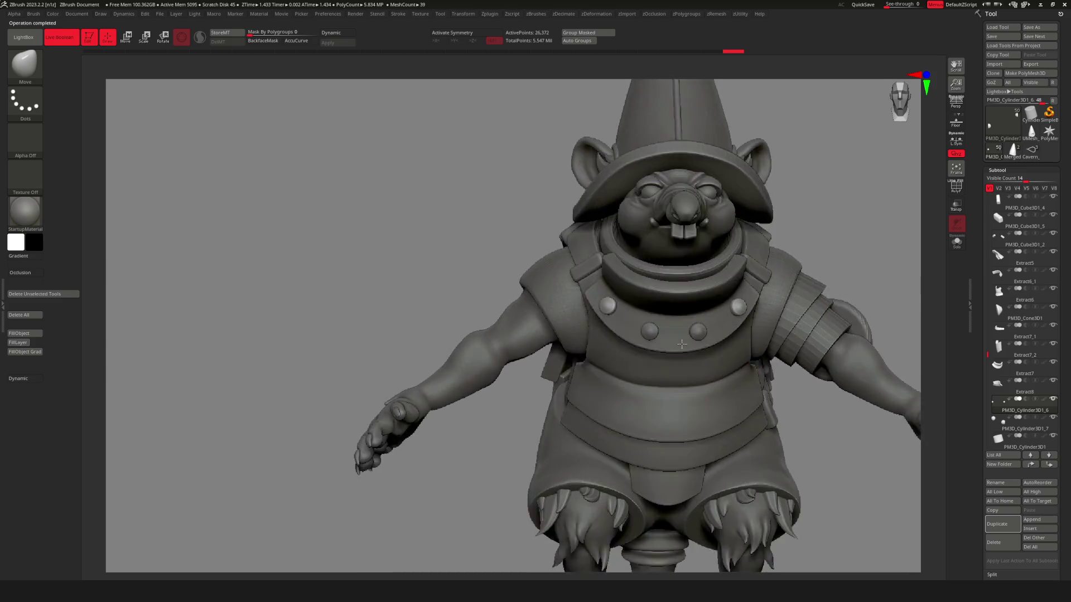
scroll(682, 344, up, 5)
alt+click(700, 333)
key(w)
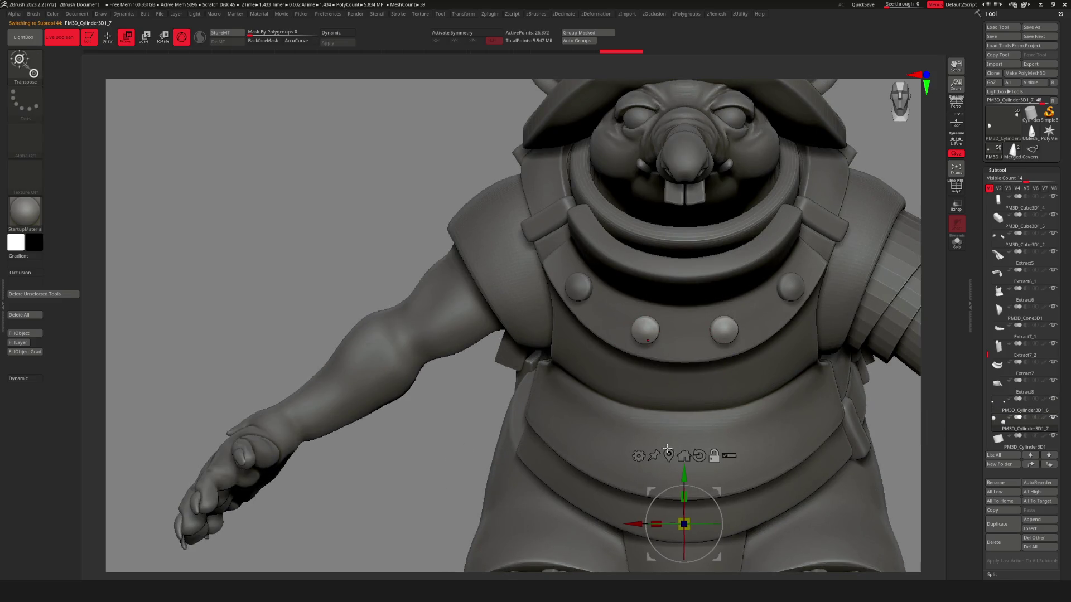
click(683, 330)
drag(755, 309, 666, 338)
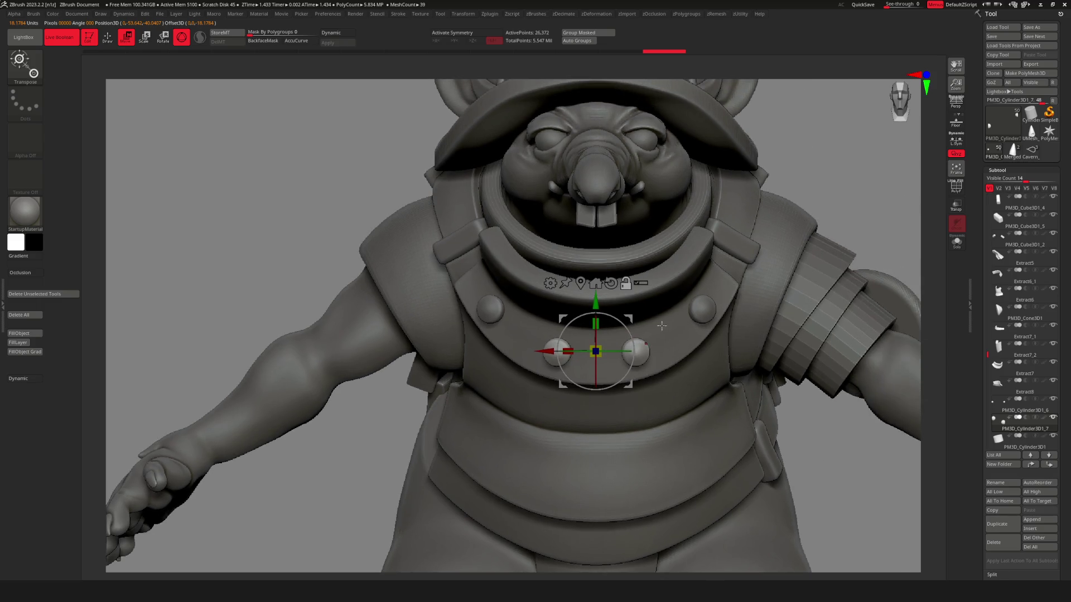
key(x)
alt+click(636, 351)
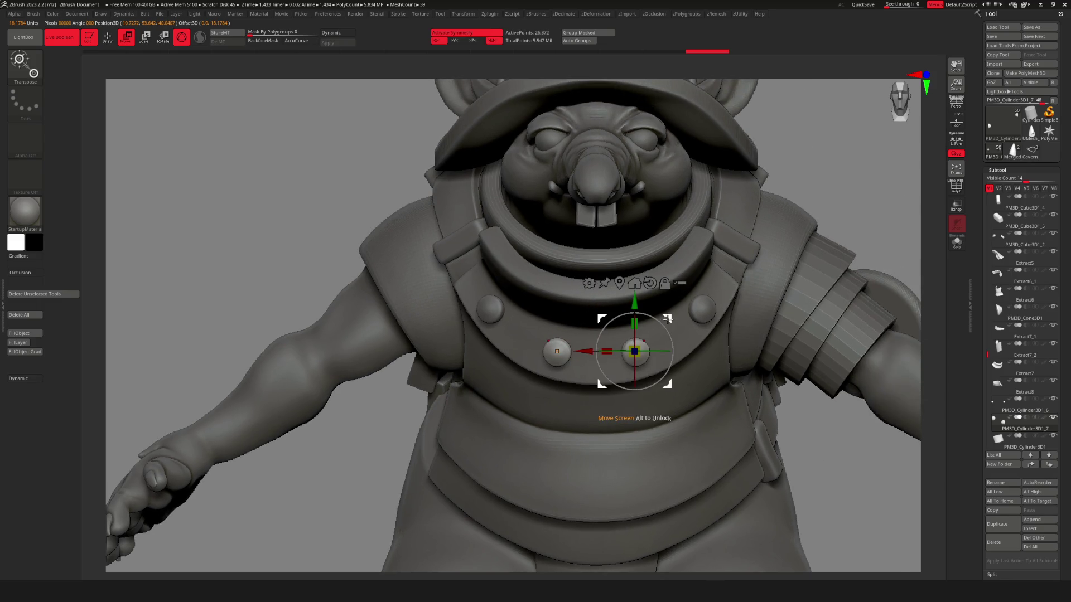
key(q)
Make Extract6 the subtool being edited.
key(f)
mouse_move(763, 360)
mouse_down()
mouse_move(703, 397)
mouse_move(808, 391)
mouse_move(873, 372)
mouse_move(642, 391)
mouse_move(690, 395)
mouse_up()
alt+click(642, 385)
key(f)
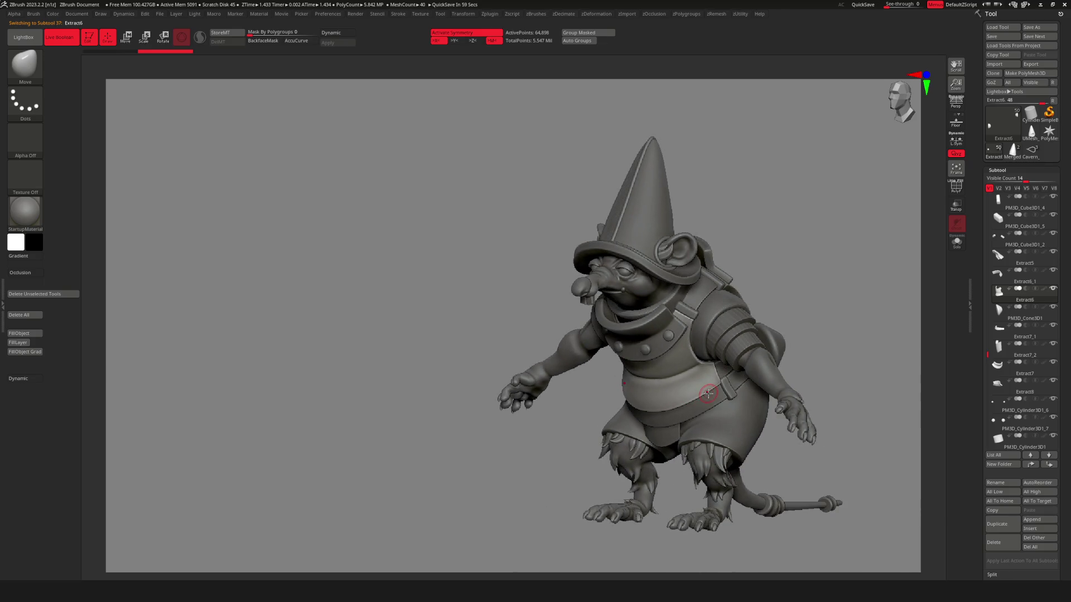
Select PM3D_Cylinder3D1_6 and place the gizmo with X symmetry on the back rivet pair.
mouse_move(702, 267)
right_down()
mouse_move(658, 313)
mouse_move(749, 357)
mouse_move(701, 328)
mouse_move(677, 349)
mouse_move(700, 358)
mouse_move(617, 350)
right_up()
alt+click(700, 359)
key(w)
mouse_move(643, 427)
mouse_down()
mouse_move(591, 323)
mouse_move(680, 269)
mouse_up()
mouse_move(680, 269)
right_down()
mouse_move(725, 278)
mouse_move(656, 296)
right_up()
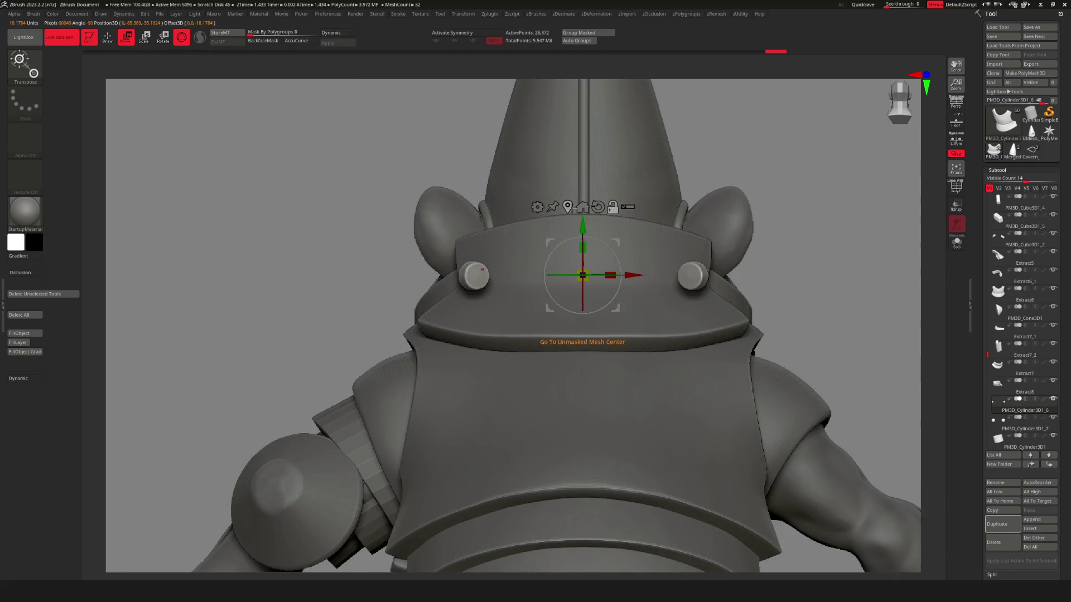
key(x)
click(475, 273)
right_drag(475, 273, 514, 260)
Rotate the rivet pair flat and slide it down-left onto the back collar strap.
drag(485, 275, 617, 271)
drag(536, 260, 532, 265)
right_drag(533, 265, 544, 253)
mouse_move(501, 275)
mouse_down()
mouse_move(491, 299)
mouse_move(466, 311)
mouse_up()
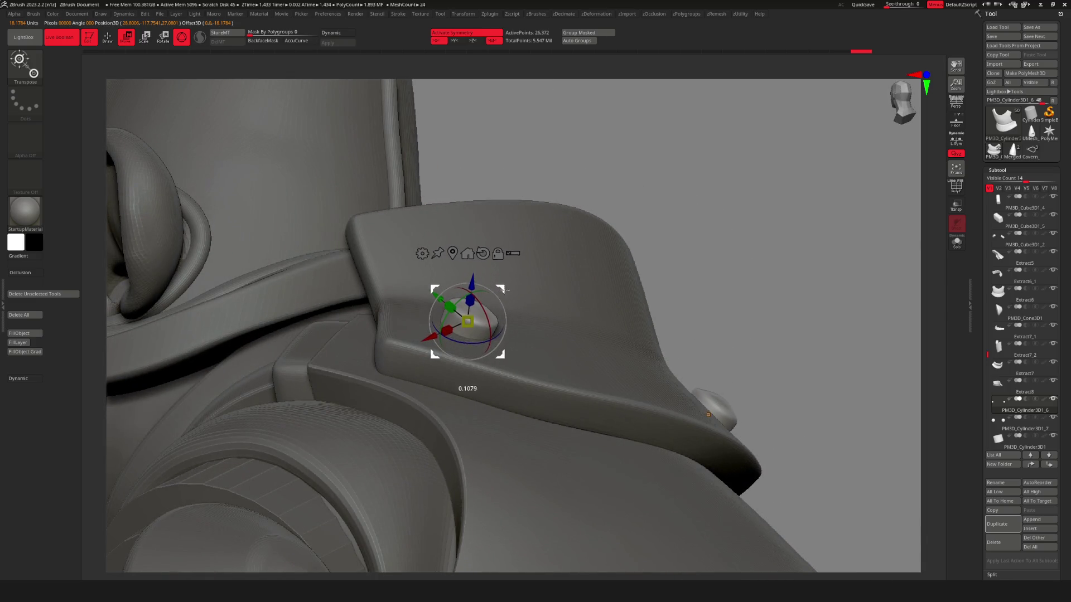
mouse_move(474, 318)
right_down()
mouse_move(500, 371)
mouse_move(497, 357)
right_up()
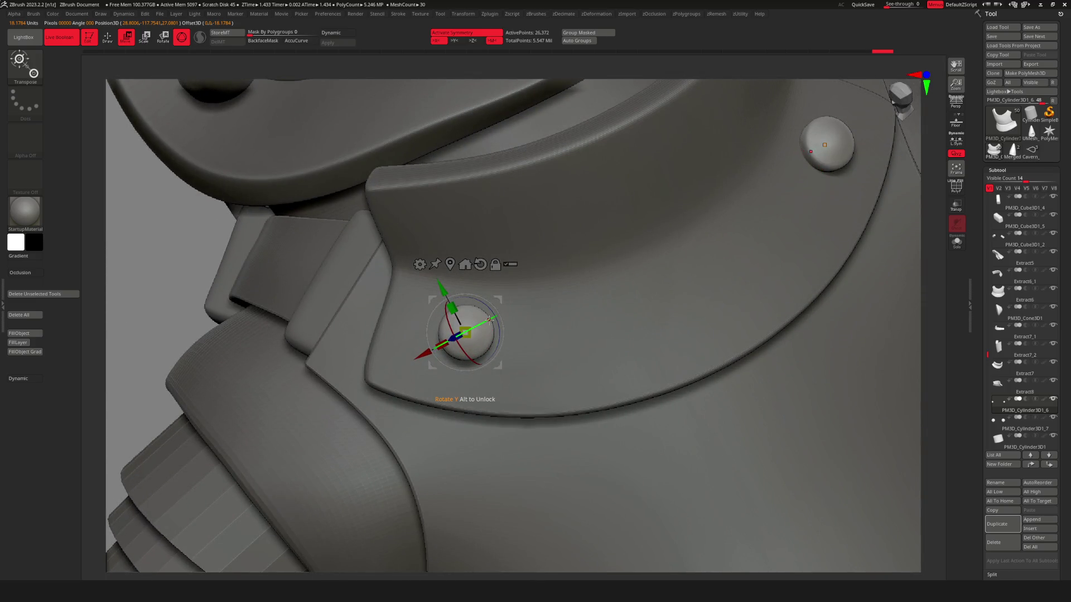
drag(501, 302, 491, 310)
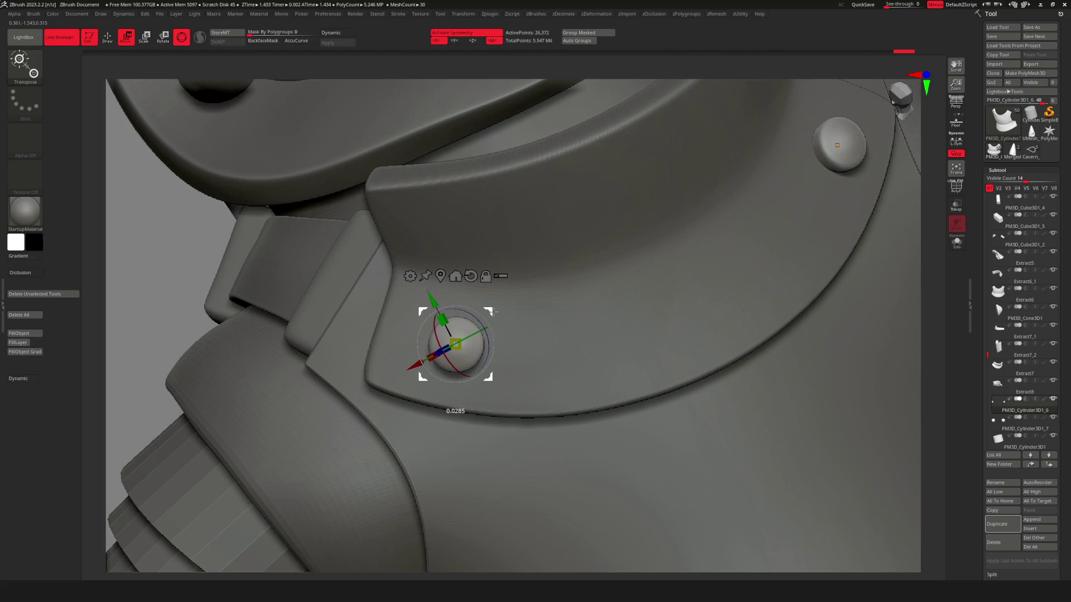
scroll(364, 310, down, 3)
key(q)
View the back of the collar and bring up the quick subtool actions menu.
mouse_move(567, 334)
right_down()
mouse_move(558, 346)
mouse_move(577, 328)
mouse_move(512, 304)
mouse_move(638, 334)
mouse_move(619, 353)
mouse_move(606, 327)
right_up()
scroll(577, 329, down, 5)
scroll(606, 327, up, 5)
key(ctrl)
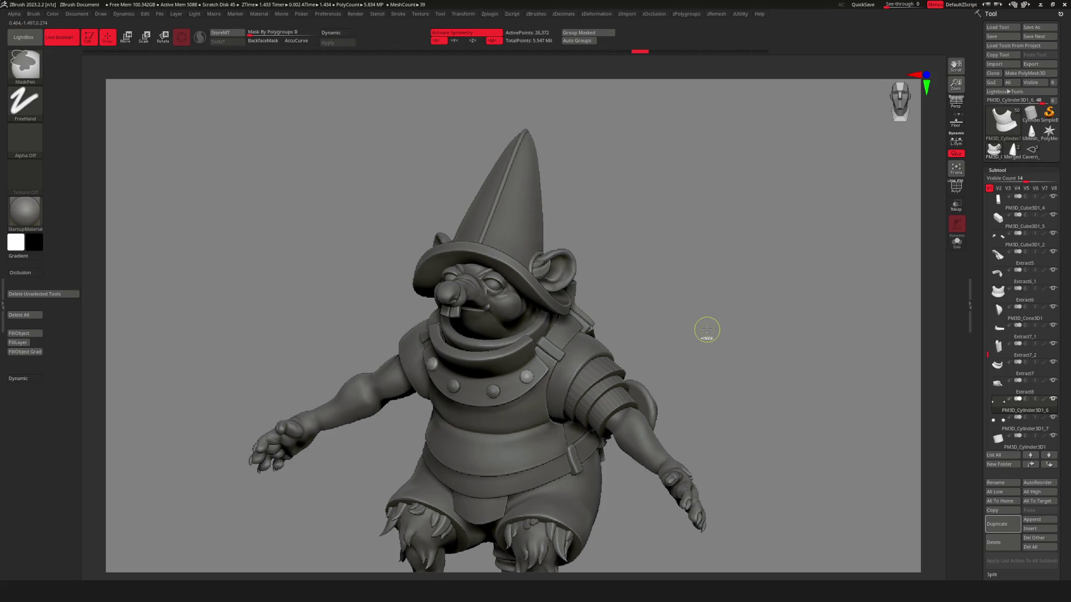
scroll(701, 337, up, 3)
mouse_move(700, 337)
right_down()
mouse_move(589, 395)
mouse_move(609, 411)
right_up()
key(space)
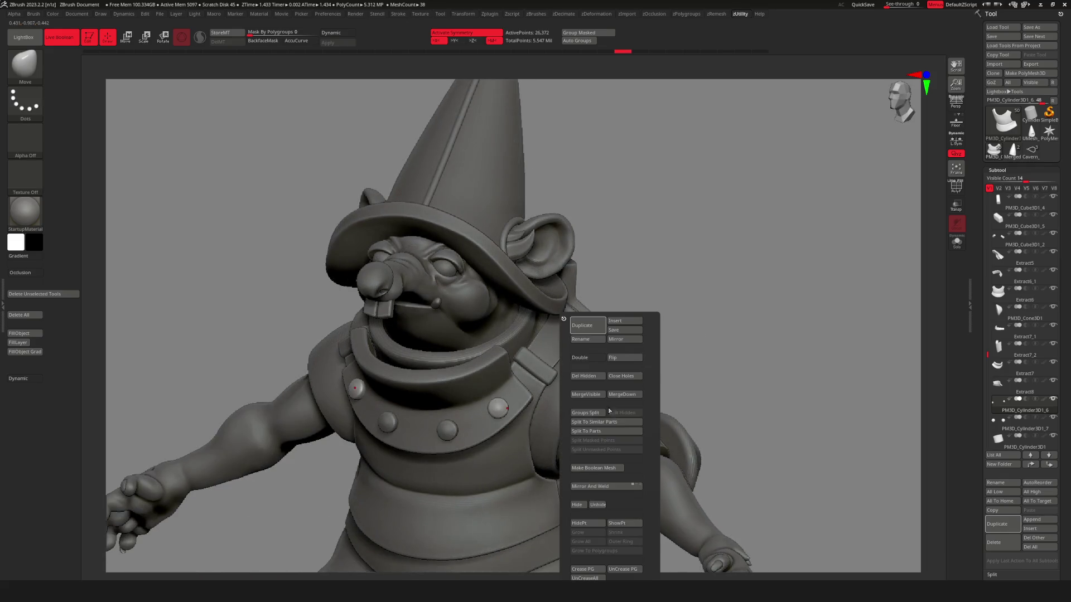
Duplicate the rivet cylinder subtool and bring the gizmo onto the back strap.
click(595, 327)
key(w)
mouse_move(658, 351)
right_down()
mouse_move(591, 357)
mouse_move(530, 341)
mouse_move(547, 367)
right_up()
mouse_move(502, 410)
mouse_down()
mouse_move(668, 311)
mouse_move(771, 303)
mouse_up()
scroll(680, 336, up, 3)
Rotate the new rivet pair end-on and shift it right along the back strap.
right_drag(669, 303, 733, 308)
drag(732, 308, 785, 312)
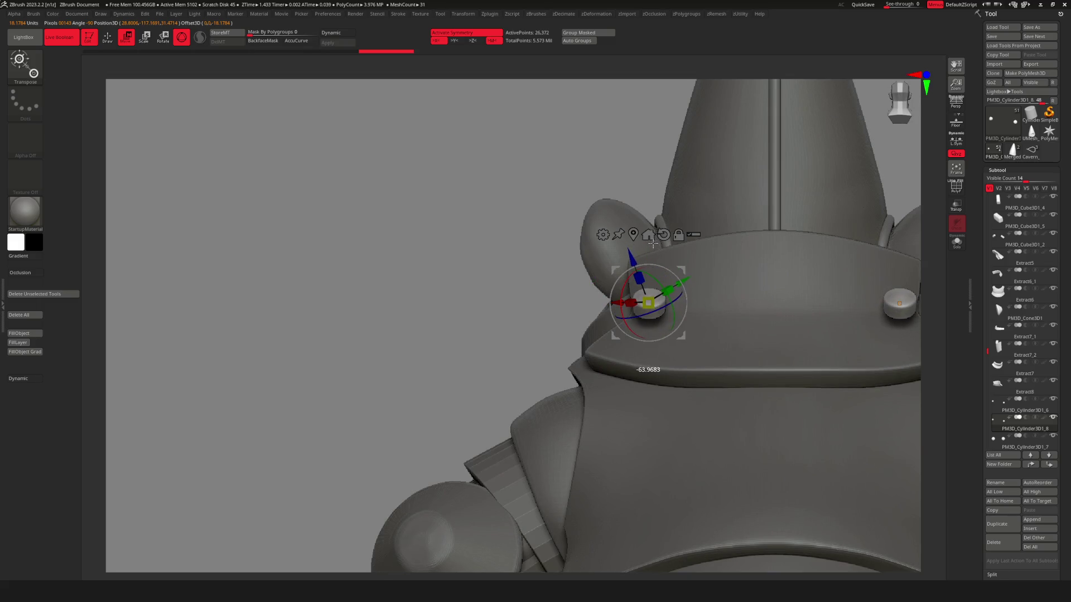
right_drag(686, 319, 669, 303)
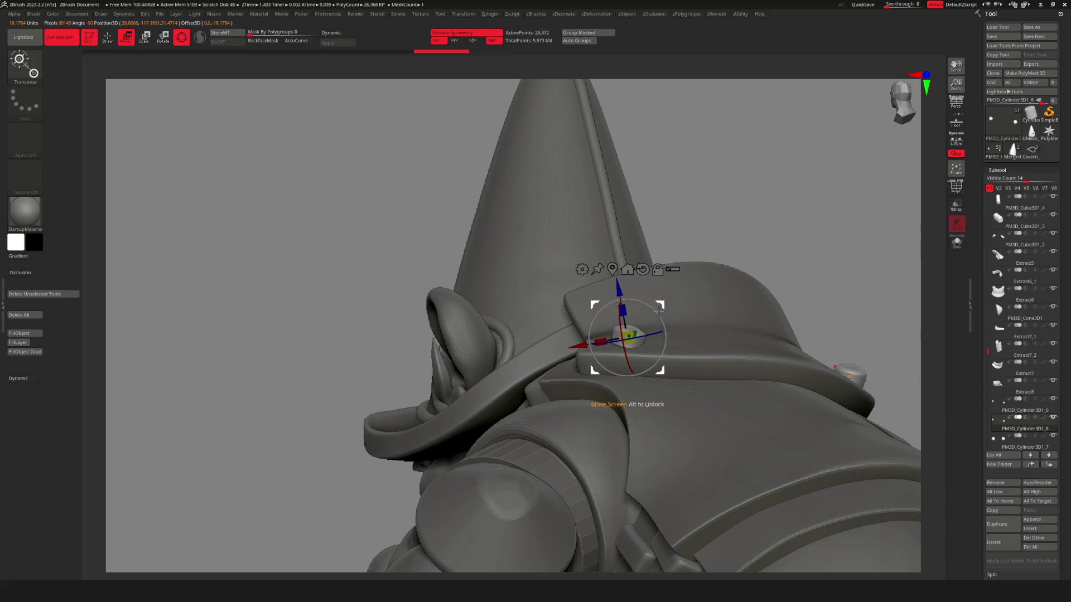
right_drag(656, 307, 627, 318)
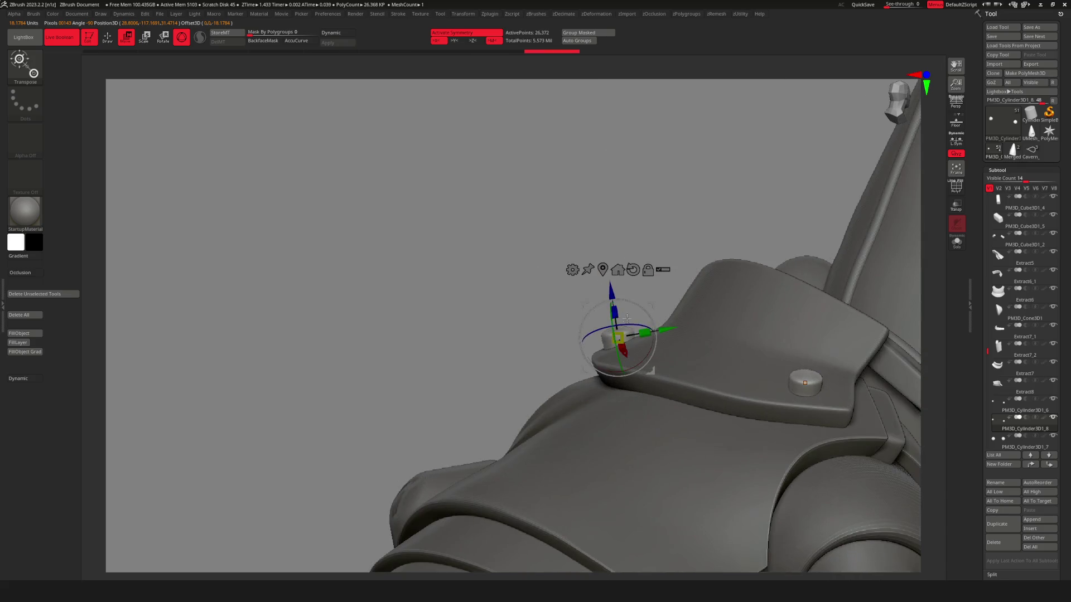
drag(648, 309, 665, 305)
right_drag(668, 303, 738, 331)
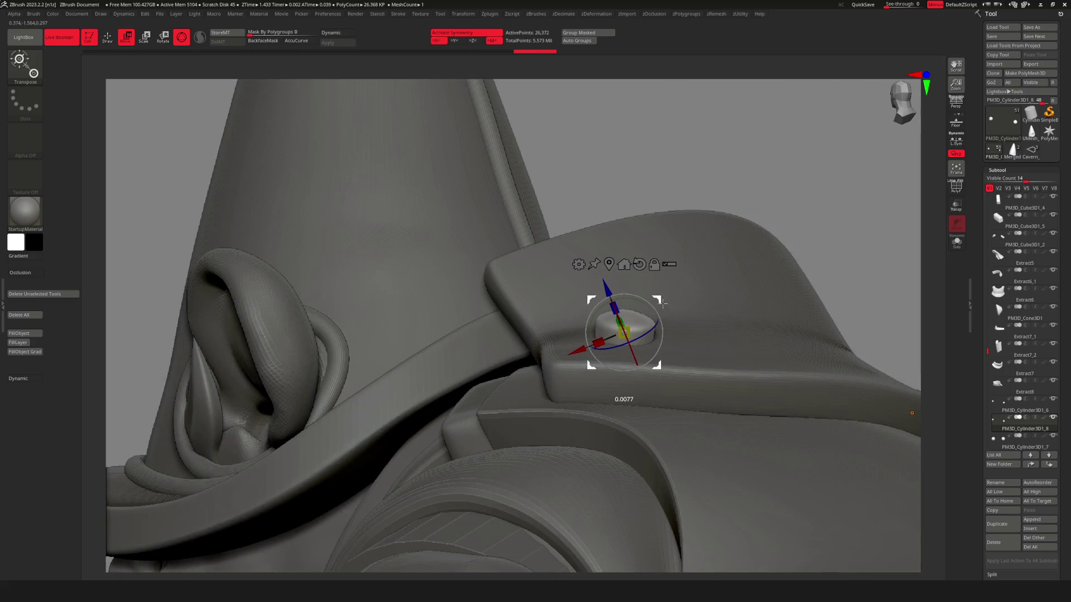
drag(662, 324, 670, 350)
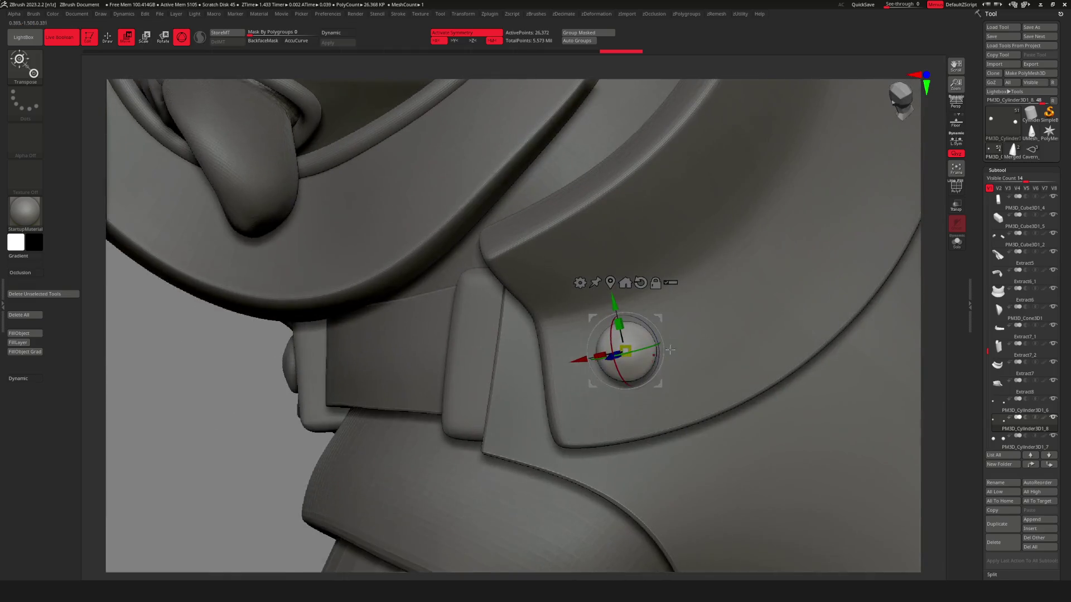
scroll(664, 340, down, 10)
key(q)
mouse_move(772, 351)
mouse_down()
mouse_move(690, 340)
mouse_move(689, 374)
mouse_move(581, 366)
mouse_move(634, 353)
mouse_move(686, 368)
mouse_move(722, 363)
mouse_move(573, 371)
mouse_up()
scroll(634, 353, up, 10)
Duplicate the left back rivet and slide the copy lower toward the strap centre.
key(w)
scroll(573, 371, up, 10)
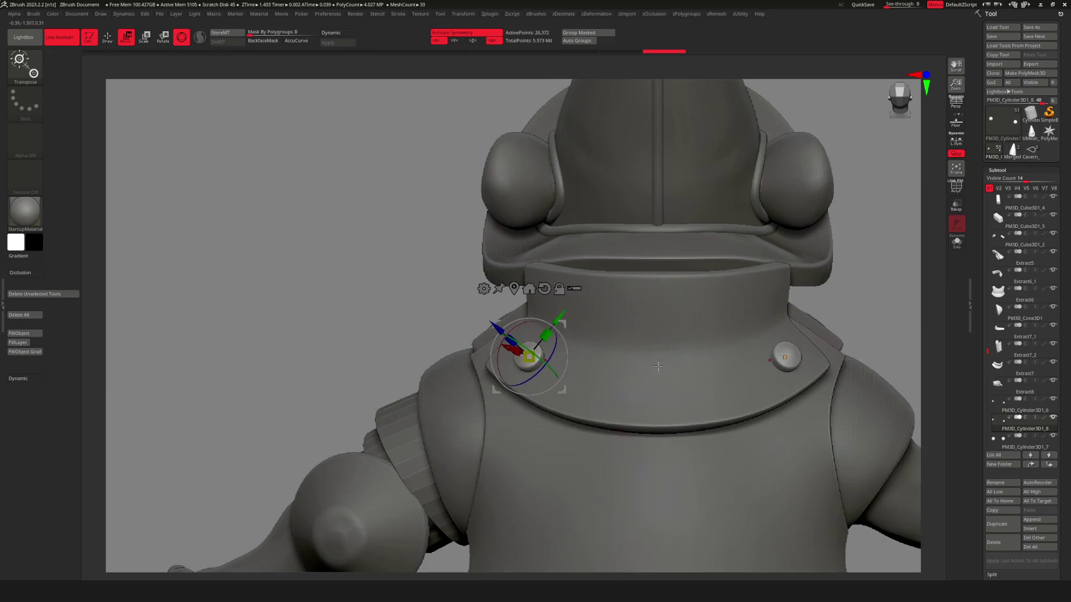
key(shift+s)
click(621, 325)
drag(781, 502, 669, 480)
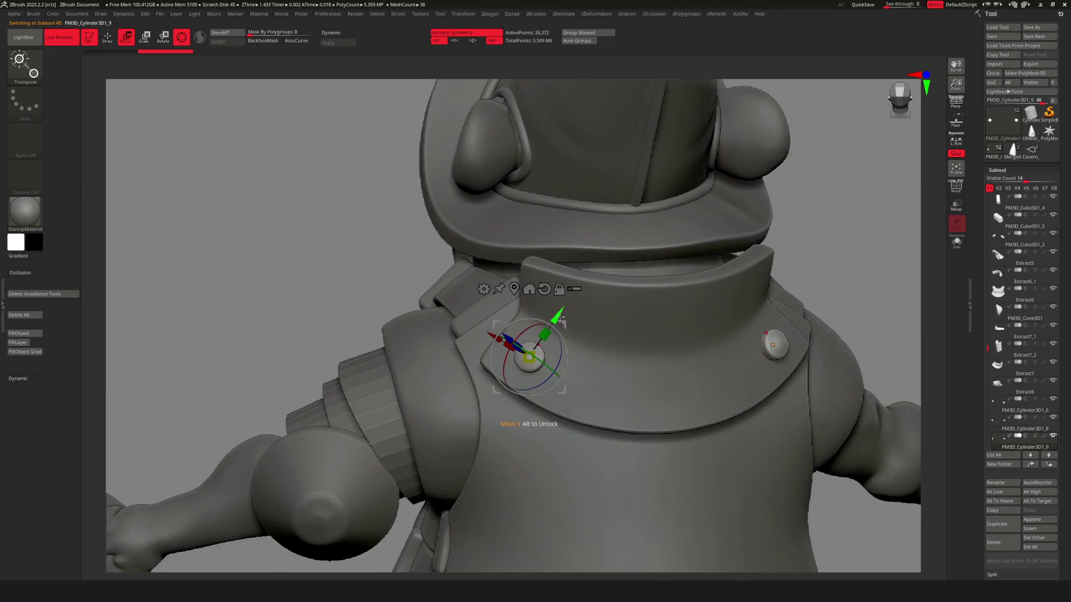
drag(566, 324, 627, 366)
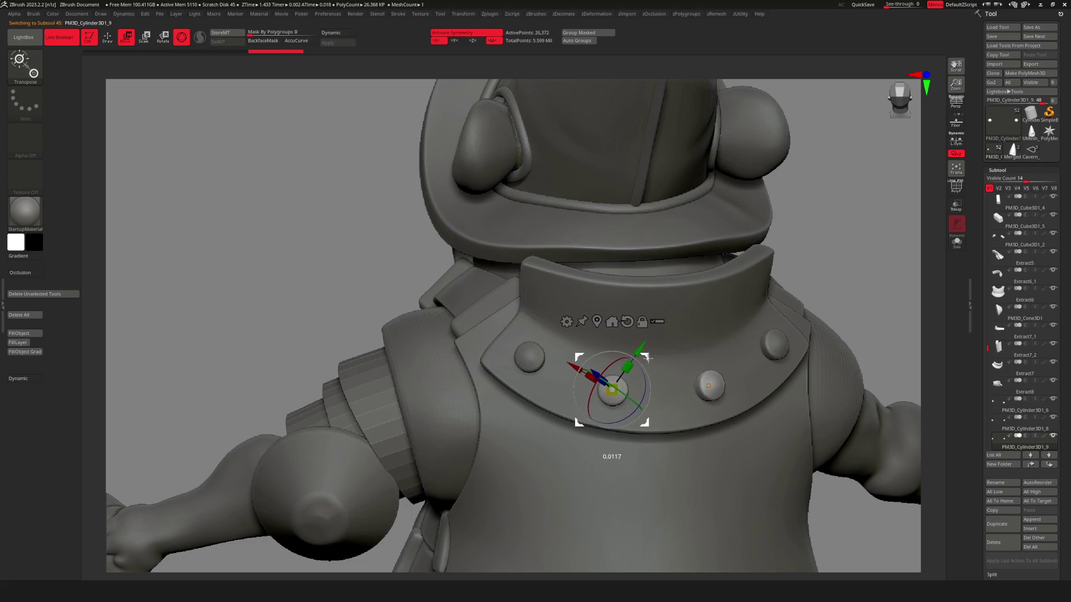
drag(648, 359, 669, 388)
key(q)
Check the four back-collar rivets from behind, then select the Extract7 subtool.
drag(611, 364, 632, 371)
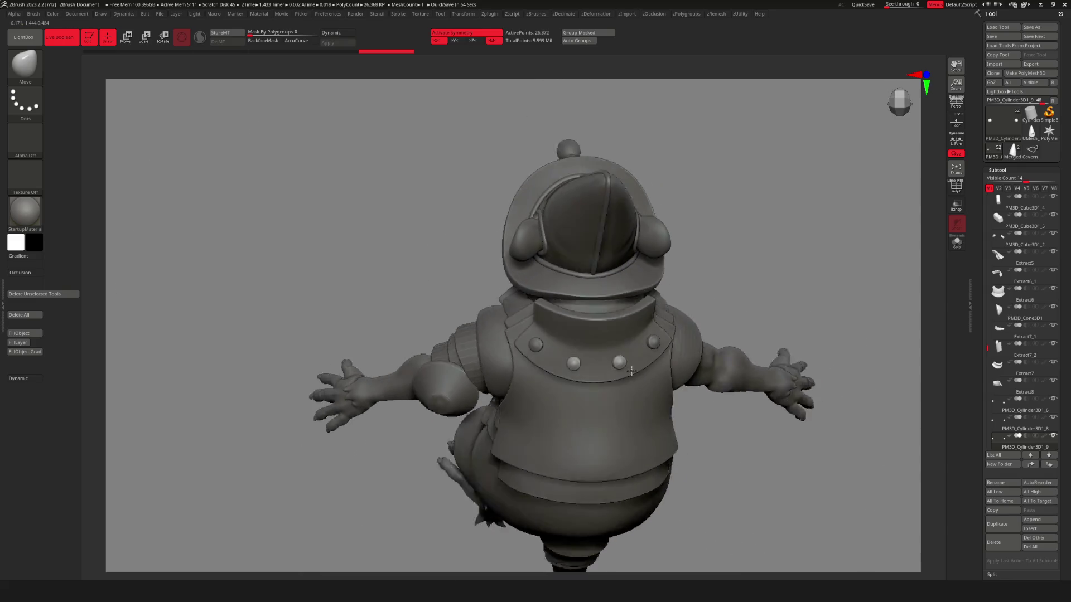
drag(632, 434, 686, 391)
scroll(725, 362, up, 5)
mouse_move(1024, 312)
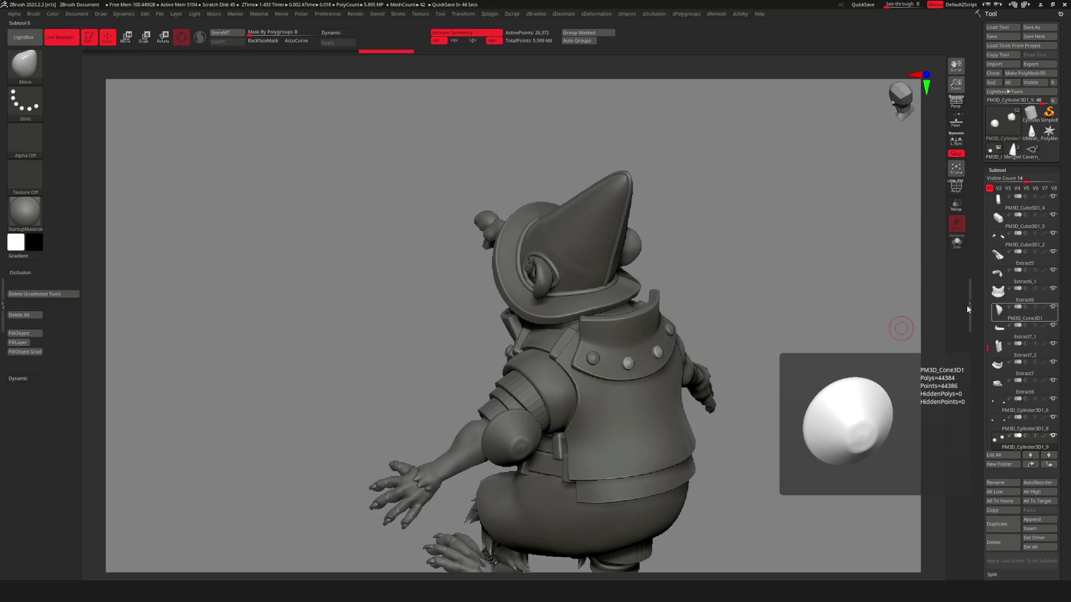
mouse_move(782, 364)
mouse_down()
mouse_move(372, 348)
mouse_move(677, 420)
mouse_move(558, 424)
mouse_move(602, 422)
mouse_move(580, 371)
mouse_up()
key(f)
alt+click(568, 353)
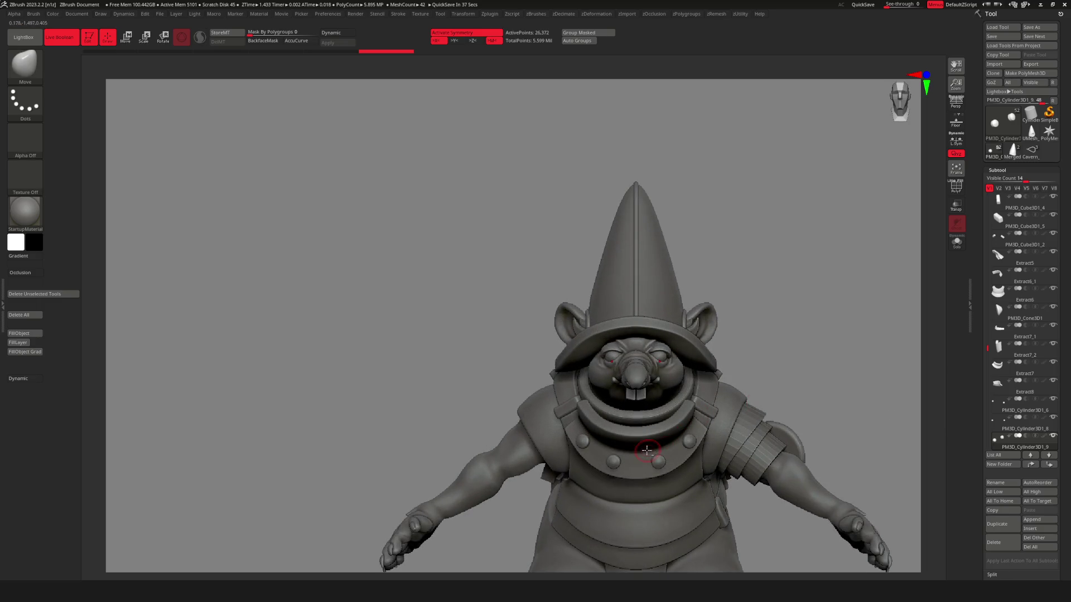
Zoom in on the chest collar and bring up the quick subtool actions menu.
mouse_move(568, 352)
ctrl+right_down()
mouse_move(678, 368)
mouse_move(641, 376)
ctrl+right_up()
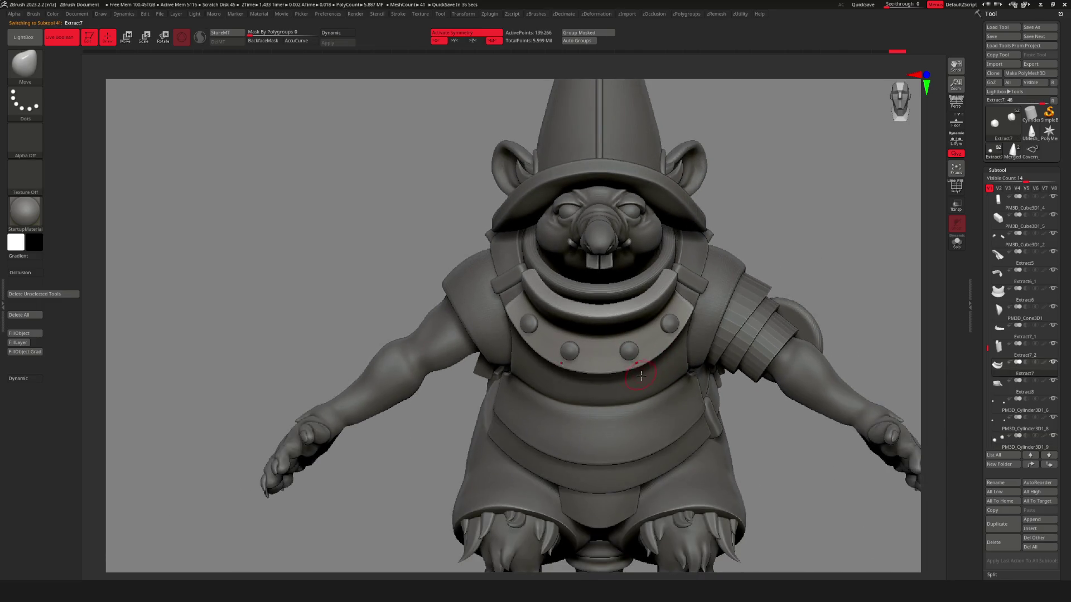
key(s)
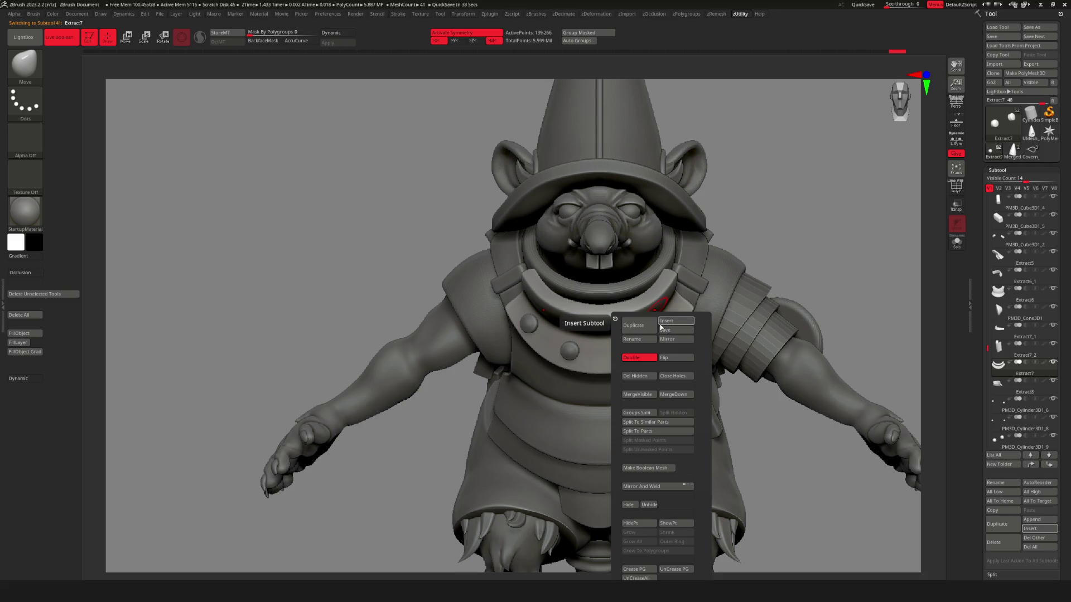
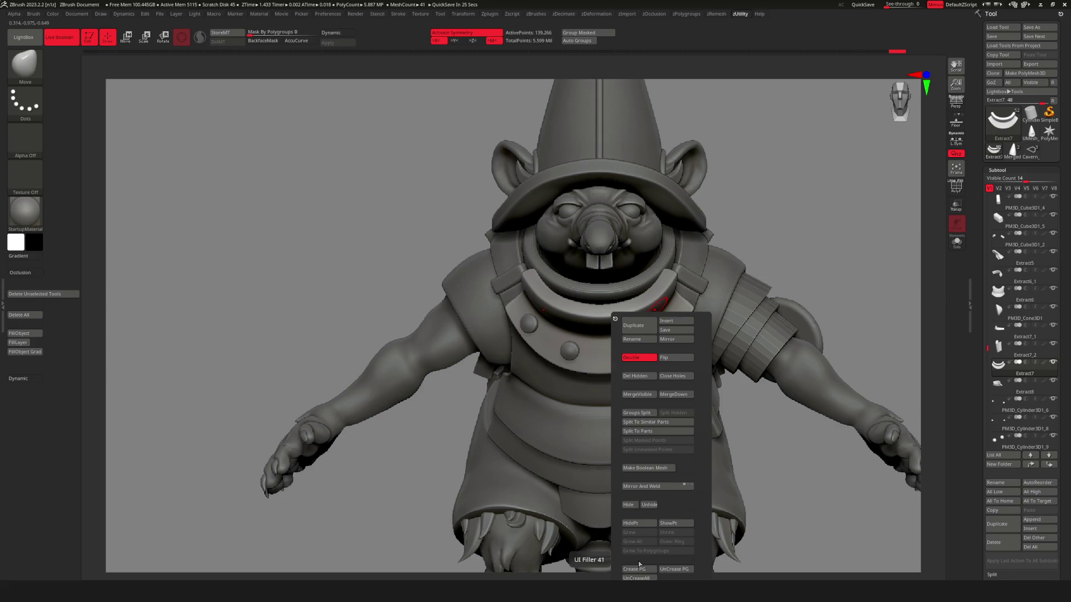
Scroll the Tool palette and expand the Geometry subpalette for the current piece.
scroll(1053, 502, down, 3)
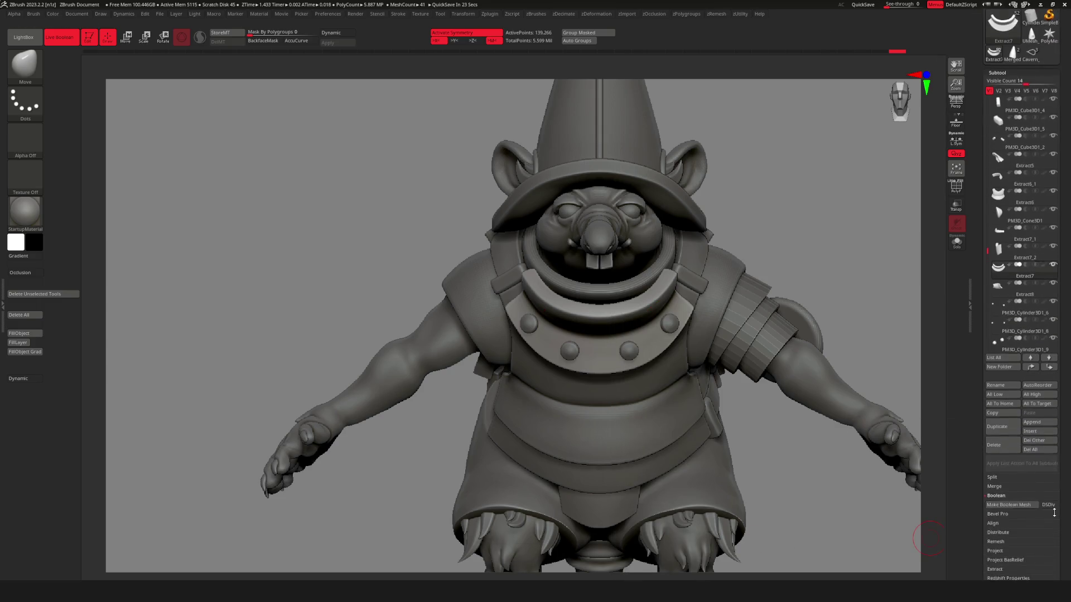
scroll(1059, 510, down, 2)
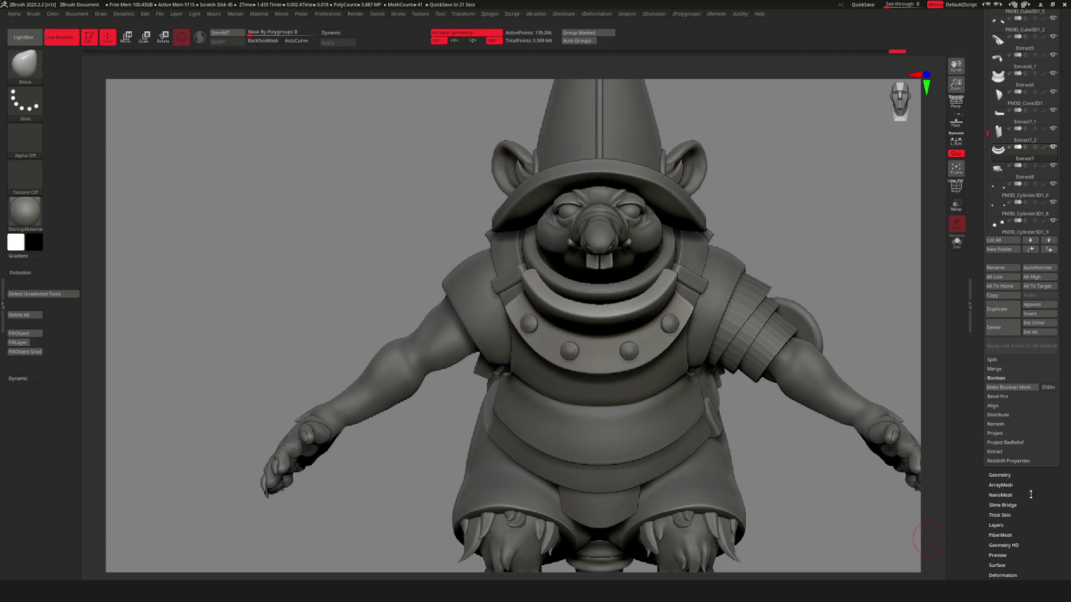
click(1031, 475)
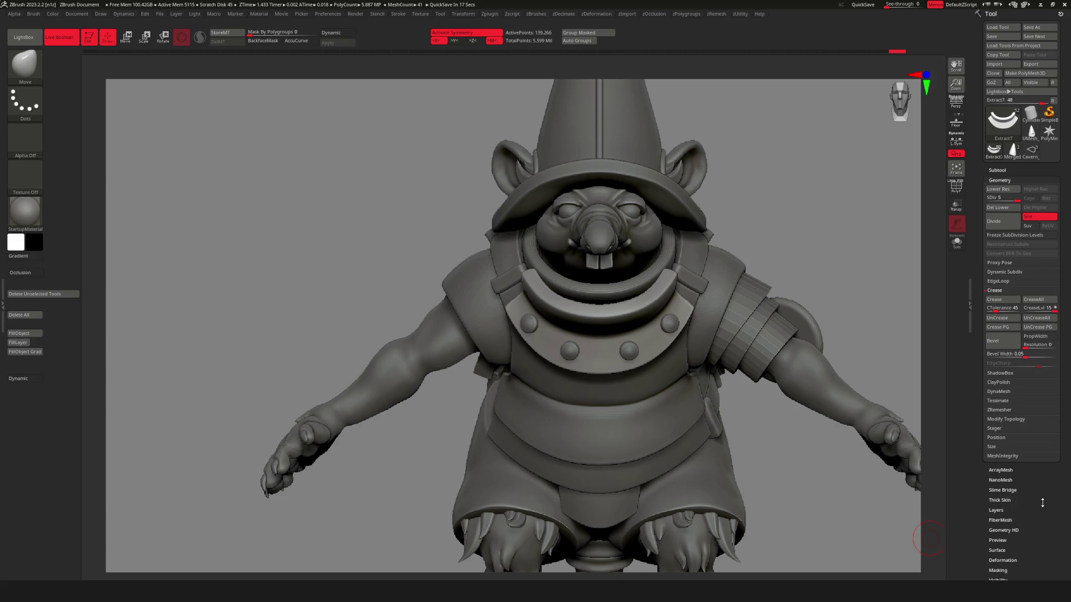
Bring up and dismiss the custom subtool menu, then store a morph target.
key(shift+q)
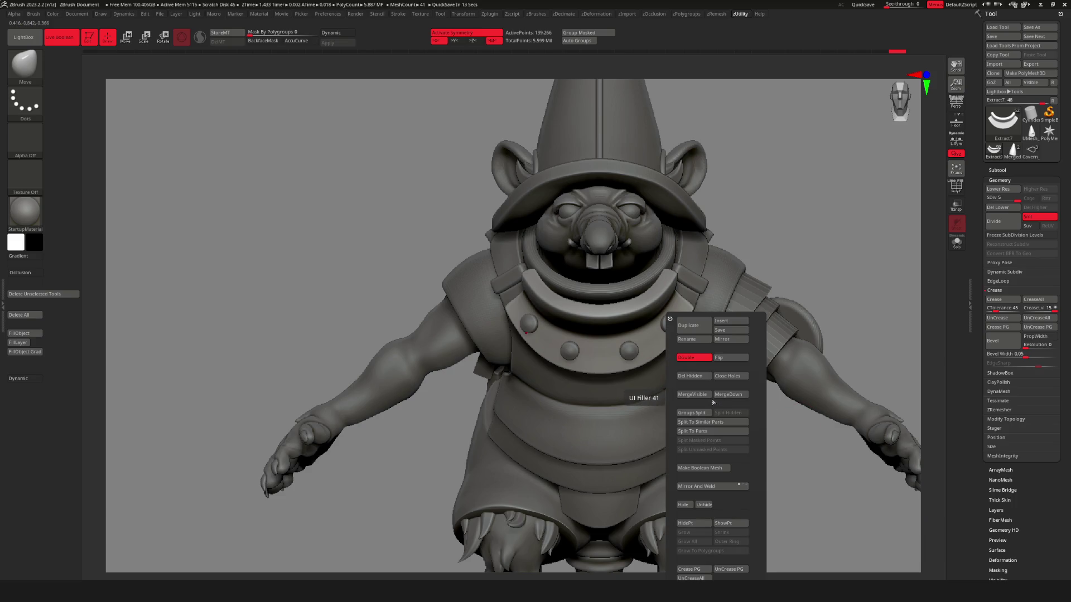
drag(379, 167, 341, 148)
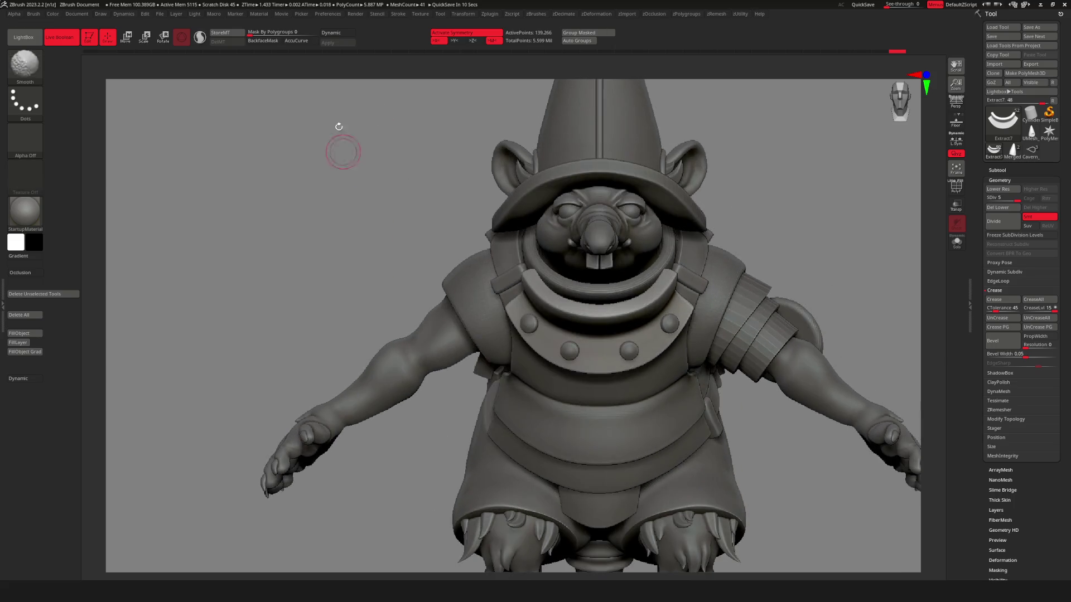
click(243, 38)
Zoom in on the chest collar and choose the Standard sculpting brush.
mouse_move(370, 91)
alt+mouse_down()
mouse_move(665, 301)
mouse_move(631, 322)
alt+mouse_up()
key(b)
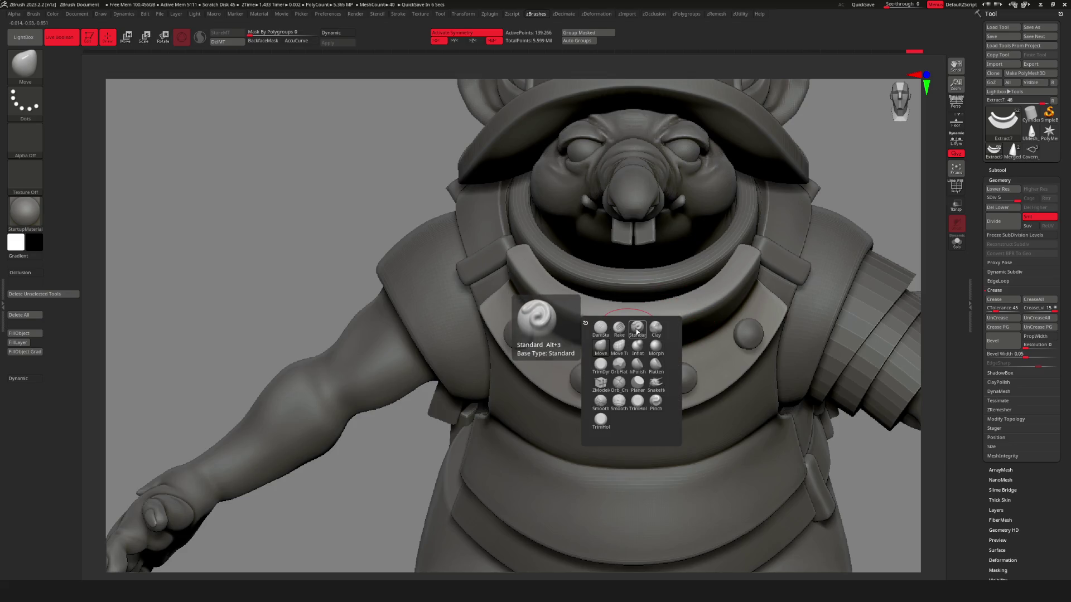
click(638, 328)
Zoom close on the collar studs and make the model see-through to inspect the holes.
key(space)
alt+drag(726, 293, 582, 350)
key(space)
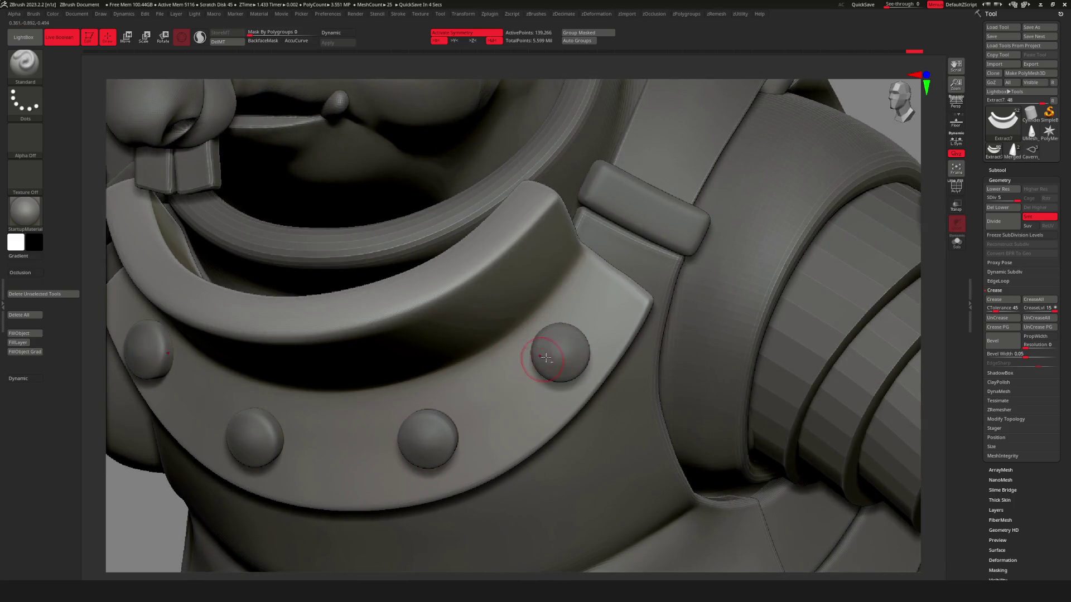
click(960, 209)
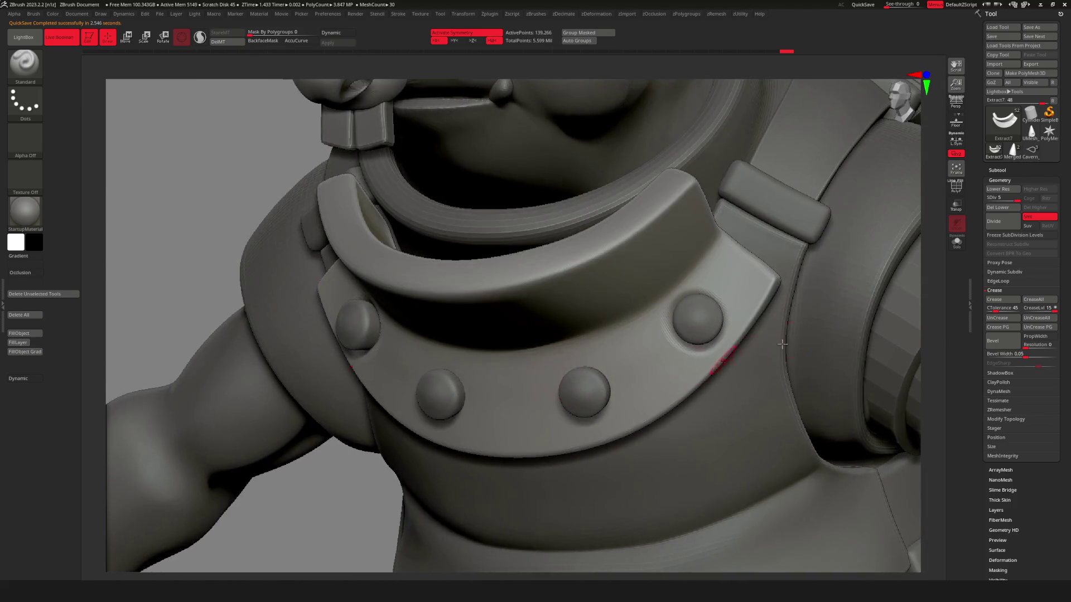
click(961, 212)
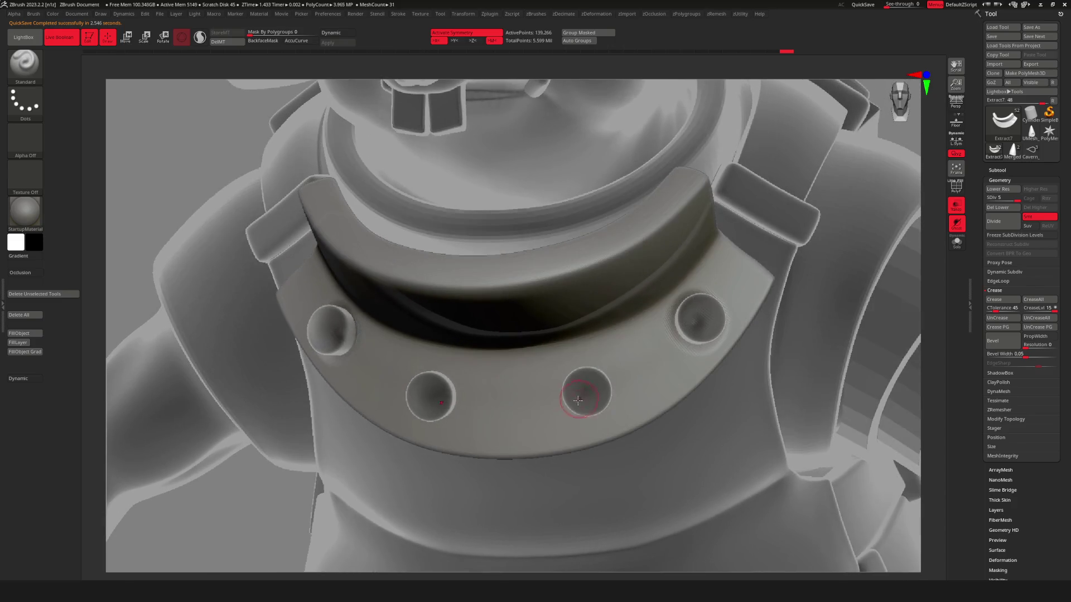
Raise soft rims around the two lower collar stud holes.
drag(446, 413, 441, 385)
drag(603, 379, 588, 411)
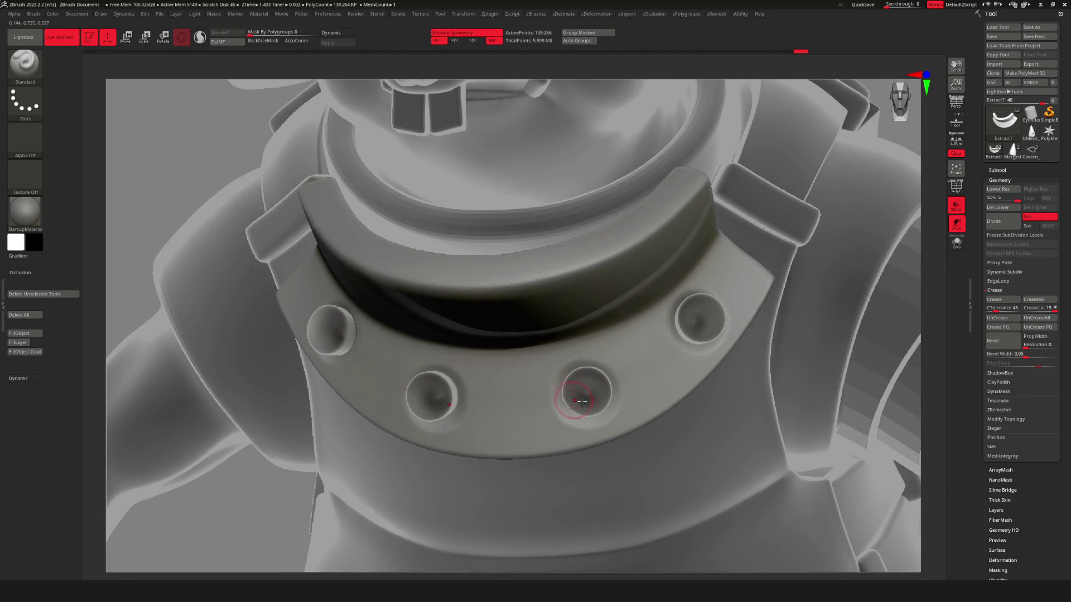
right_drag(582, 401, 663, 380)
Turn see-through off, frame the gnome, and select the Extract8 collar piece.
click(956, 206)
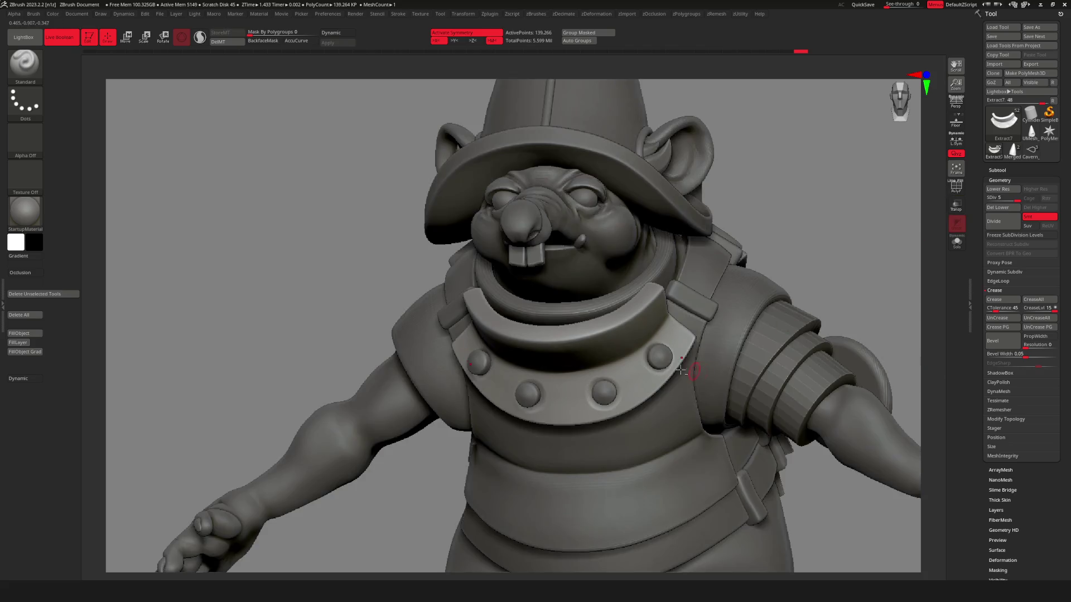
key(f)
mouse_move(574, 442)
right_down()
mouse_move(734, 440)
mouse_move(600, 422)
mouse_move(680, 368)
mouse_move(734, 381)
right_up()
alt+click(683, 364)
mouse_move(665, 374)
right_down()
mouse_move(586, 390)
mouse_move(480, 382)
mouse_move(605, 393)
mouse_move(670, 335)
mouse_move(920, 223)
right_up()
alt+click(606, 393)
With see-through on, store a morph target for Extract8 and open the remesh menu.
click(957, 205)
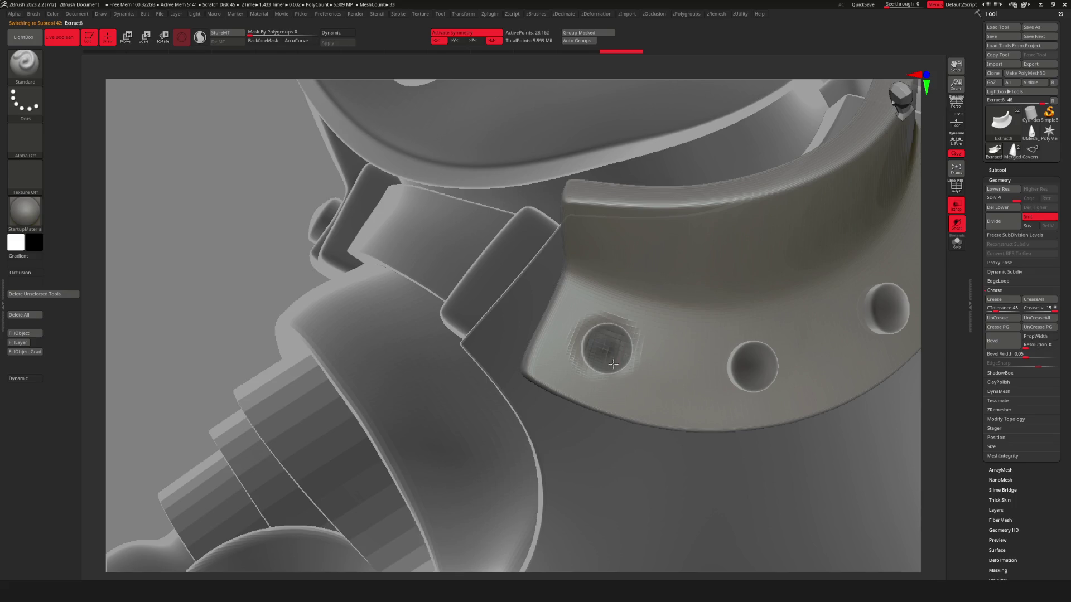
click(220, 32)
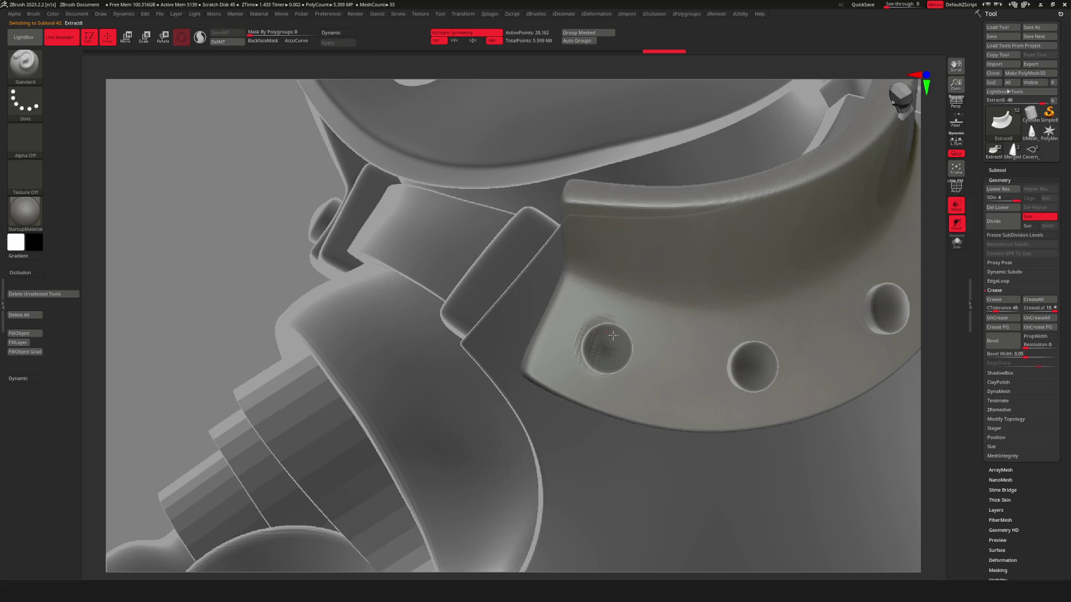
mouse_move(677, 359)
ctrl+right_down()
mouse_move(629, 352)
mouse_move(688, 328)
ctrl+right_up()
key(shift+f)
key(shift+f)
ctrl+right_drag(613, 347, 657, 354)
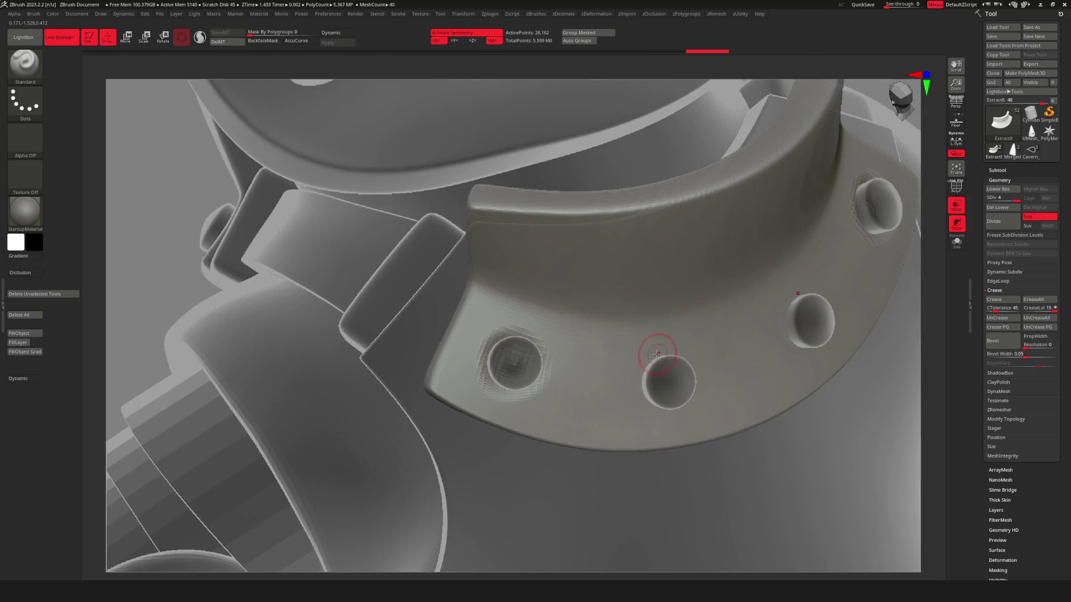
key(space)
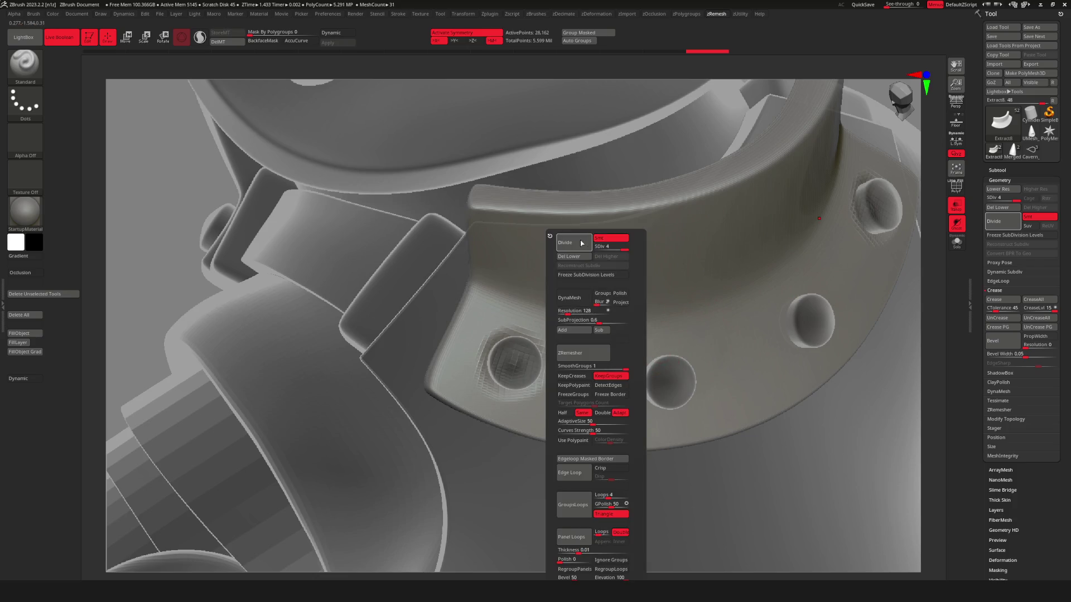
Divide the collar piece to SDiv 5 and view the framed character solid, from behind.
click(581, 243)
mouse_move(717, 278)
right_down()
mouse_move(706, 337)
mouse_move(530, 377)
mouse_move(557, 402)
mouse_move(547, 377)
mouse_move(541, 398)
mouse_move(698, 463)
mouse_move(564, 385)
right_up()
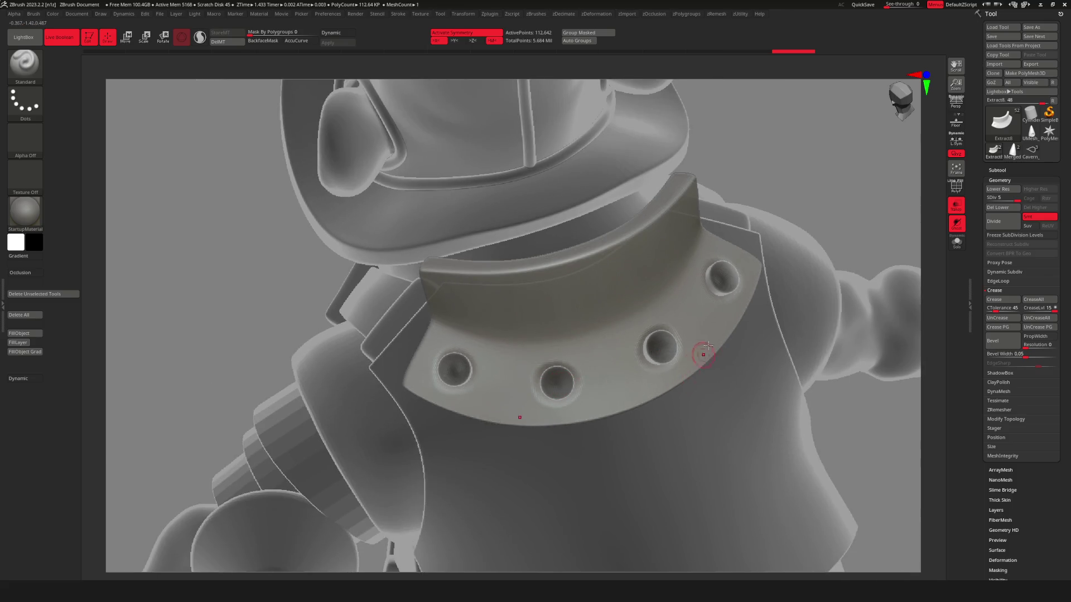
key(f)
click(956, 206)
mouse_move(558, 335)
right_down()
mouse_move(641, 391)
mouse_move(625, 395)
mouse_move(663, 385)
mouse_move(646, 400)
right_up()
mouse_move(577, 353)
right_down()
mouse_move(483, 387)
mouse_move(536, 390)
mouse_move(530, 347)
right_up()
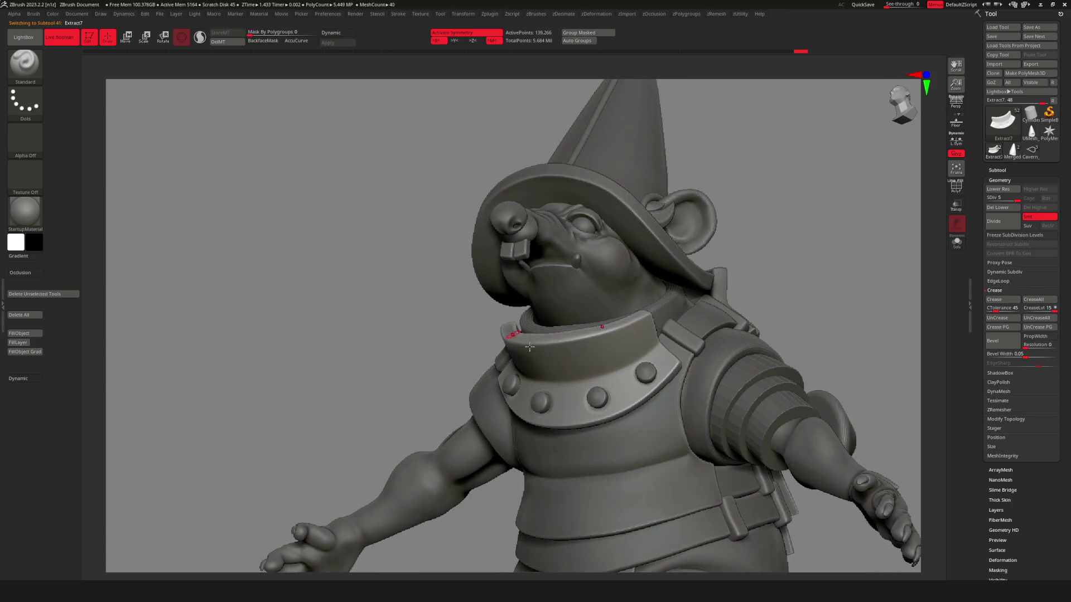
Make the rat head and body mesh the active subtool from a frontal view.
mouse_move(624, 390)
right_down()
mouse_move(568, 353)
mouse_move(653, 277)
mouse_move(694, 324)
mouse_move(658, 339)
right_up()
key(space)
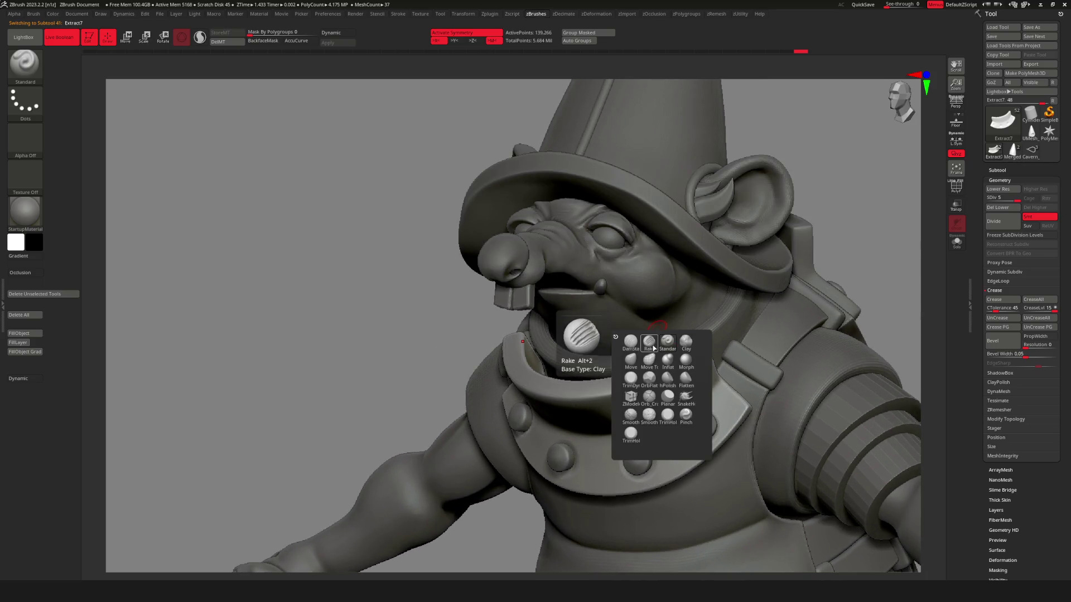
key(space)
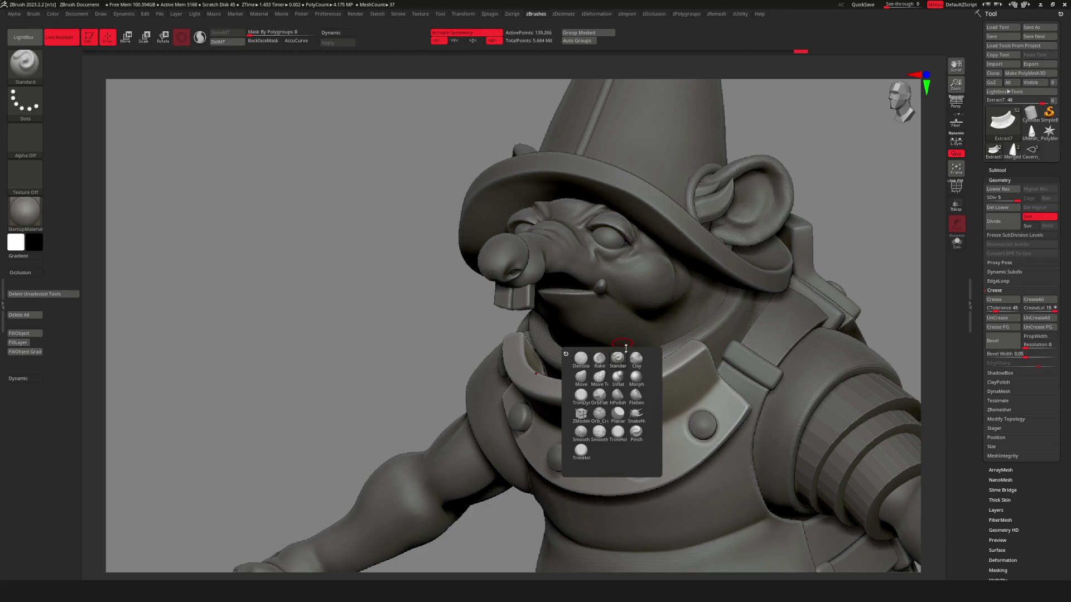
alt+click(598, 347)
key(space)
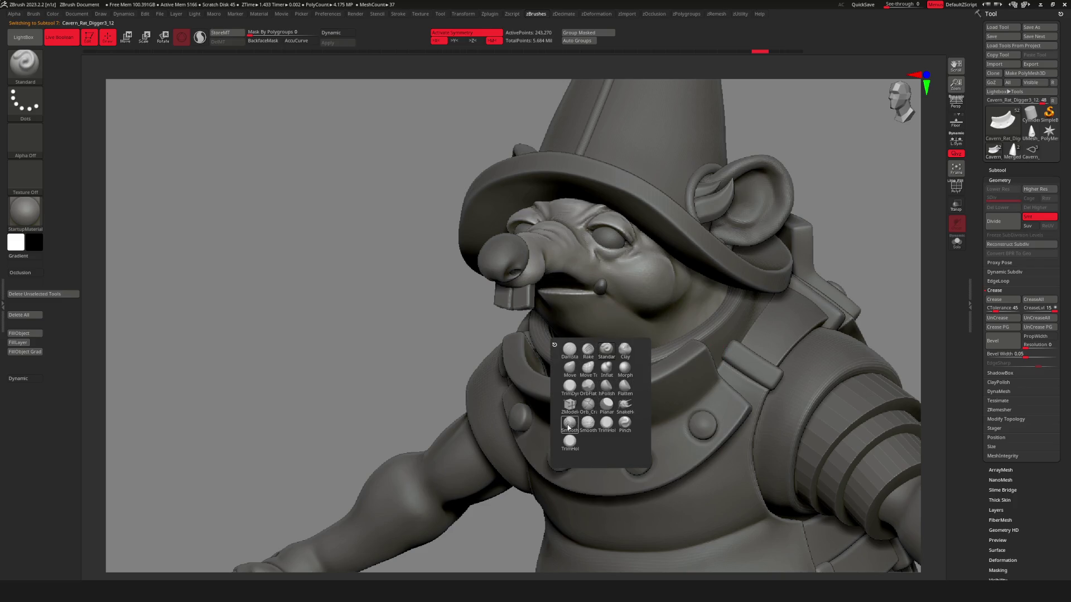
Pick the FastNFurry_IMM fur insert brush and tilt the mouth fur tuft with the gizmo.
key(b)
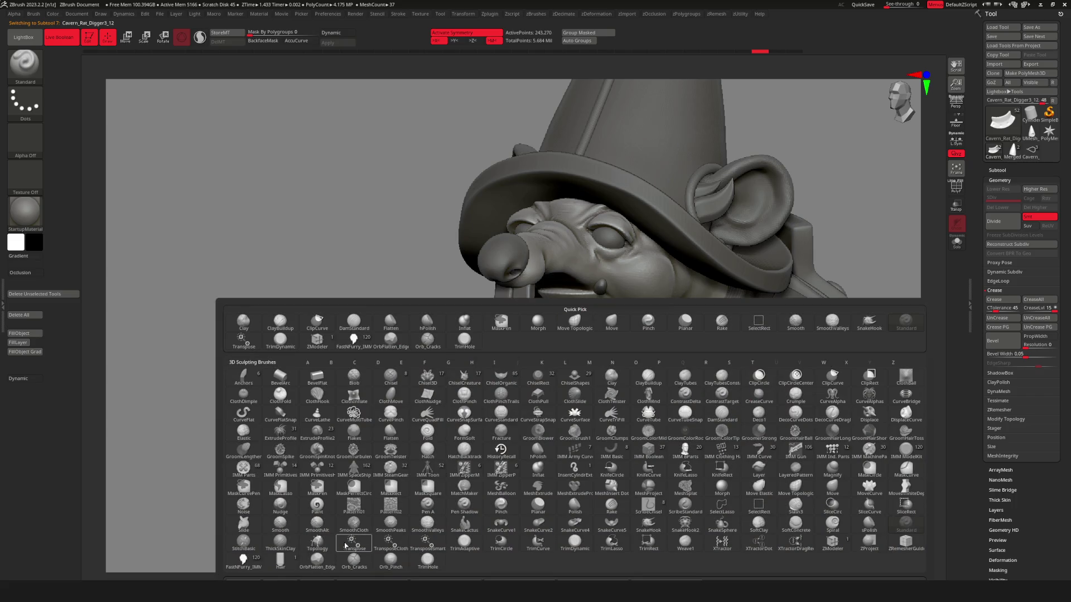
click(243, 562)
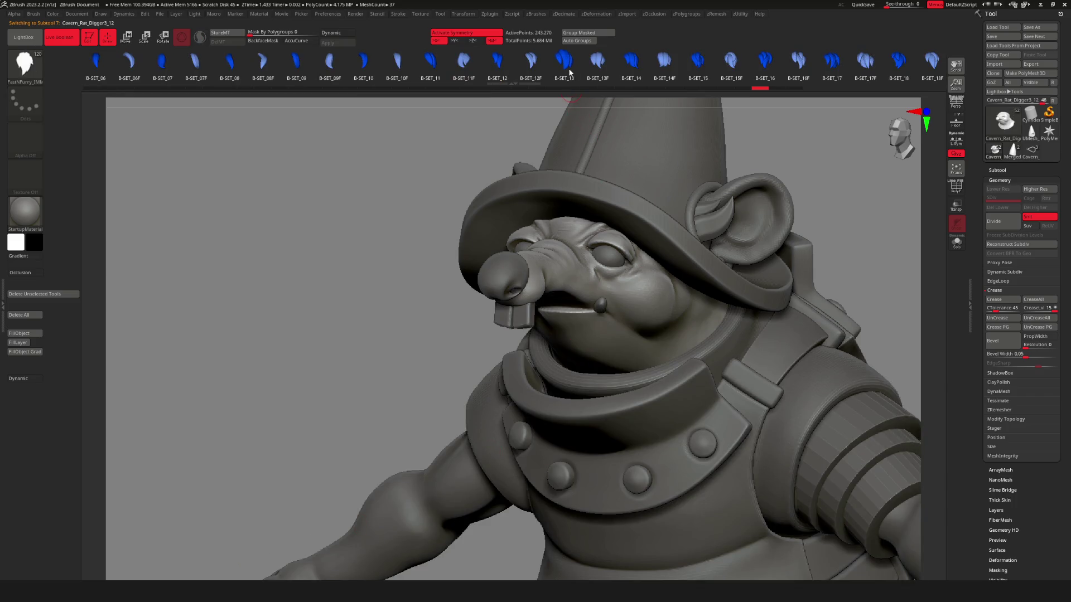
right_drag(615, 383, 625, 363)
key(w)
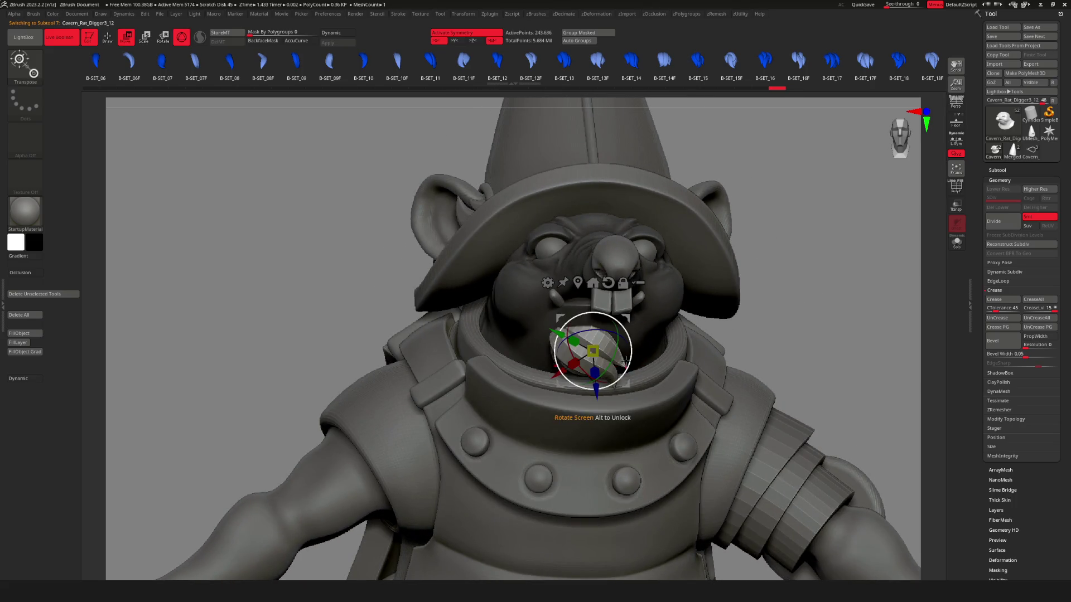
drag(568, 373, 580, 362)
Rotate the mouth fur tuft about X and Z, then lower and move it into place.
alt+click(719, 349)
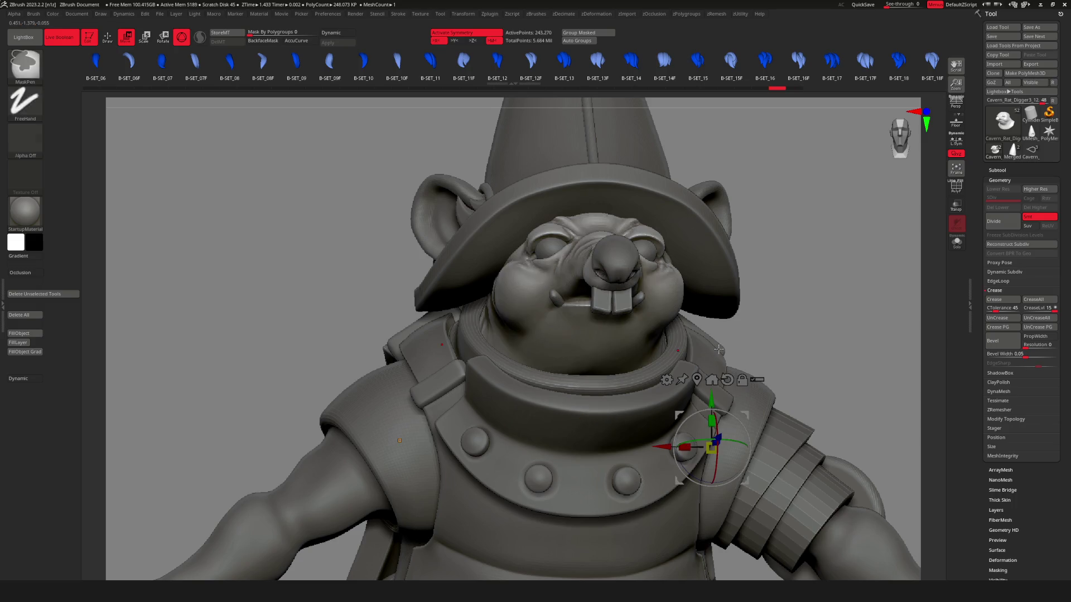
mouse_move(586, 290)
right_down()
mouse_move(595, 266)
mouse_move(602, 315)
right_up()
alt+click(605, 323)
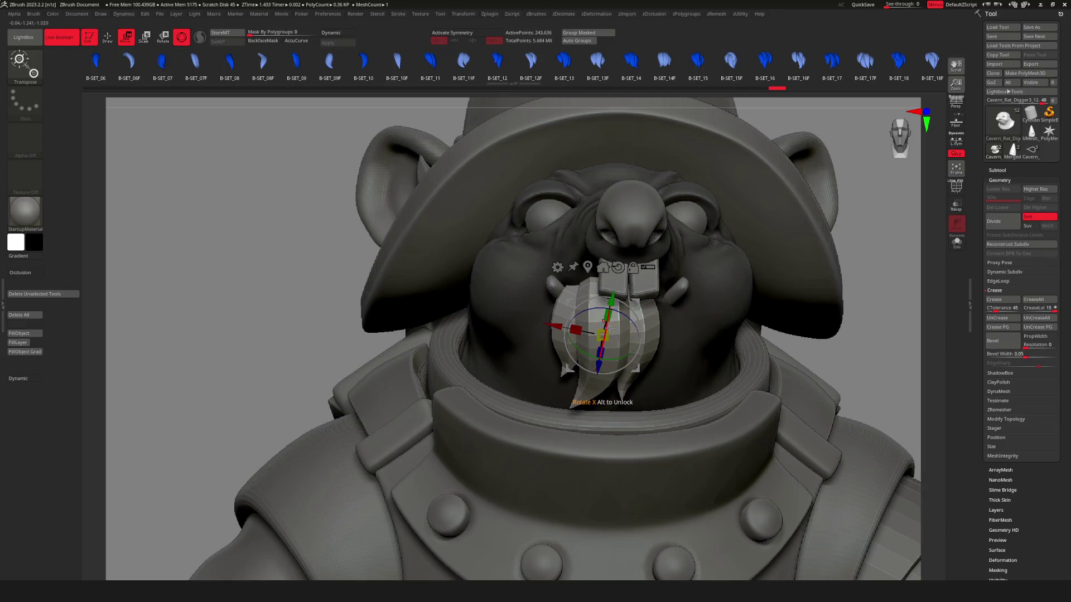
mouse_move(606, 323)
mouse_down()
mouse_move(615, 300)
mouse_move(619, 423)
mouse_up()
mouse_move(619, 423)
right_down()
mouse_move(635, 384)
mouse_move(672, 364)
right_up()
mouse_move(655, 402)
mouse_down()
mouse_move(647, 416)
mouse_move(631, 407)
mouse_move(569, 340)
mouse_up()
right_drag(736, 398, 767, 410)
drag(767, 410, 741, 381)
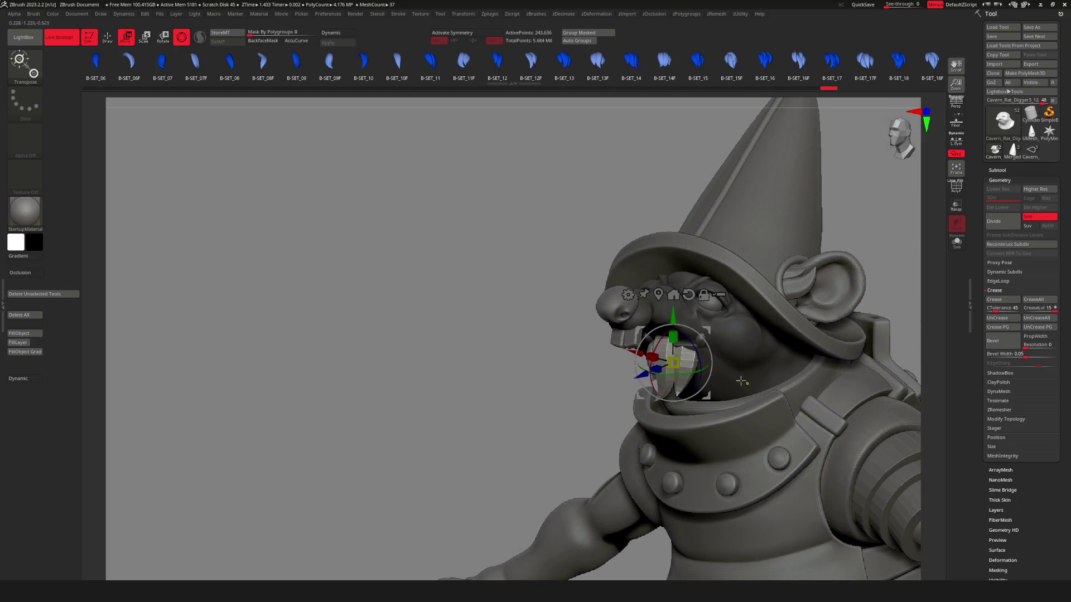
drag(721, 342, 742, 385)
mouse_move(742, 385)
right_down()
mouse_move(785, 394)
mouse_move(695, 402)
mouse_move(725, 378)
right_up()
Select the B-SET_16 fur piece, unhide the rat head, and frame the whole model.
ctrl+shift+click(742, 430)
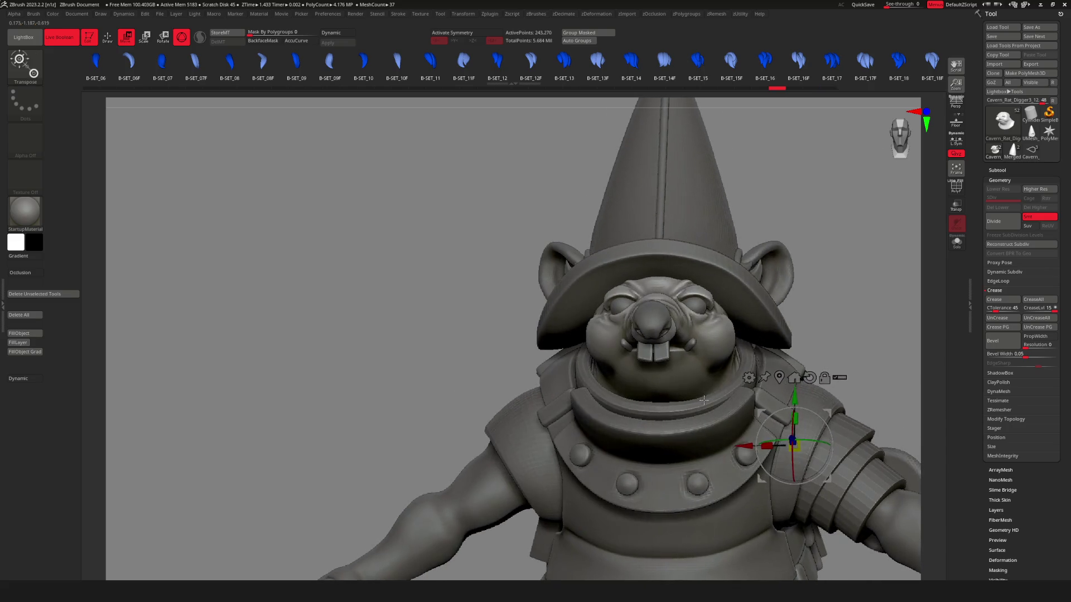
right_drag(612, 307, 579, 122)
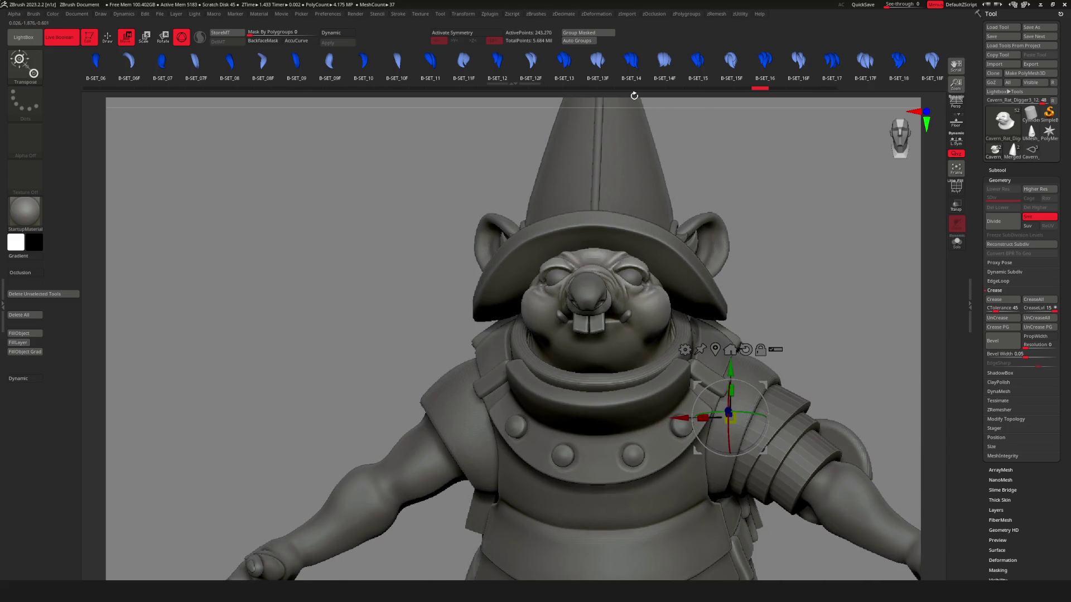
mouse_move(591, 312)
right_down()
mouse_move(592, 372)
mouse_move(624, 341)
right_up()
ctrl+shift+click(641, 373)
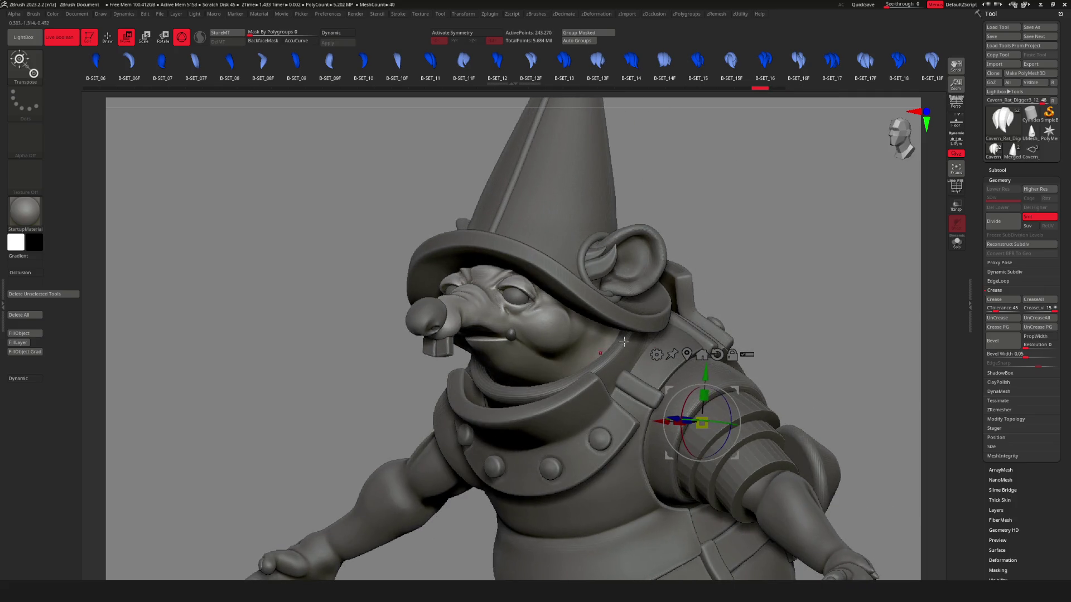
ctrl+shift+click(832, 339)
ctrl+shift+click(700, 375)
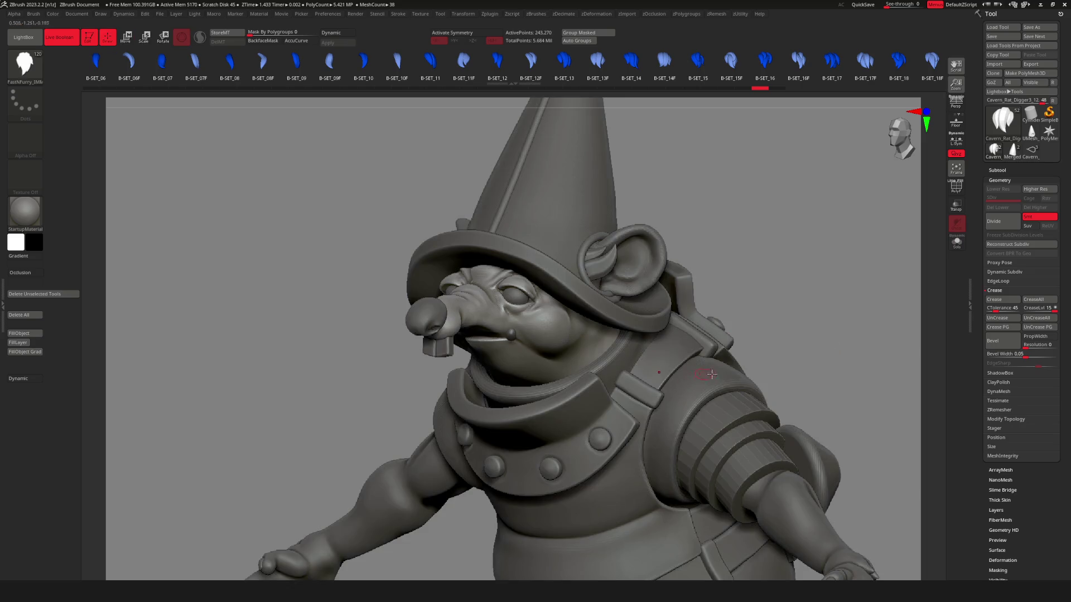
key(f)
click(580, 332)
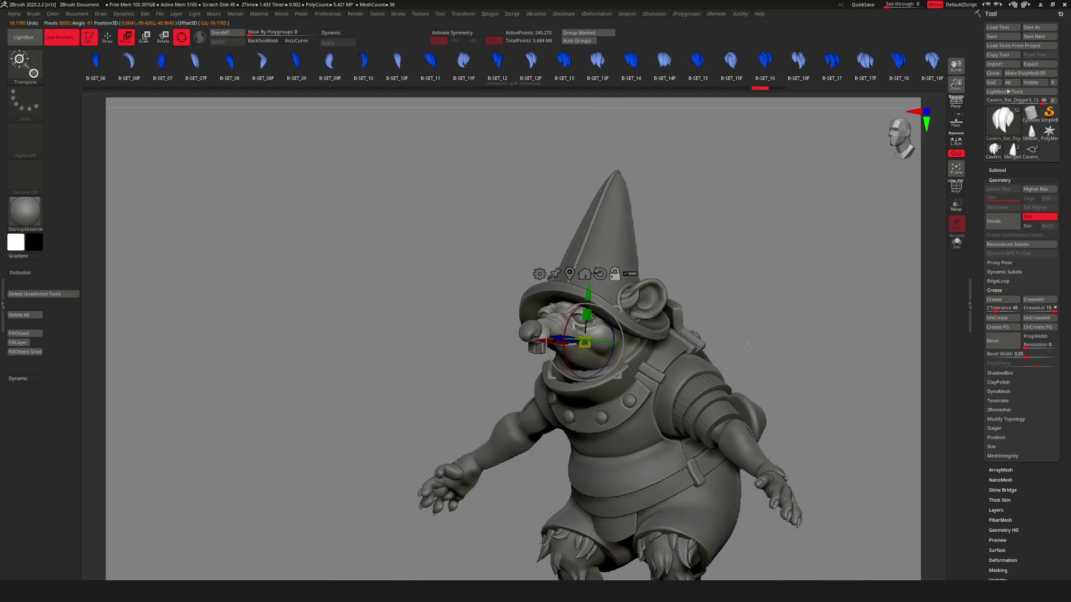
ctrl+right_drag(614, 273, 704, 350)
key(q)
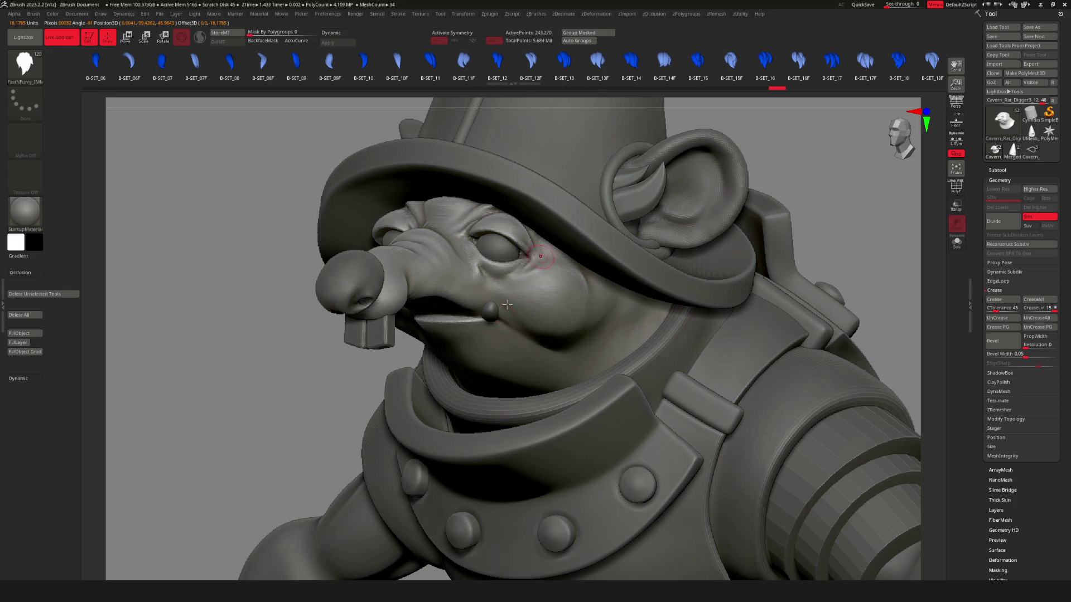
Undo a tongue insert and insert a curved fur tuft under the chin instead.
mouse_move(493, 382)
mouse_down()
mouse_move(517, 423)
mouse_move(445, 421)
mouse_move(443, 392)
mouse_move(469, 402)
mouse_up()
key(ctrl+z)
right_drag(468, 403, 464, 370)
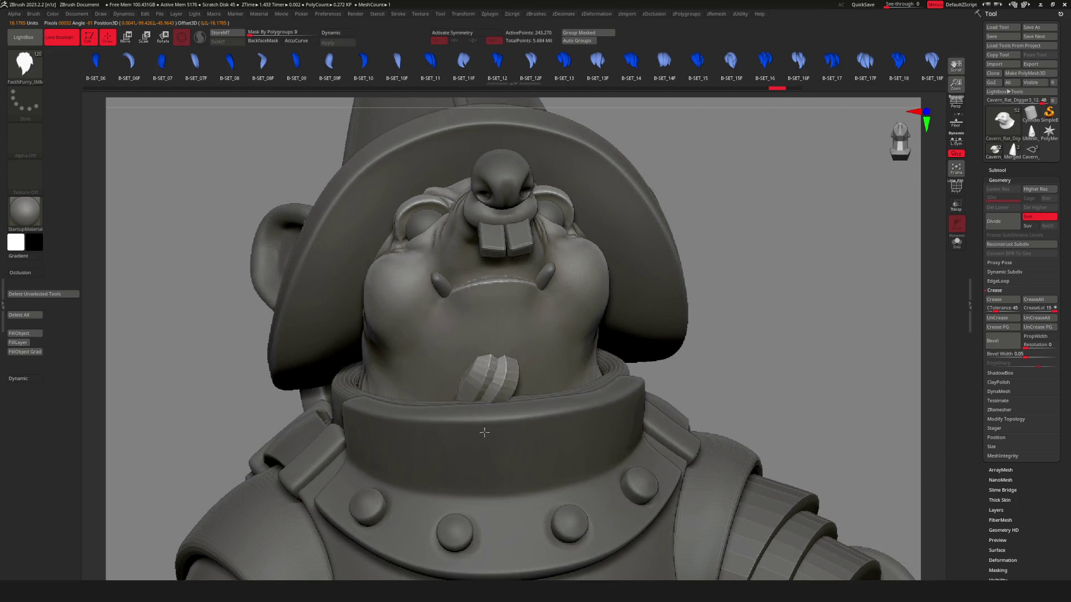
mouse_move(486, 393)
mouse_down()
mouse_move(502, 336)
mouse_move(458, 316)
mouse_move(488, 311)
mouse_up()
Move the tuft up toward the jaw and swap it for the B-SET_17F variant.
key(w)
mouse_move(602, 359)
mouse_down()
mouse_move(637, 322)
mouse_move(646, 343)
mouse_move(657, 319)
mouse_move(672, 352)
mouse_up()
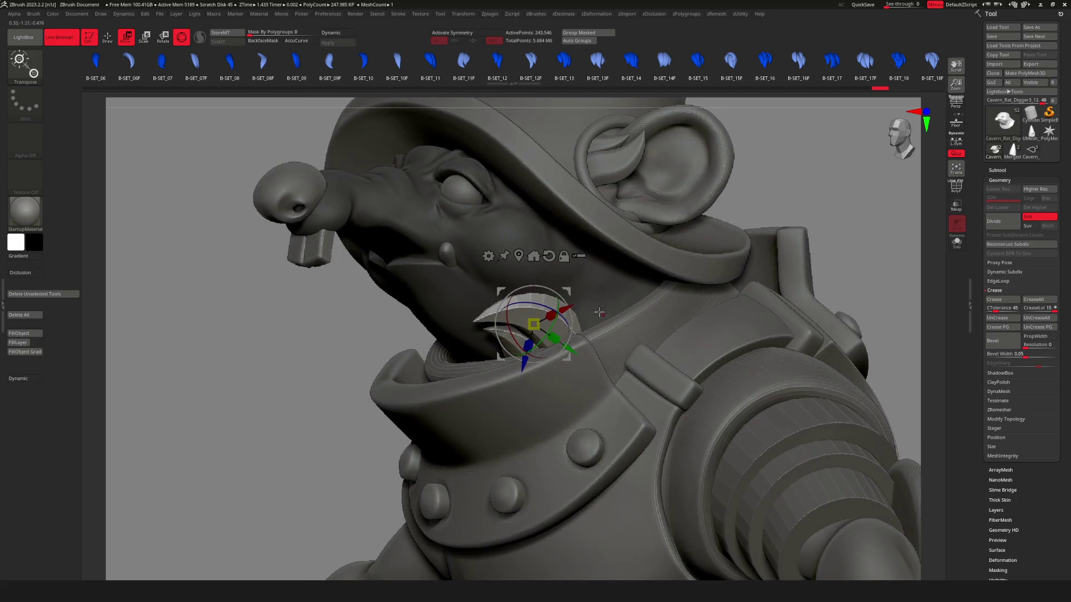
drag(587, 304, 612, 294)
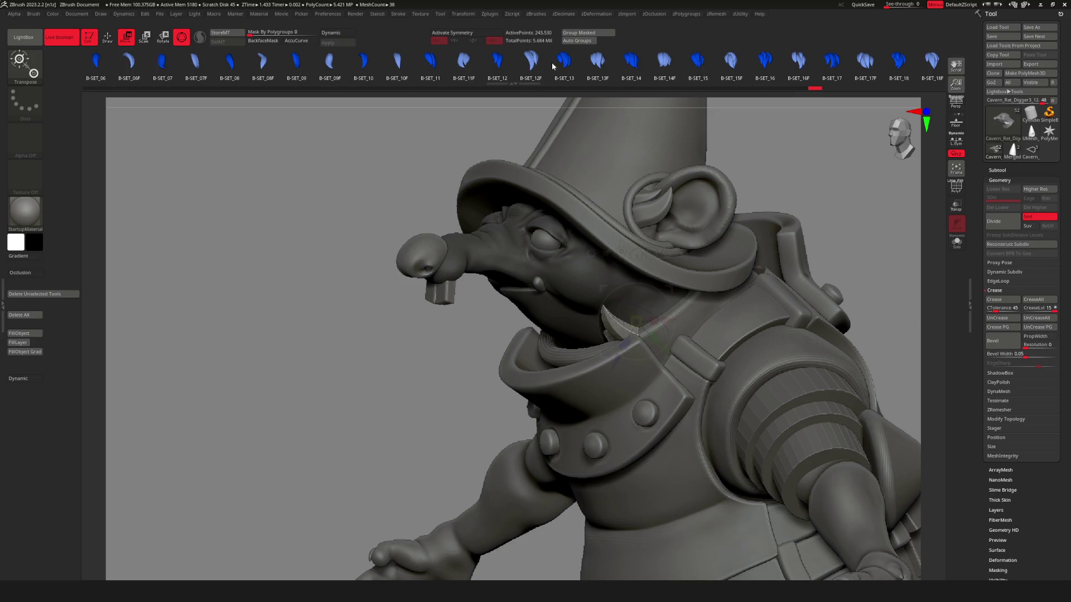
click(636, 329)
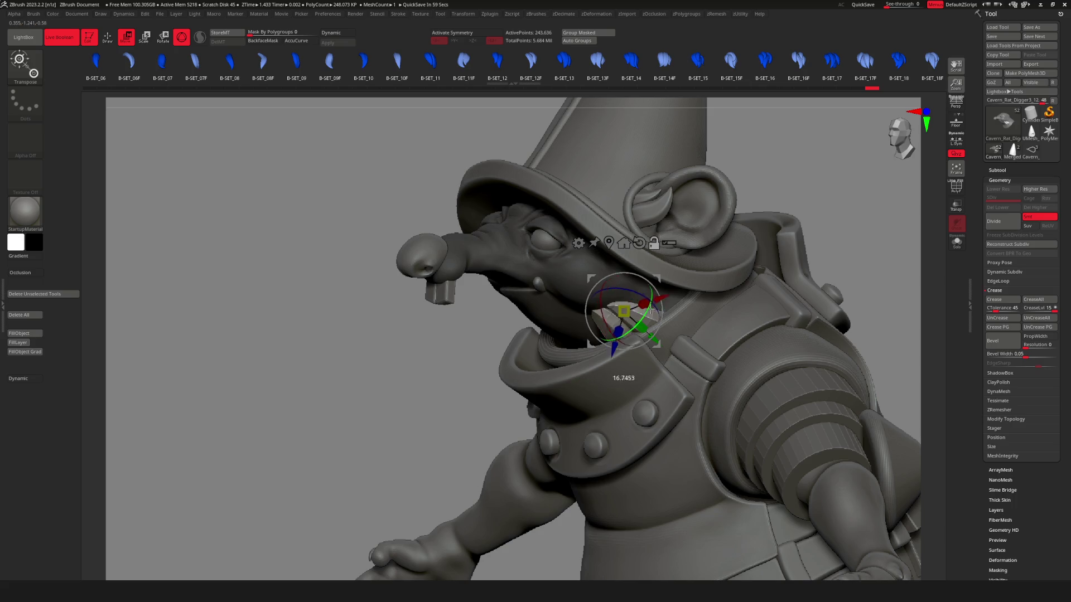
Rotate the collar tuft to a better angle and check it from the front.
mouse_move(681, 289)
mouse_down()
mouse_move(627, 313)
mouse_move(610, 304)
mouse_up()
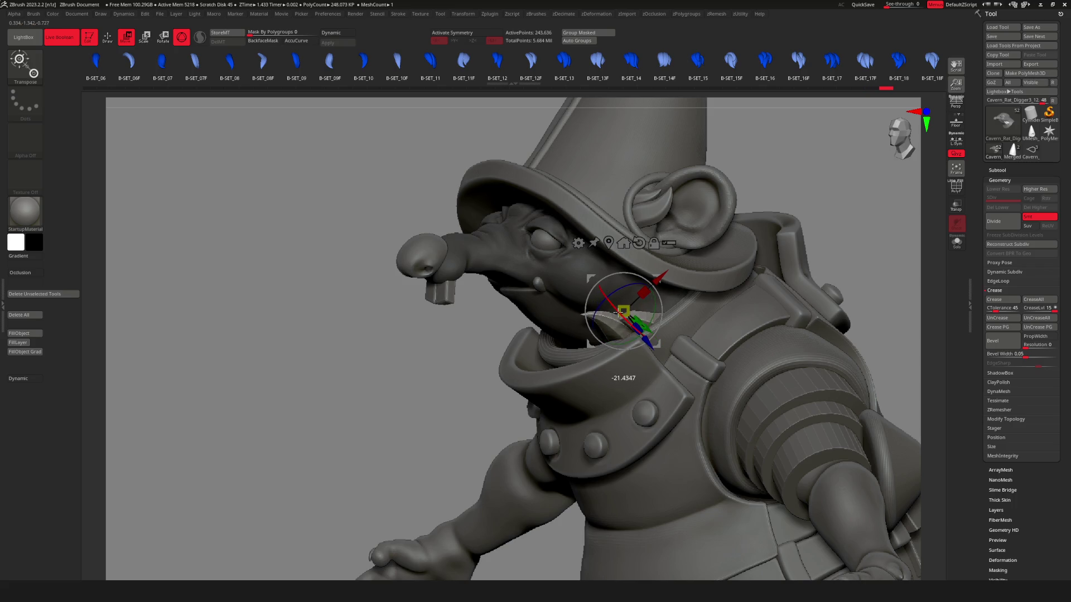
key(q)
mouse_move(870, 334)
mouse_down()
mouse_move(907, 359)
mouse_move(797, 354)
mouse_move(701, 277)
mouse_up()
key(w)
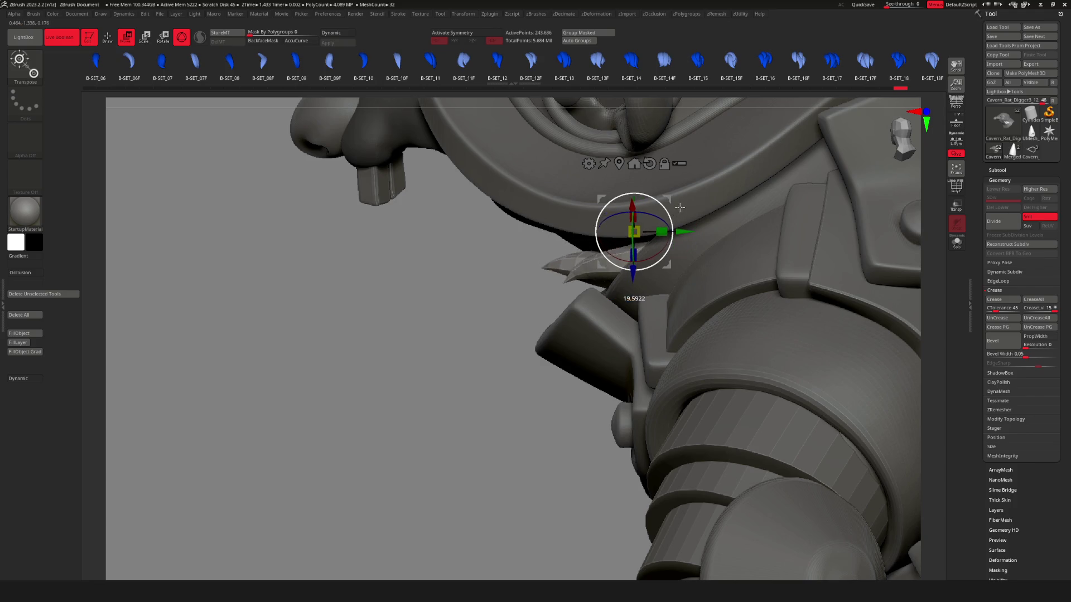
key(q)
mouse_move(680, 208)
alt+mouse_down()
mouse_move(696, 313)
mouse_move(598, 302)
mouse_move(644, 311)
alt+mouse_up()
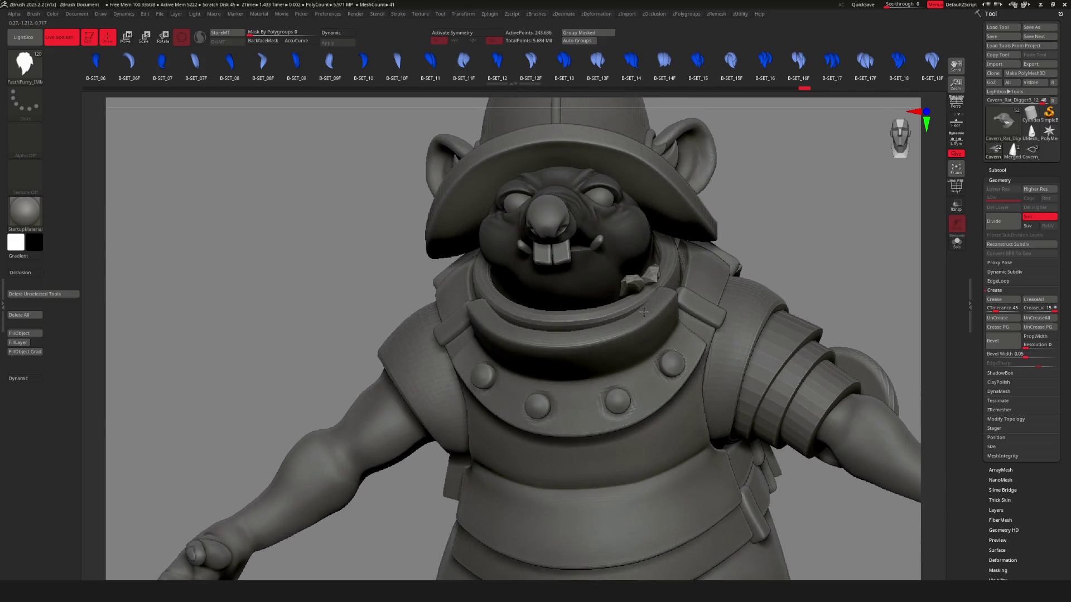
Nudge the tuft slightly left beside the mouth, then frame the whole rat.
key(w)
drag(629, 212, 658, 251)
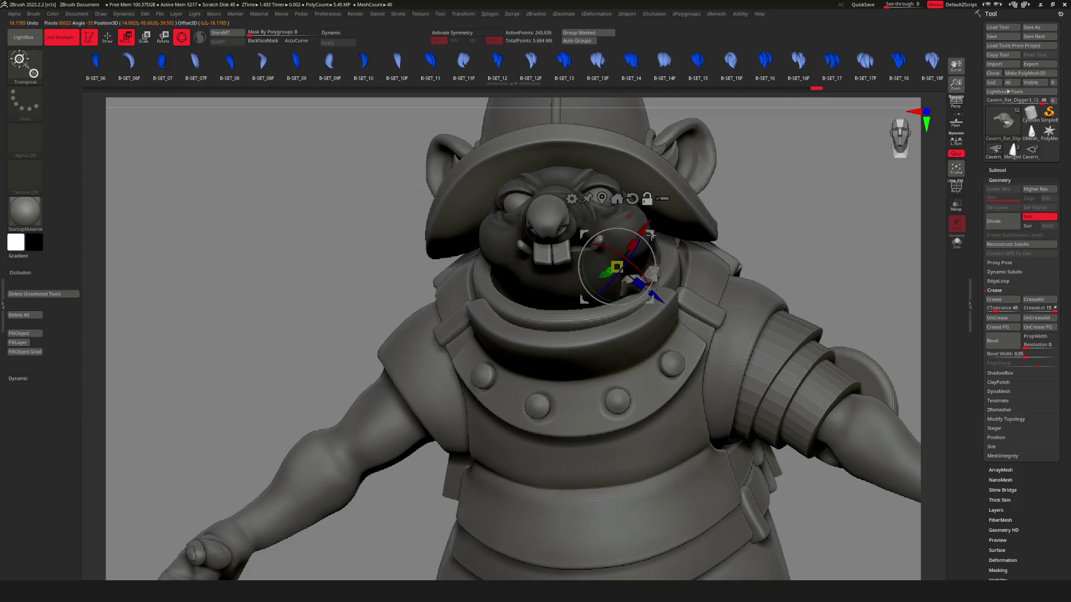
key(q)
key(f)
mouse_move(676, 270)
right_down()
mouse_move(641, 273)
mouse_move(687, 279)
mouse_move(661, 284)
mouse_move(684, 313)
mouse_move(646, 273)
mouse_move(651, 288)
right_up()
Reselect the main rat body and show the second rat model for comparison.
alt+click(666, 285)
alt+click(647, 273)
click(1016, 170)
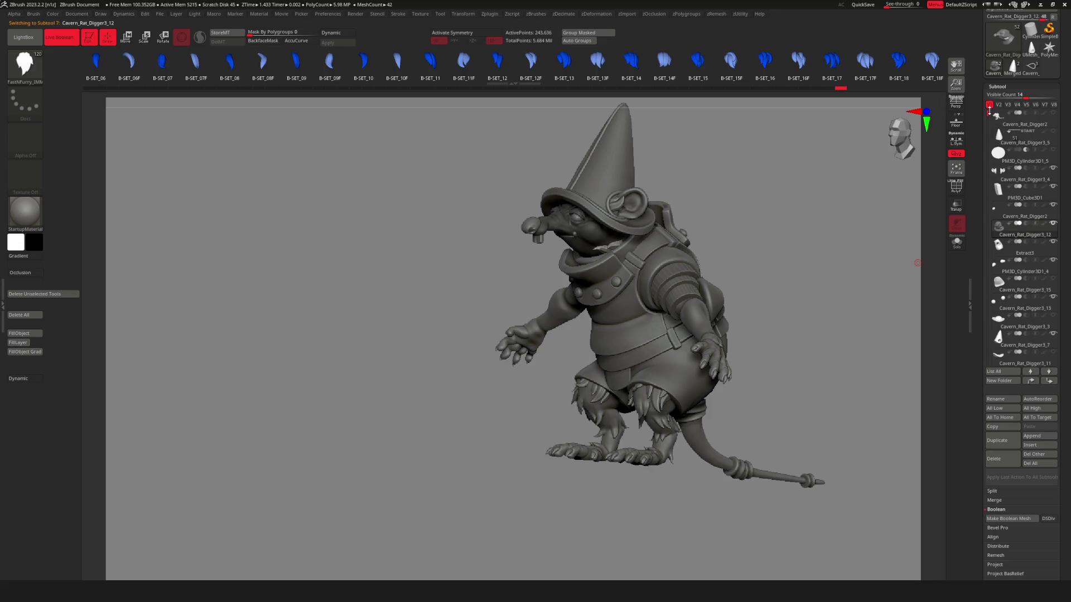
mouse_move(502, 290)
right_down()
mouse_move(468, 292)
mouse_move(573, 349)
mouse_move(719, 314)
right_up()
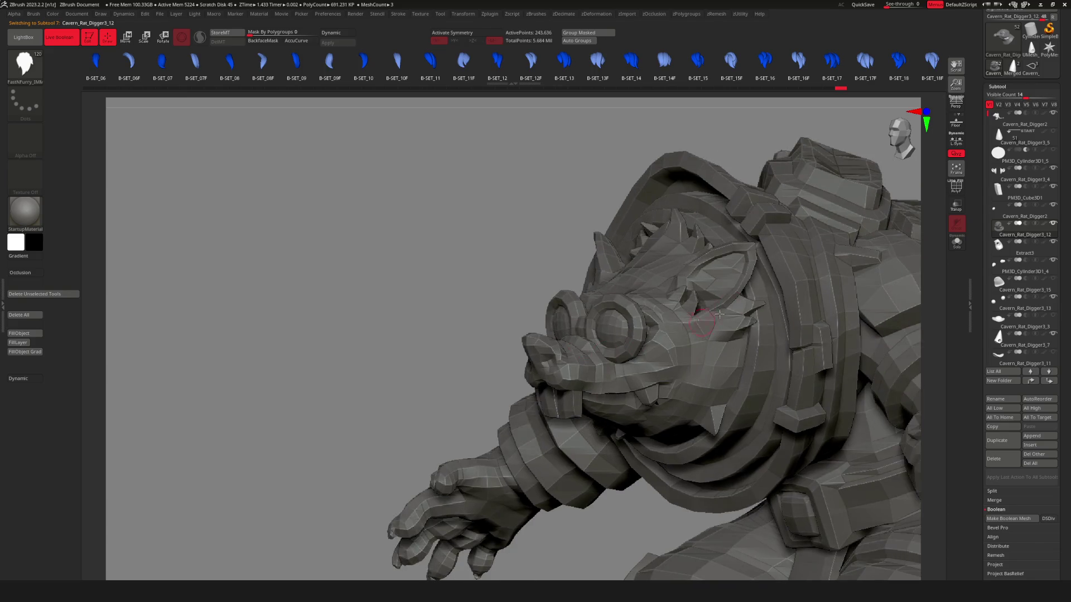
Frame both rats, then select the gnome-hat rat so the other rat is hidden again.
mouse_move(708, 394)
right_down()
mouse_move(735, 380)
mouse_move(696, 447)
mouse_move(731, 385)
mouse_move(619, 424)
right_up()
key(Down)
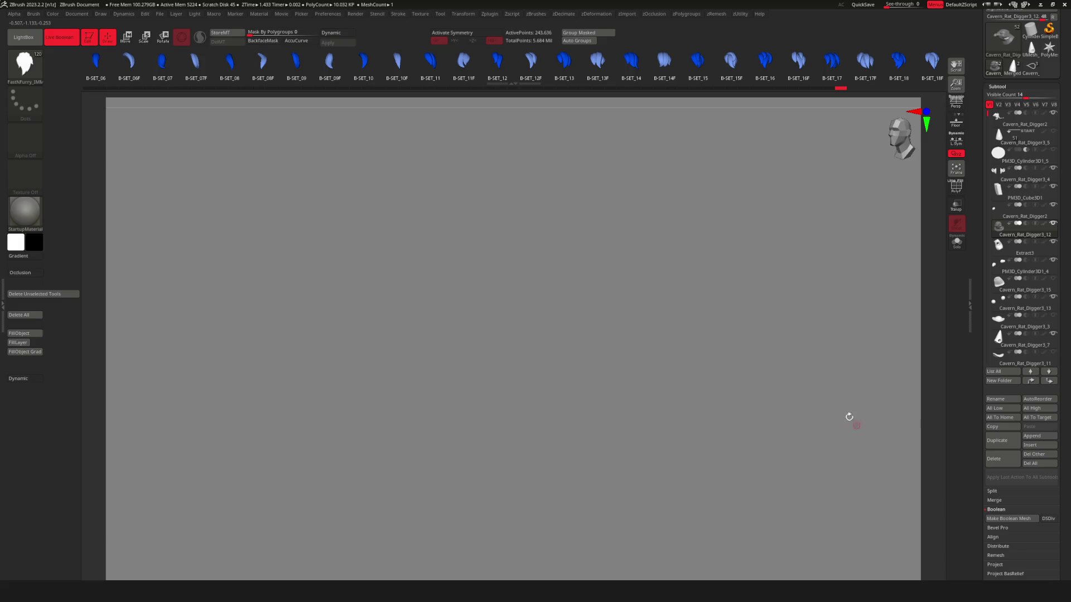
key(space)
mouse_move(661, 300)
right_down()
mouse_move(630, 313)
mouse_move(592, 297)
mouse_move(628, 308)
mouse_move(545, 299)
mouse_move(637, 338)
mouse_move(472, 361)
right_up()
alt+click(472, 361)
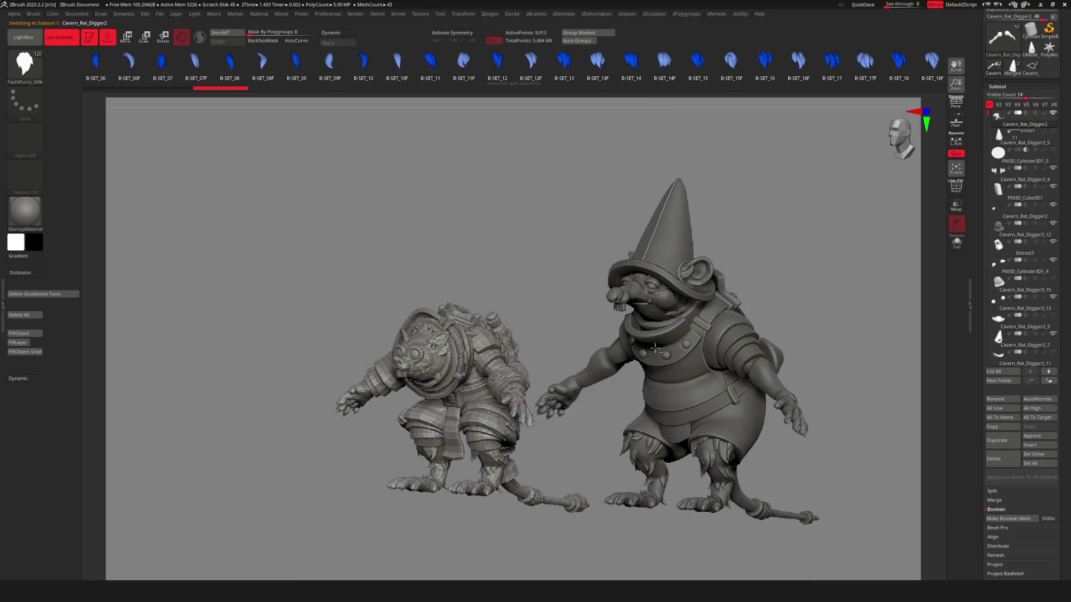
alt+click(701, 269)
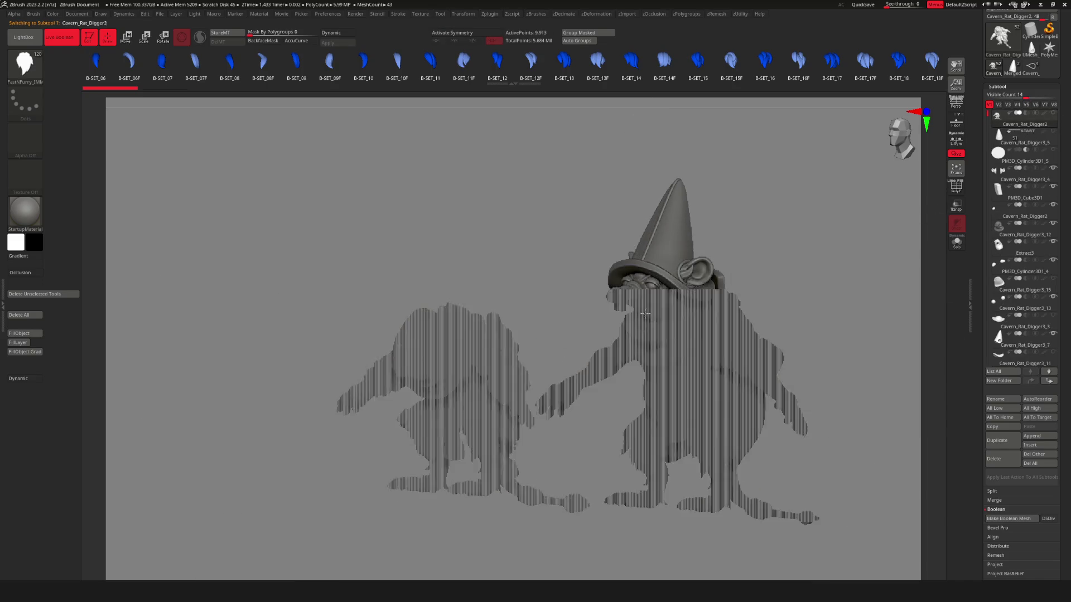
right_drag(697, 323, 639, 279)
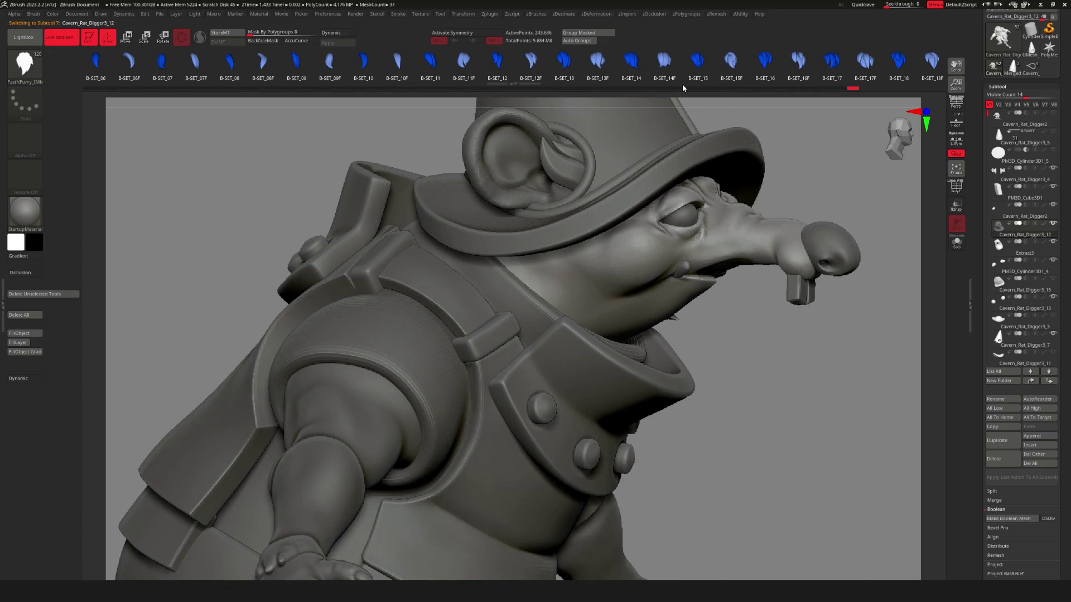
Reshape the tufts beside the teeth and move one tuft up and left along the collar rim.
scroll(756, 77, down, 2)
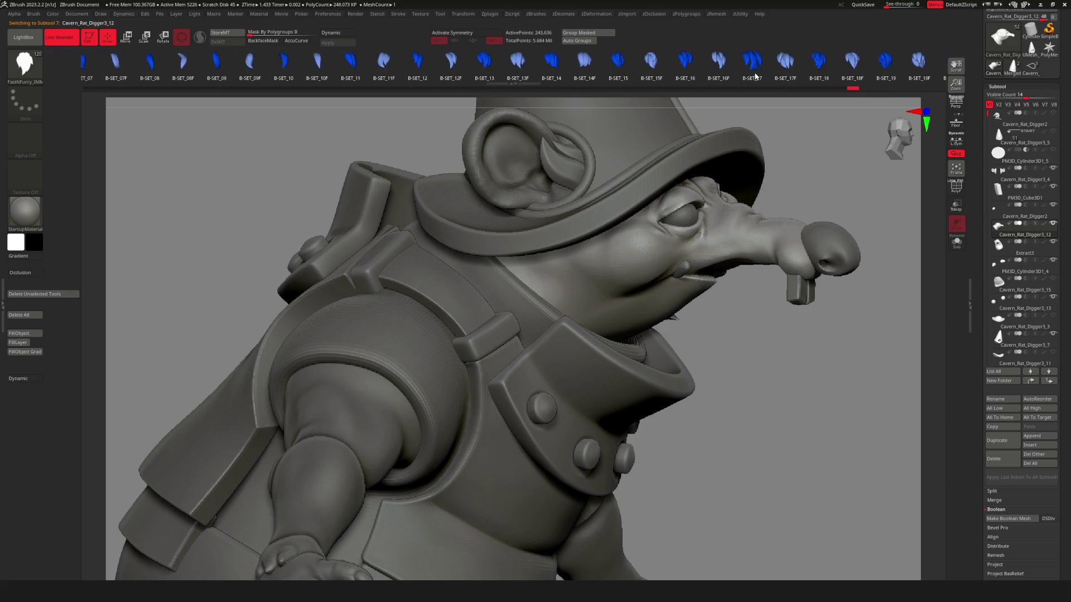
scroll(738, 68, down, 3)
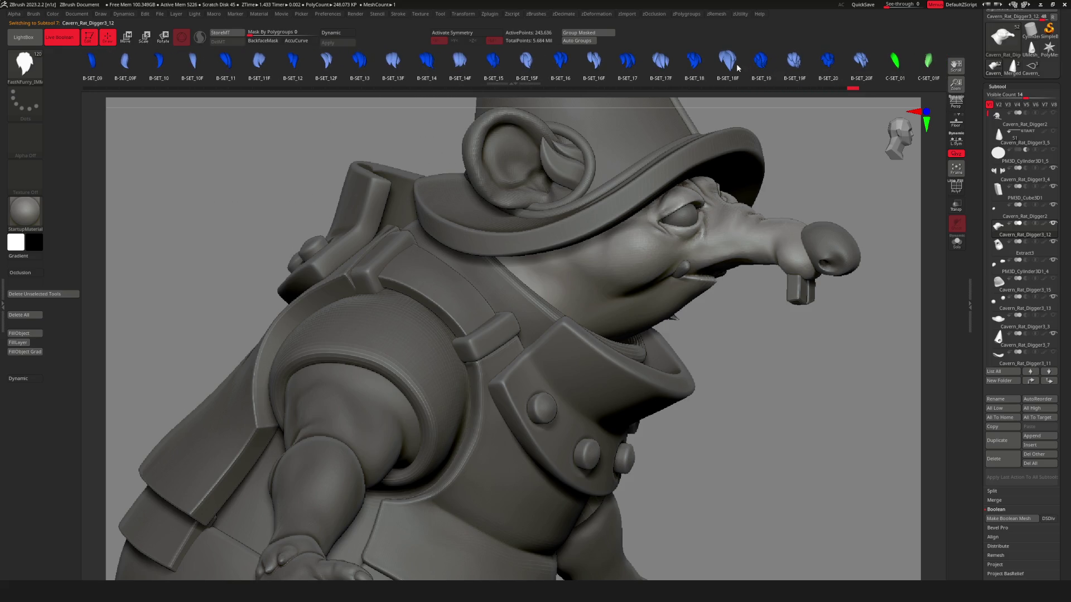
right_drag(631, 286, 625, 322)
drag(614, 369, 599, 369)
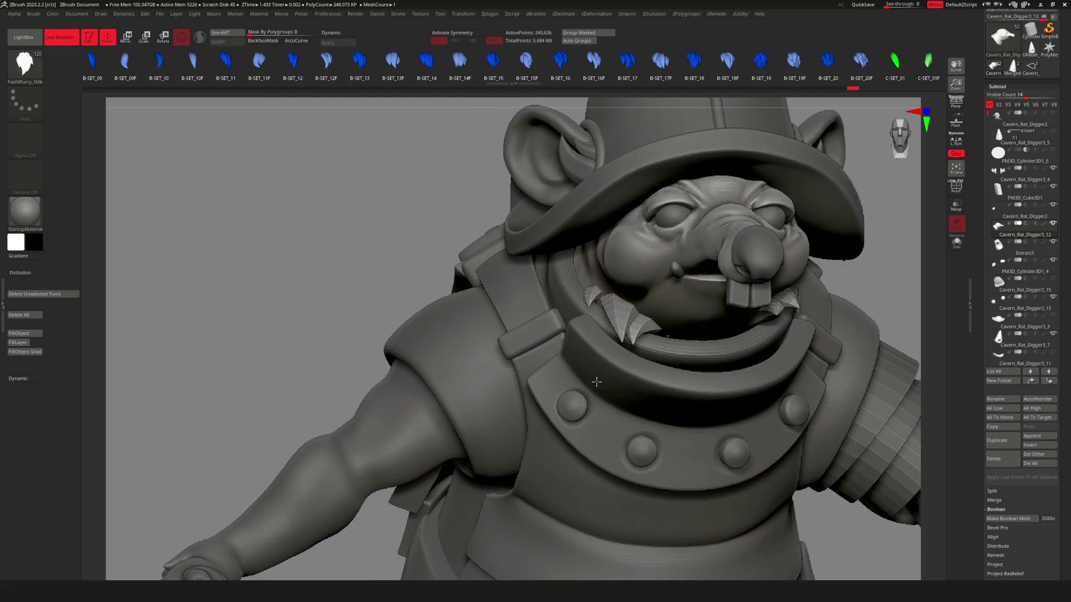
key(w)
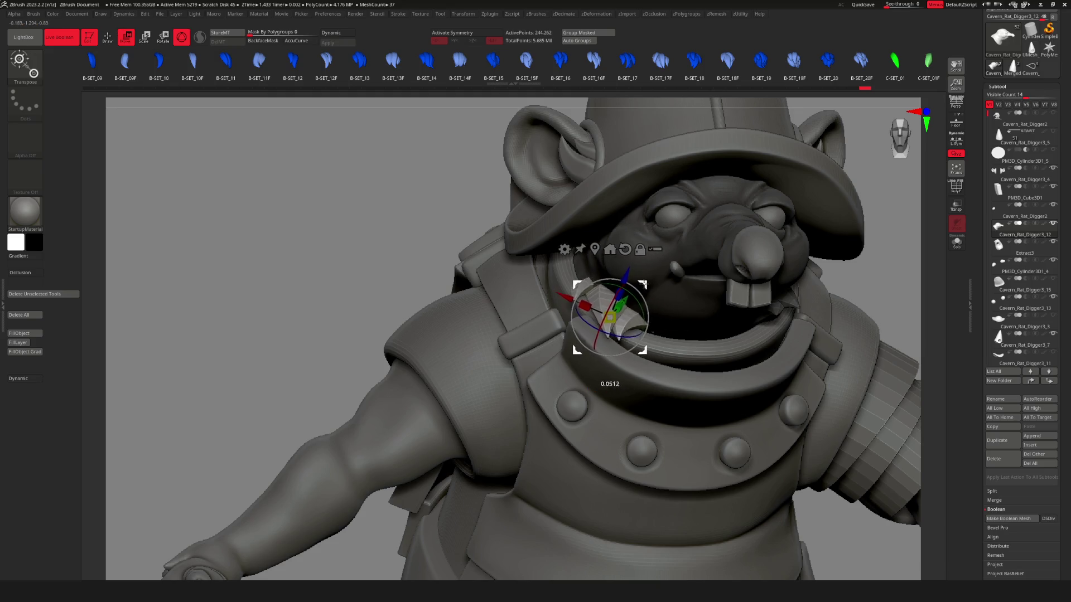
mouse_move(642, 287)
right_down()
mouse_move(633, 307)
mouse_move(670, 290)
right_up()
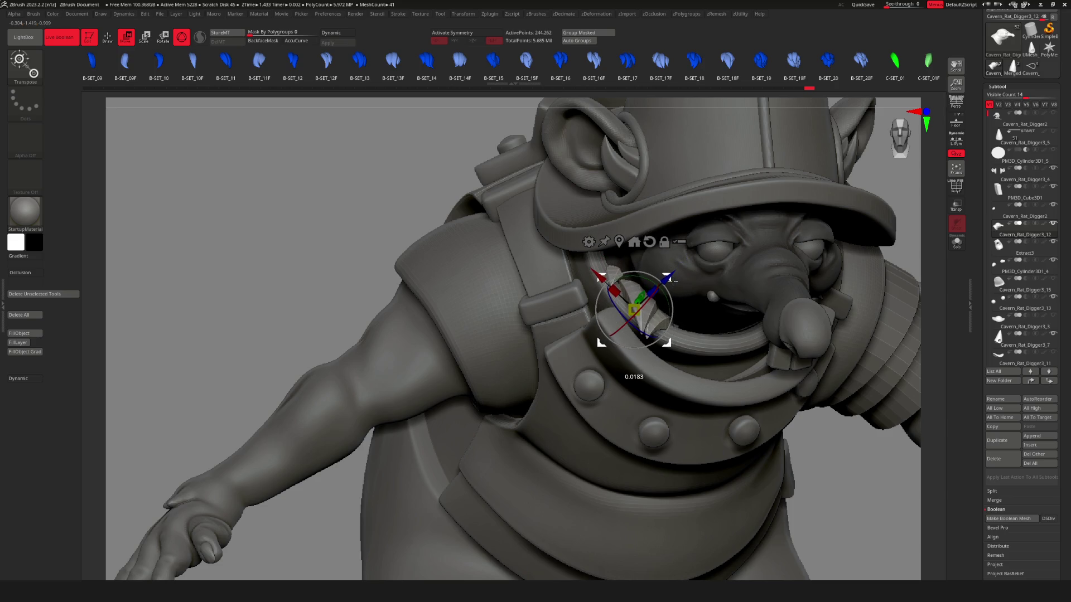
right_drag(676, 291, 694, 314)
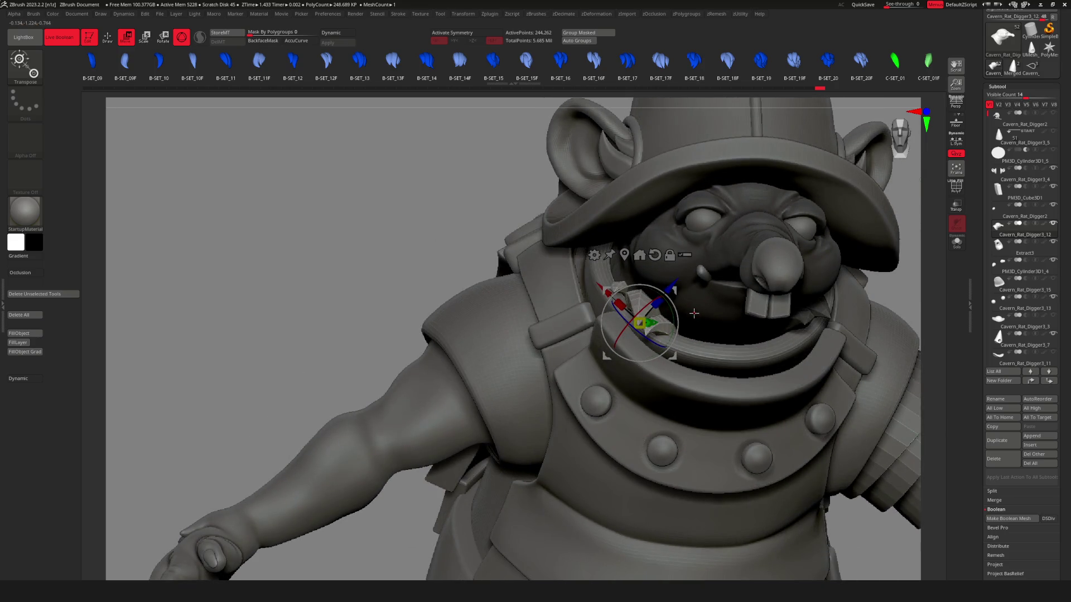
drag(675, 361, 668, 347)
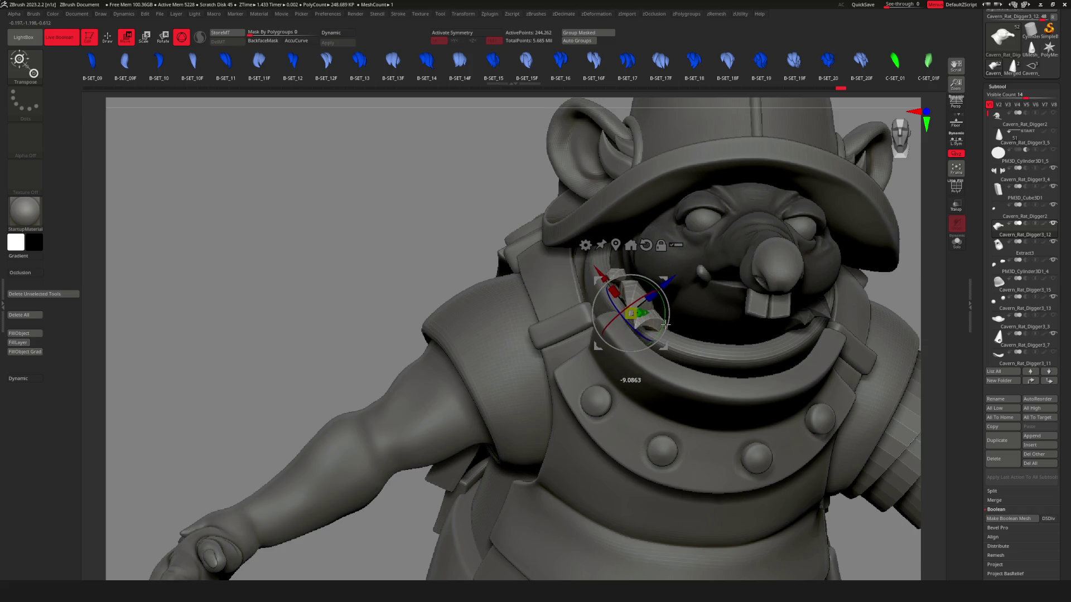
key(q)
Zoom on the chest and face, adjust the collar tuft again, then return to Draw framed.
key(f)
mouse_move(767, 330)
right_down()
mouse_move(696, 288)
mouse_move(698, 297)
mouse_move(681, 264)
mouse_move(713, 251)
mouse_move(758, 264)
right_up()
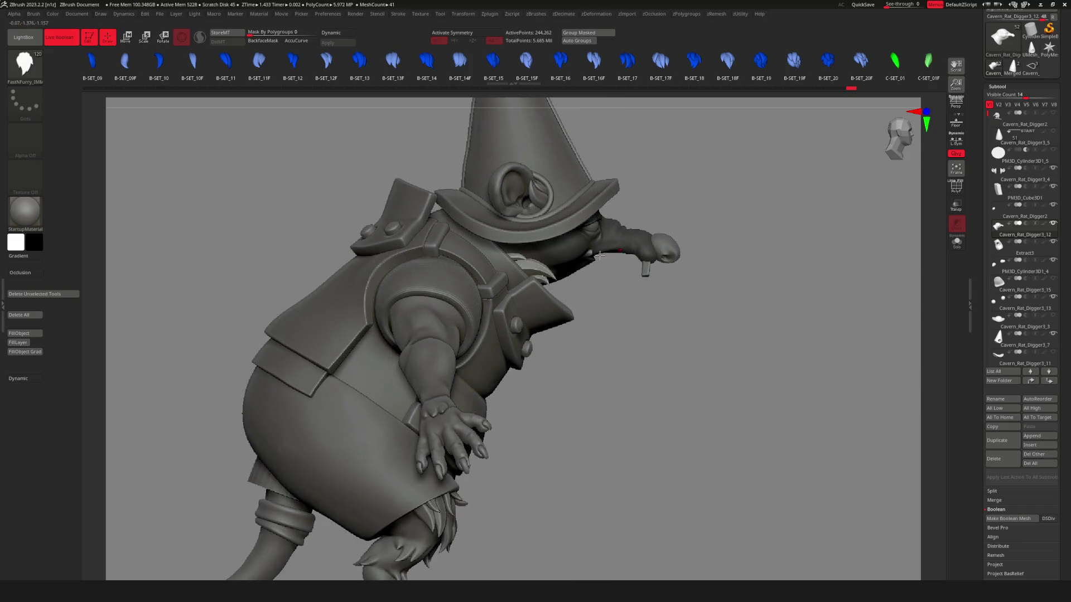
mouse_move(599, 256)
right_down()
mouse_move(541, 270)
mouse_move(582, 255)
right_up()
key(w)
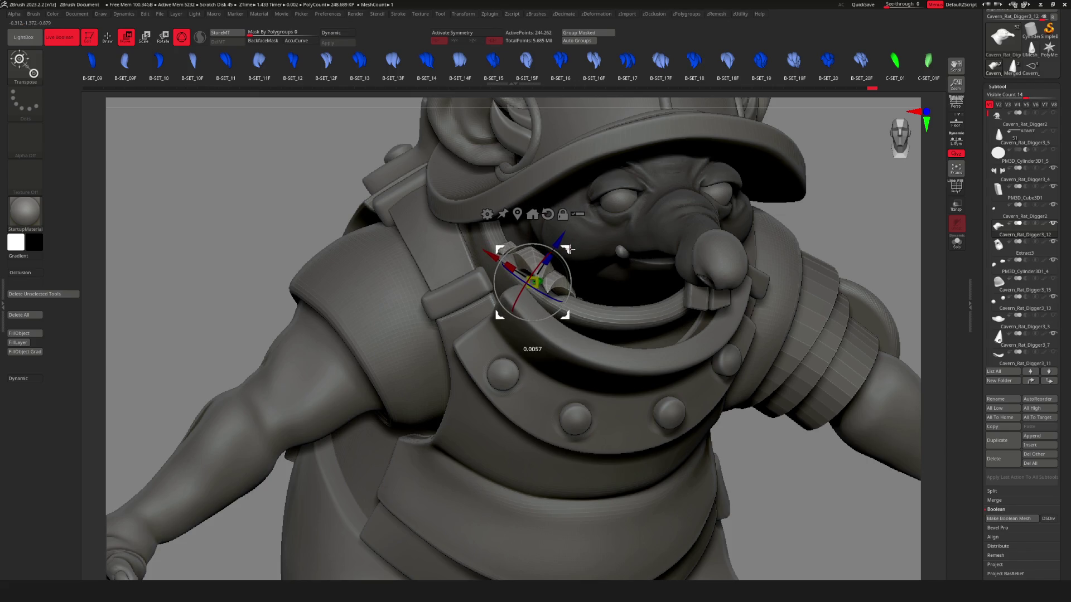
key(q)
key(f)
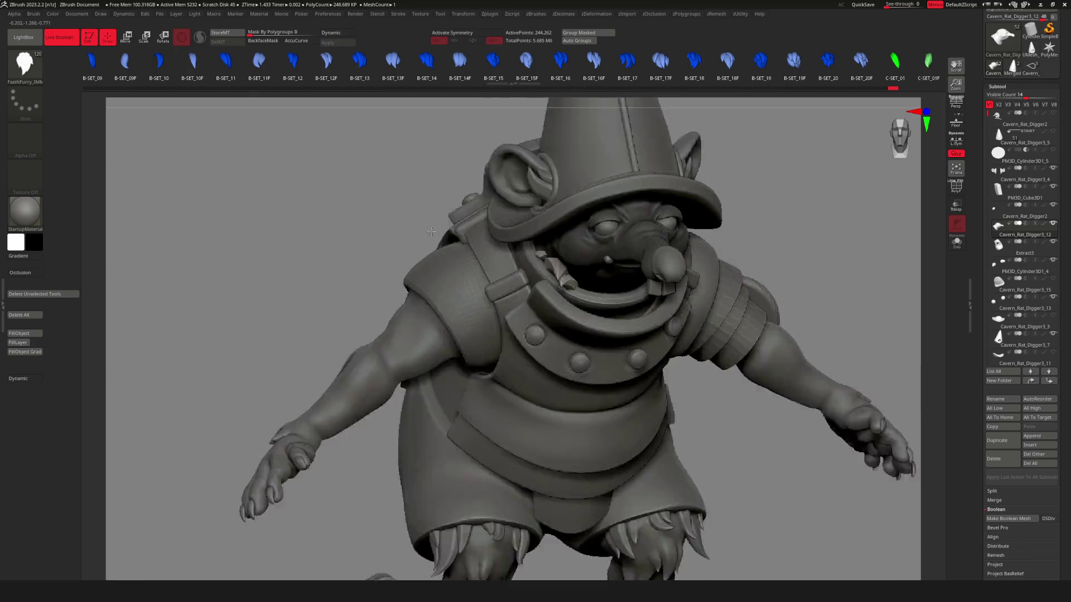
alt+click(558, 270)
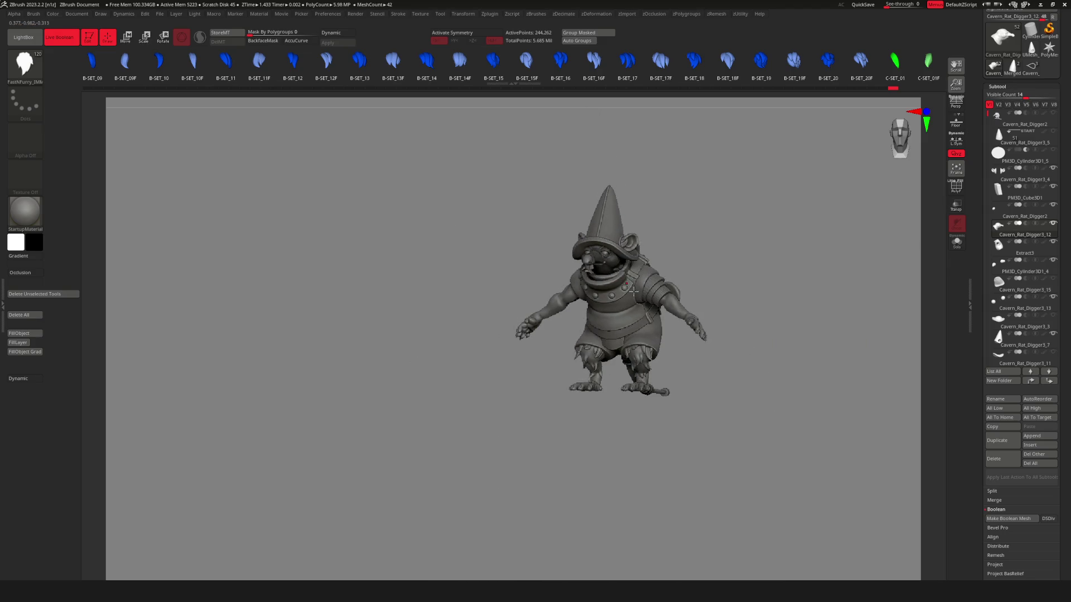
mouse_move(559, 270)
shift+right_down()
mouse_move(594, 294)
mouse_move(769, 279)
mouse_move(624, 273)
mouse_move(713, 261)
mouse_move(557, 215)
mouse_move(605, 191)
mouse_move(601, 311)
shift+right_up()
alt+click(601, 251)
mouse_move(600, 250)
ctrl+right_down()
mouse_move(604, 313)
mouse_move(641, 290)
mouse_move(514, 258)
mouse_move(715, 270)
mouse_move(858, 244)
ctrl+right_up()
key(f)
alt+click(666, 268)
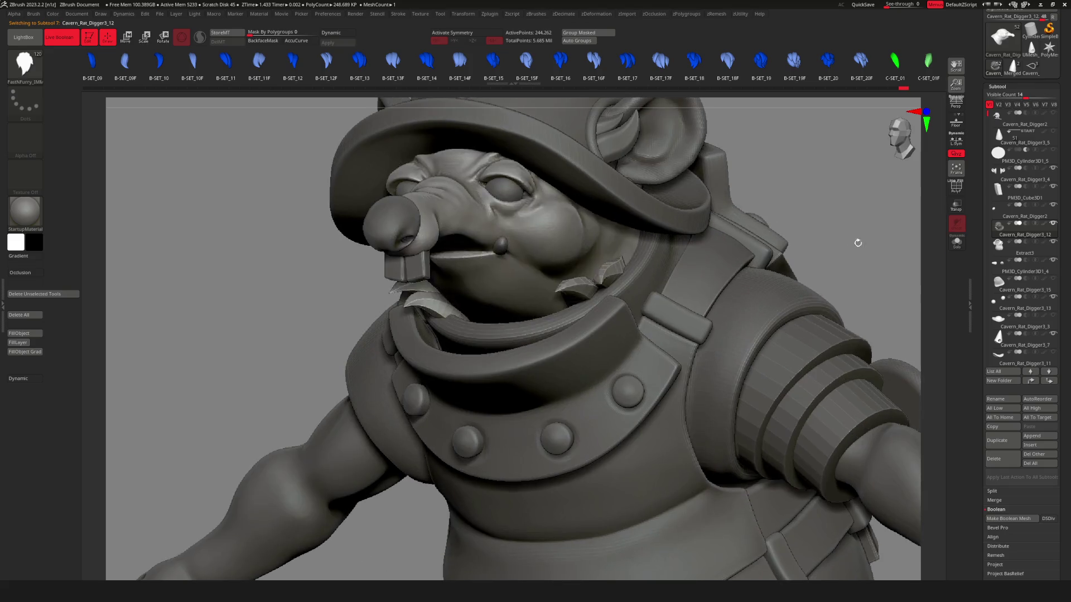
ctrl+shift+click(802, 217)
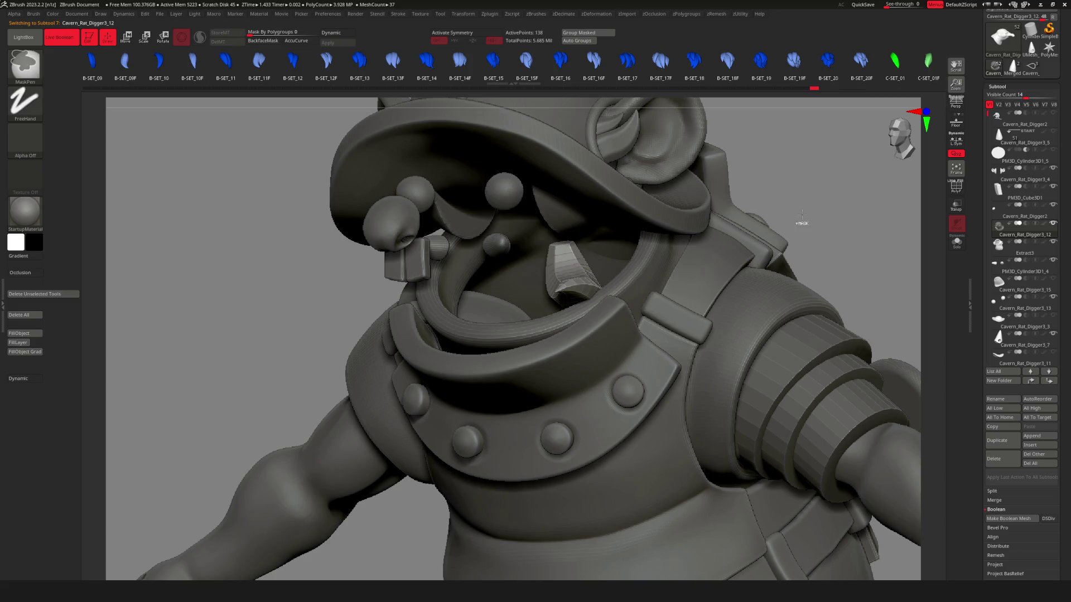
ctrl+shift+click(803, 220)
ctrl+shift+click(795, 215)
ctrl+shift+click(796, 215)
key(f)
mouse_move(770, 234)
right_down()
mouse_move(684, 298)
mouse_move(653, 305)
right_up()
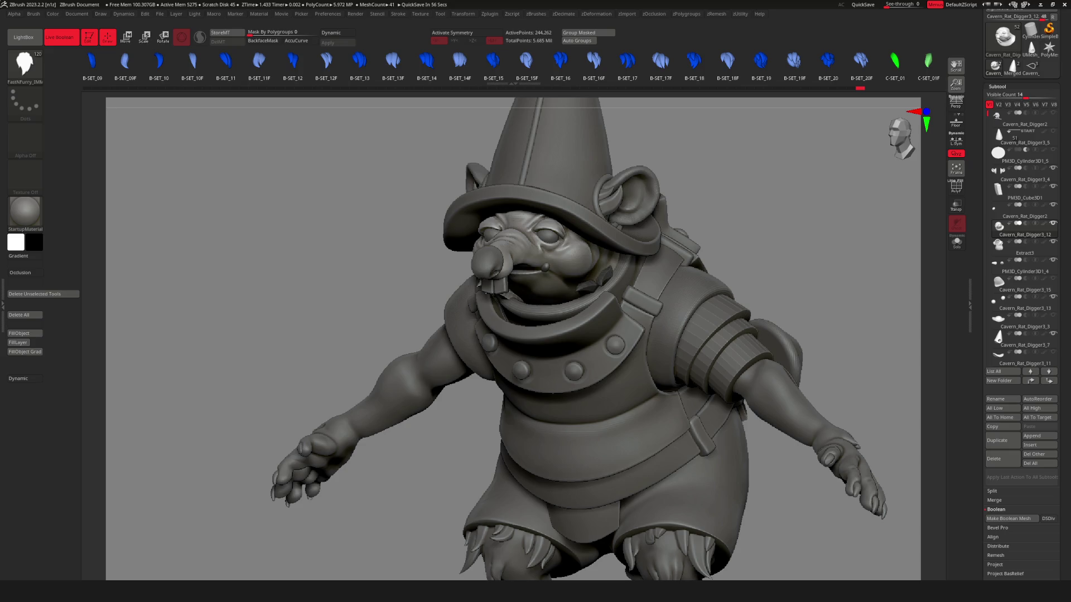
From a front view, split the model into separate pieces via the utility menu.
mouse_move(653, 282)
right_down()
mouse_move(700, 334)
mouse_move(629, 326)
right_up()
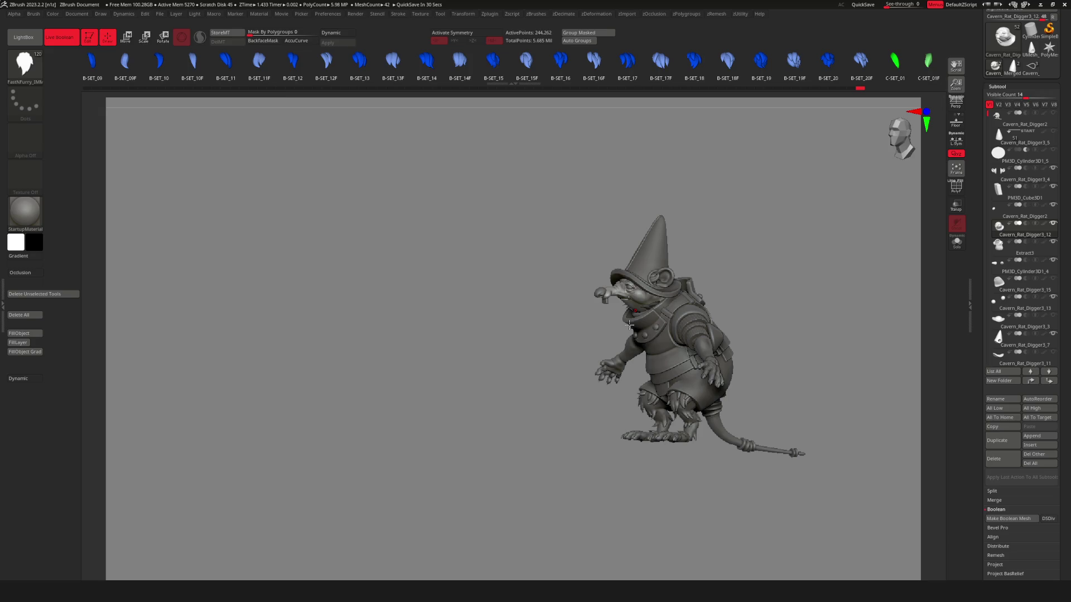
mouse_move(797, 312)
shift+mouse_down()
mouse_move(630, 315)
mouse_move(719, 405)
shift+mouse_up()
key(u)
click(711, 431)
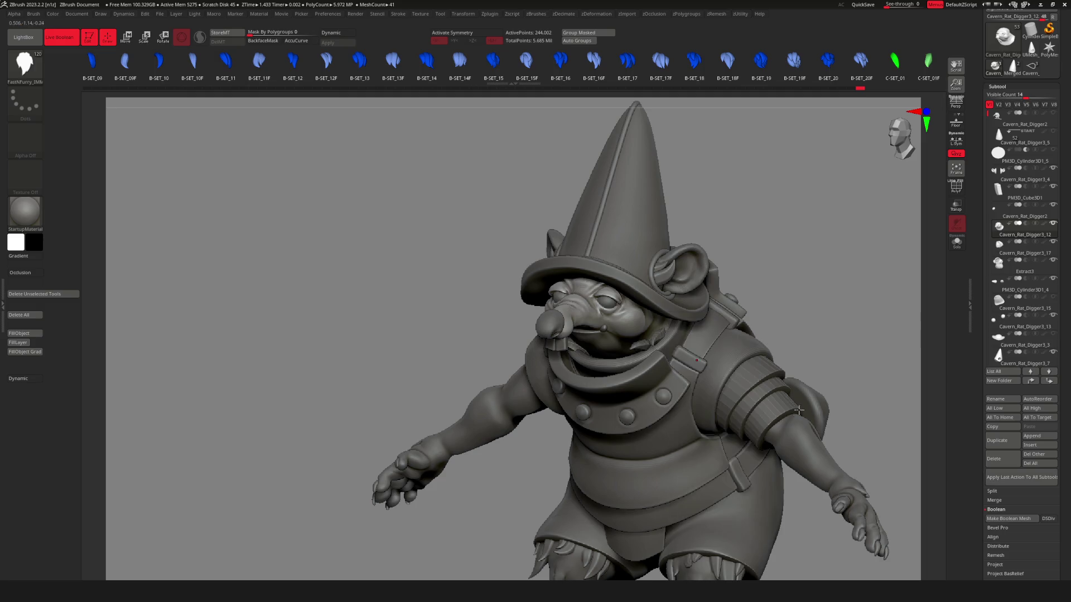
scroll(656, 358, up, 3)
alt+click(652, 354)
scroll(651, 354, down, 5)
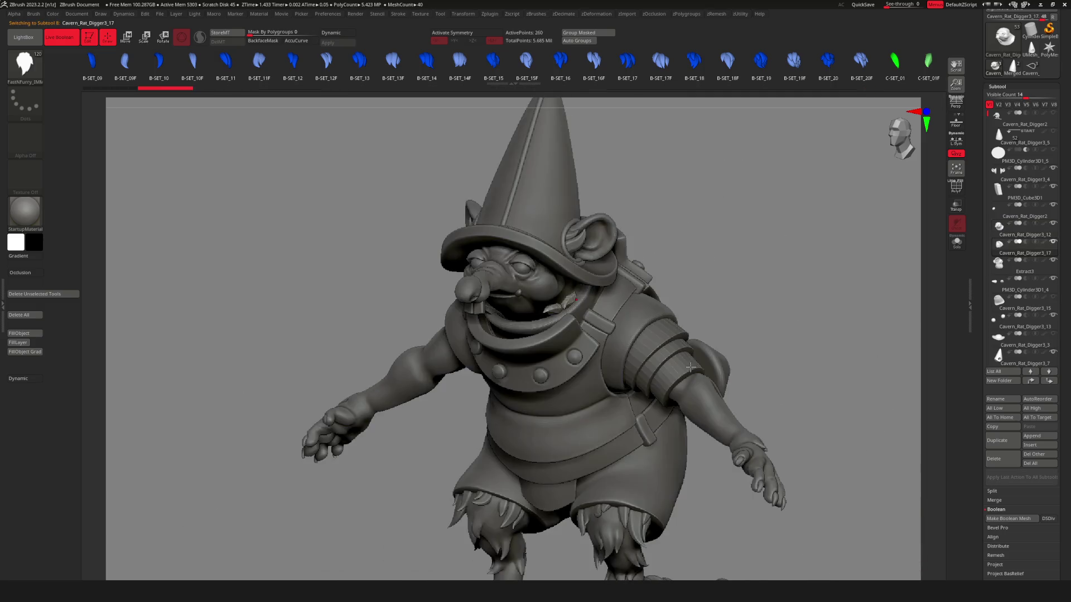
Make Extract3 the active subtool in the Subtool list.
mouse_move(1033, 276)
scroll(1022, 227, down, 3)
scroll(1021, 227, up, 4)
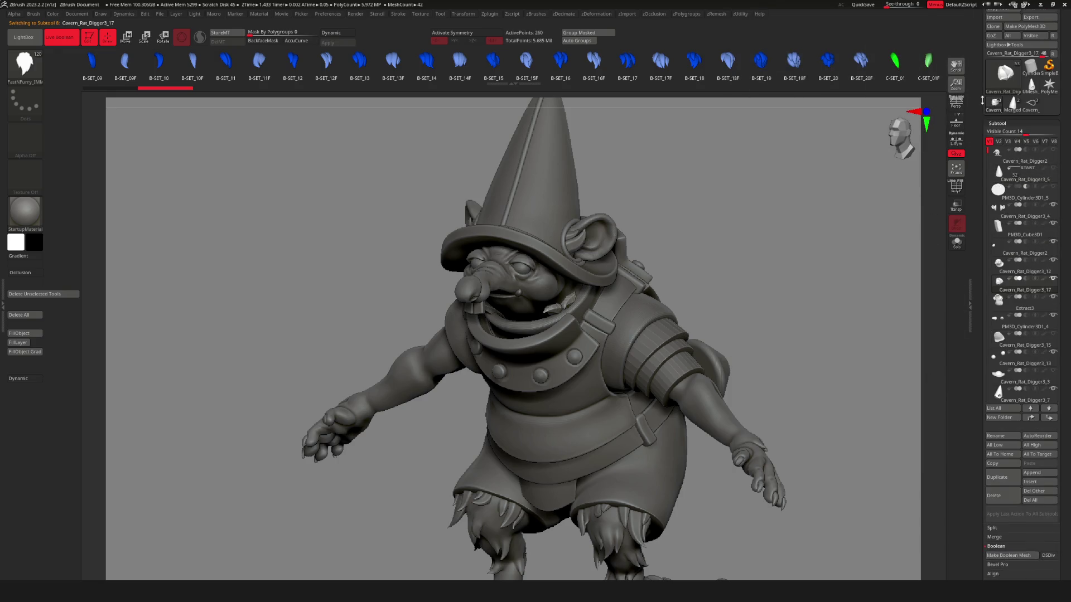
click(1004, 307)
Delete the Cavern_Rat_Digger3_17 subtool and confirm with OK.
mouse_move(590, 337)
ctrl+right_down()
mouse_move(646, 288)
mouse_move(791, 294)
ctrl+right_up()
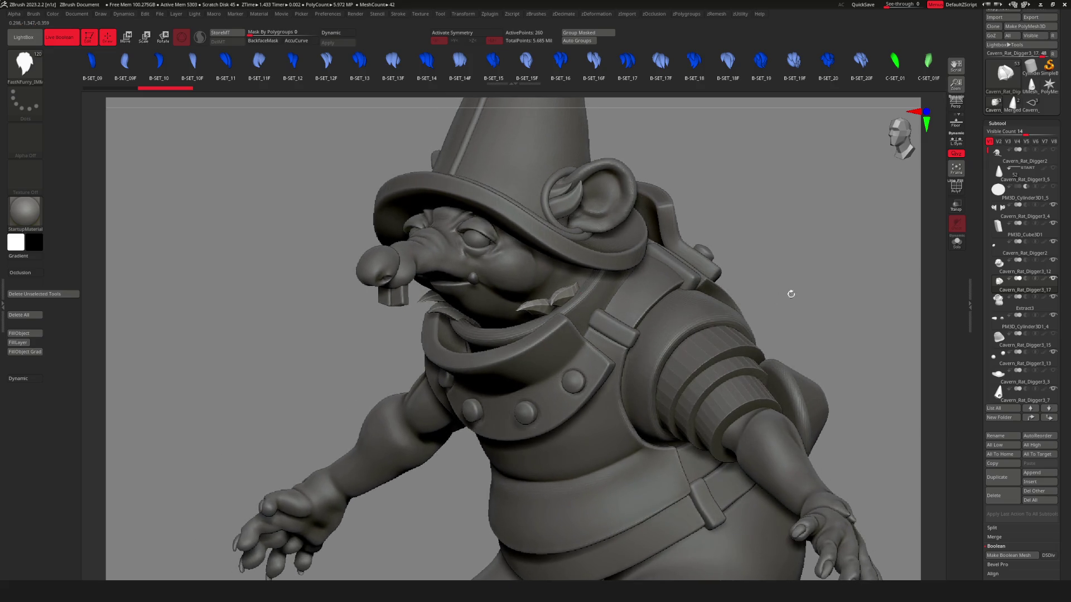
mouse_move(1016, 291)
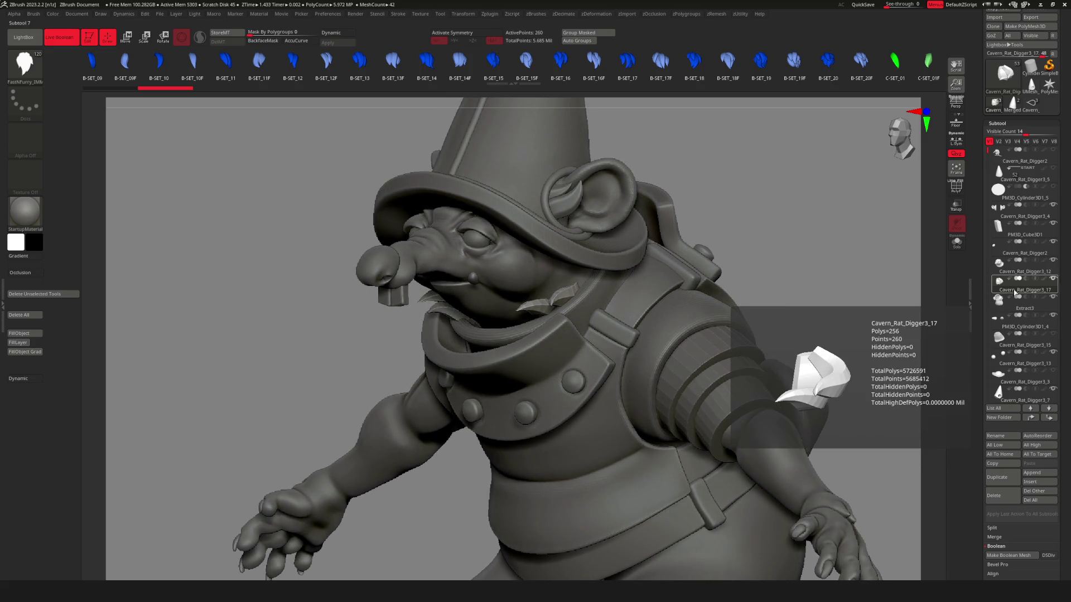
click(994, 495)
click(923, 514)
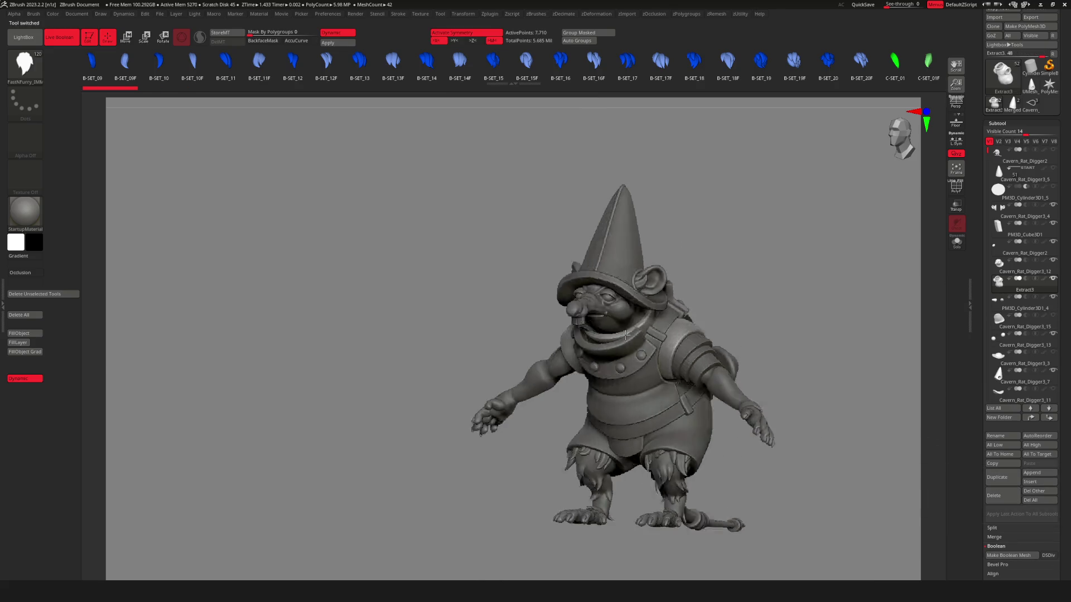
Select the Cavern_Rat_Digger3_12 spiky collar piece and sculpt it toward the face.
right_drag(519, 337, 549, 326)
alt+click(549, 326)
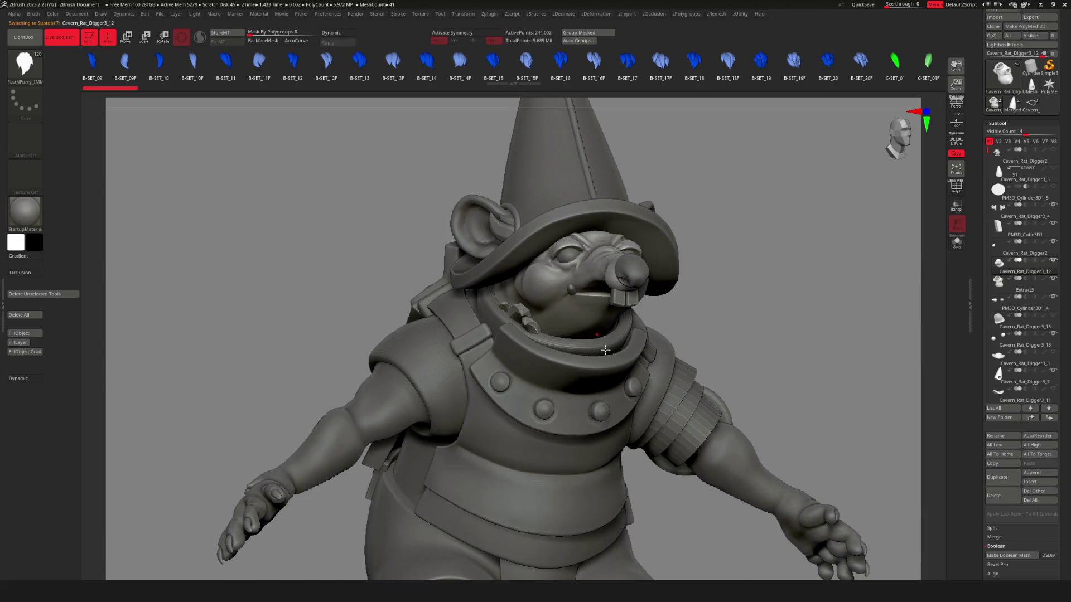
right_drag(657, 353, 469, 266)
ctrl+right_drag(560, 281, 658, 324)
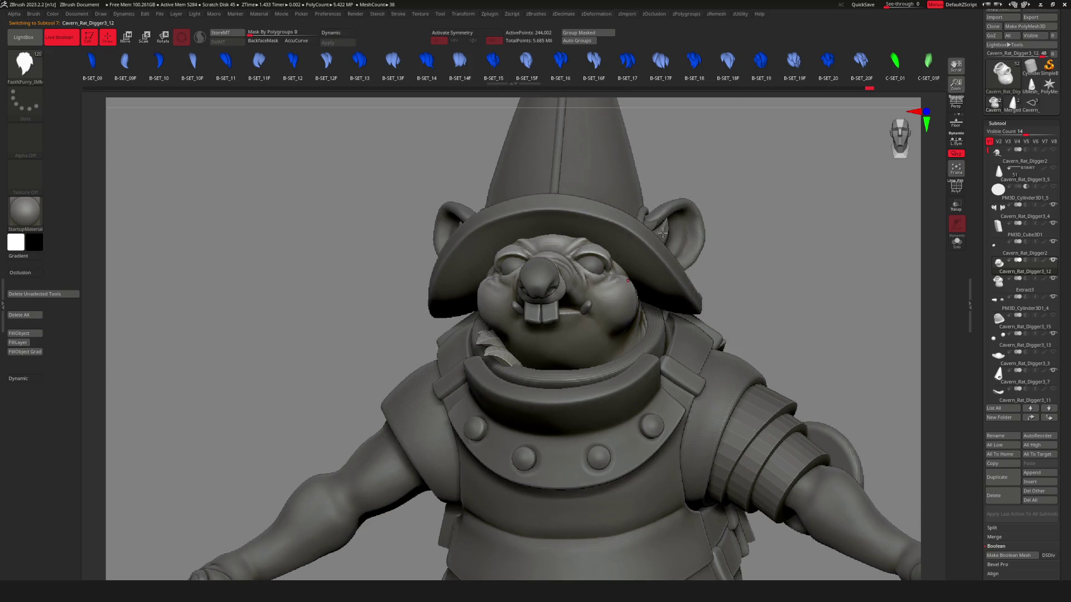
drag(672, 348, 615, 310)
right_drag(679, 328, 627, 347)
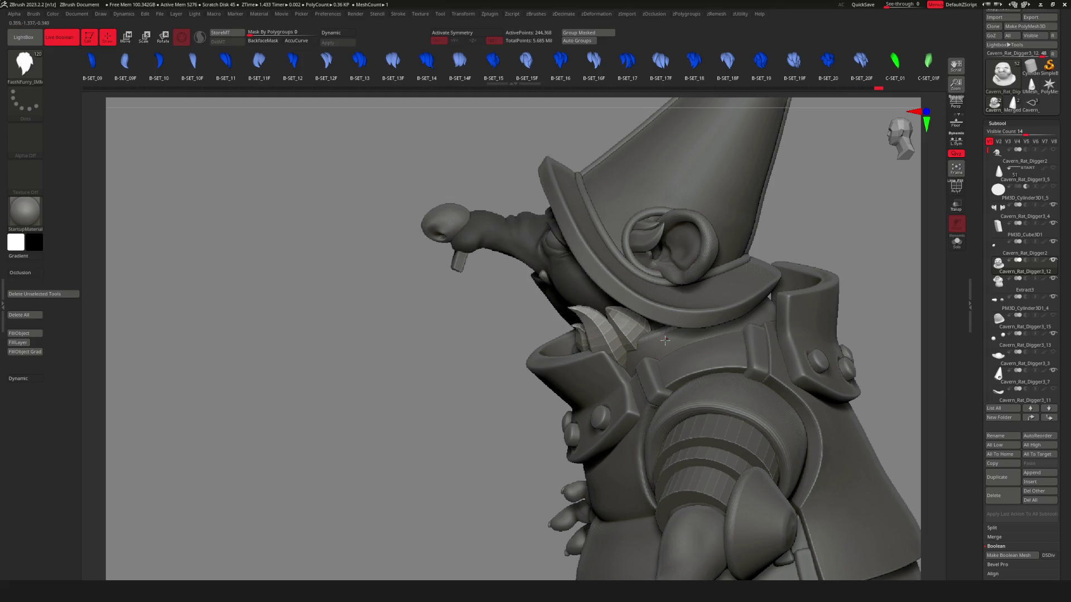
Undo the spiky piece's last rotation and inspect the head and collar from several angles.
key(w)
scroll(658, 324, up, 3)
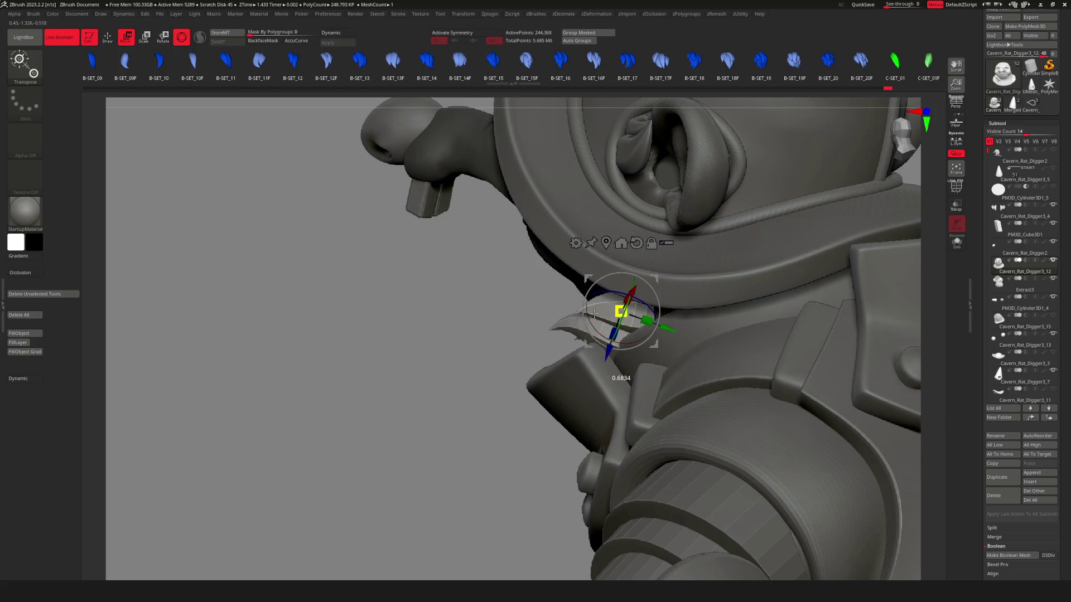
scroll(595, 314, down, 5)
right_drag(594, 314, 651, 314)
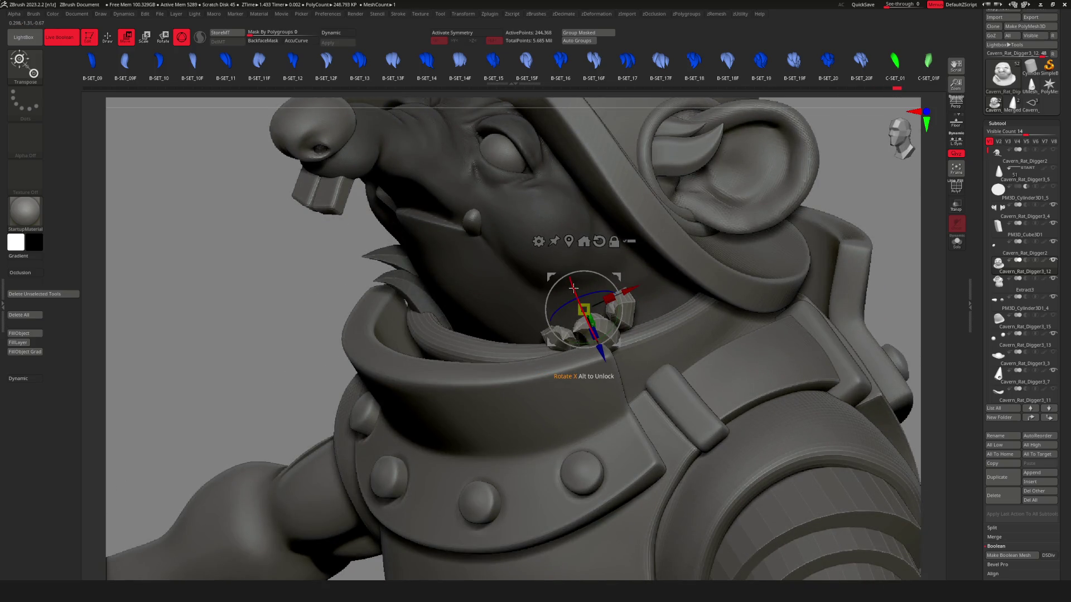
key(ctrl+z)
mouse_move(652, 282)
right_down()
mouse_move(605, 296)
mouse_move(620, 337)
right_up()
scroll(611, 312, down, 5)
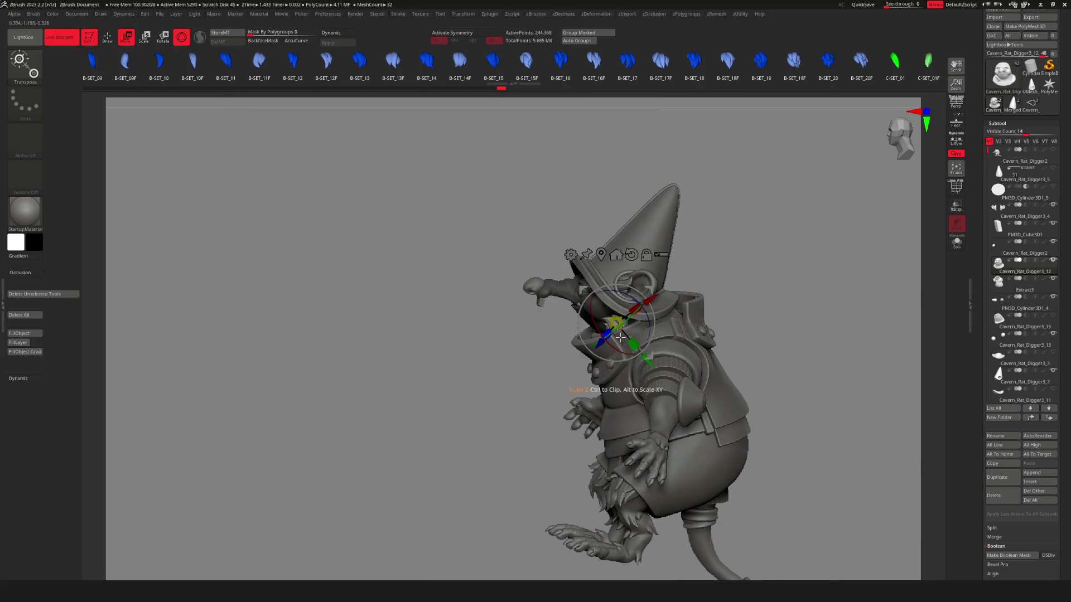
scroll(535, 246, up, 5)
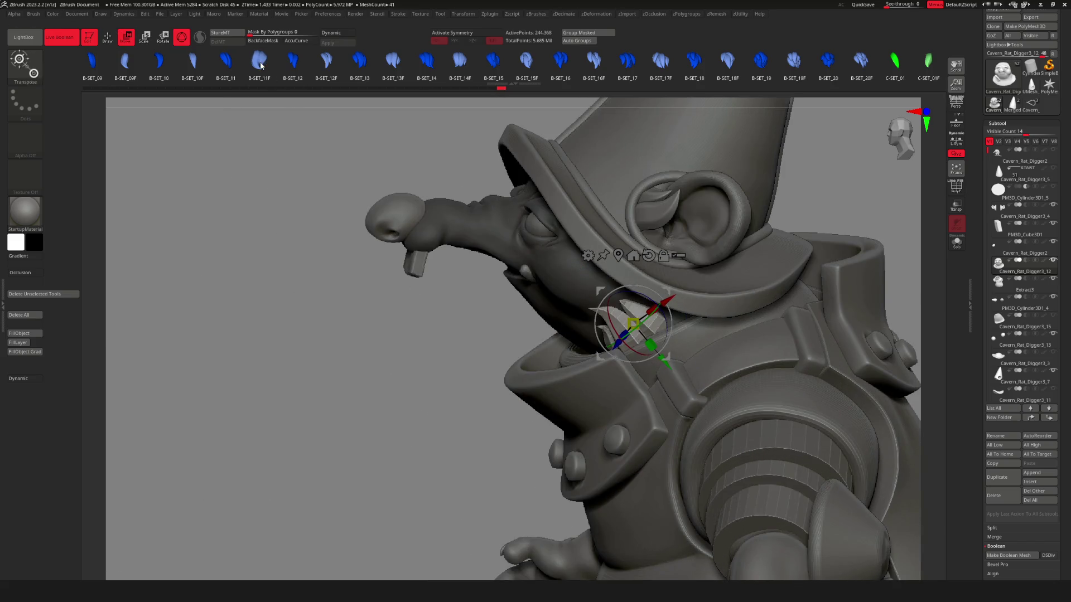
right_drag(614, 257, 585, 247)
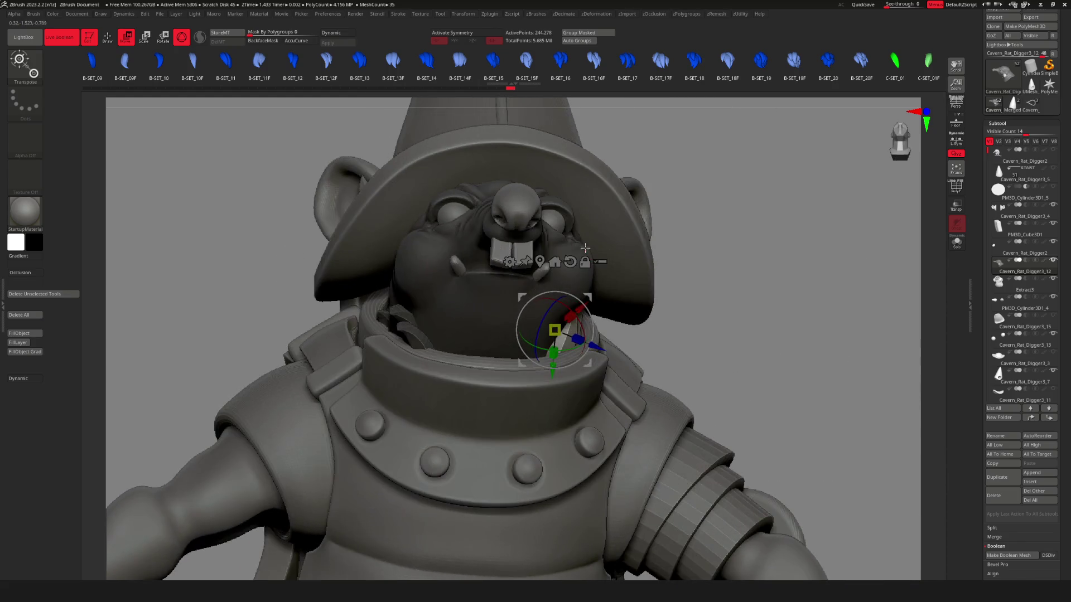
scroll(585, 248, down, 6)
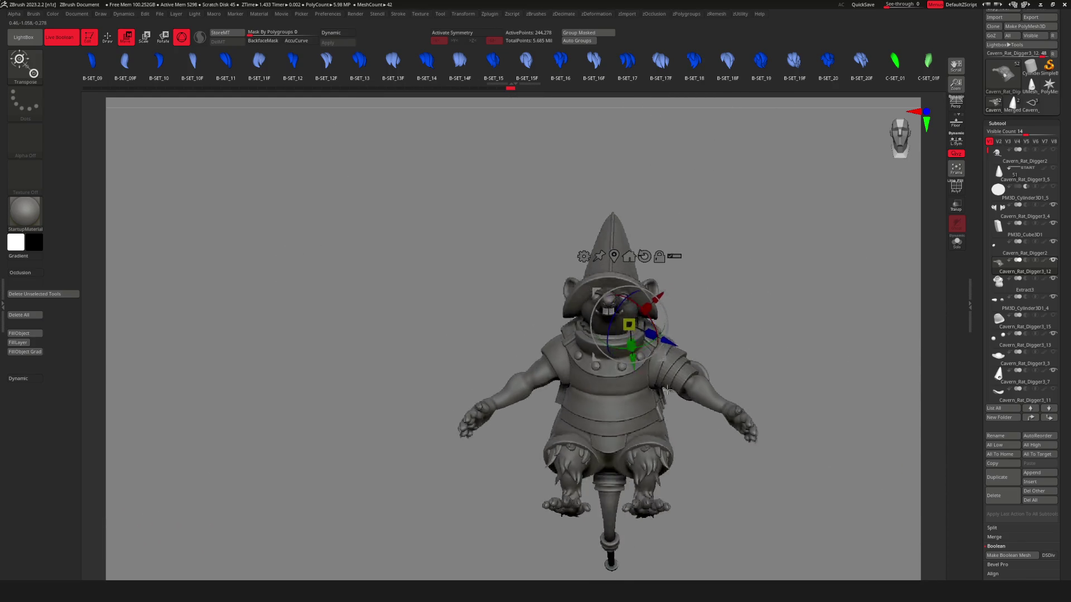
right_drag(667, 390, 658, 390)
scroll(844, 359, up, 6)
right_drag(844, 359, 576, 307)
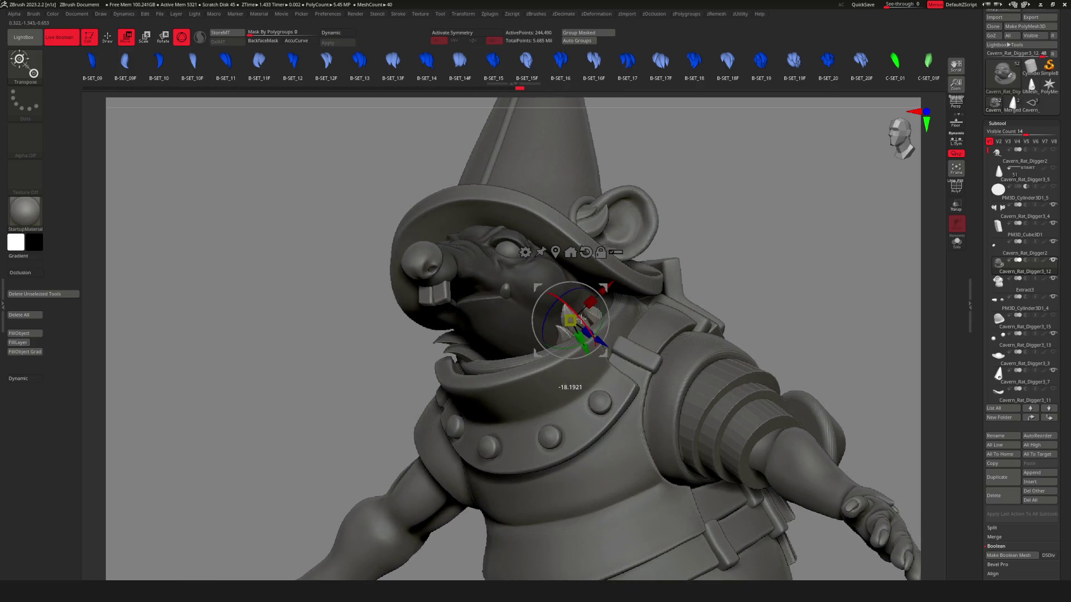
key(q)
scroll(582, 320, down, 6)
mouse_move(582, 320)
right_down()
mouse_move(636, 384)
mouse_move(658, 346)
mouse_move(653, 316)
mouse_move(597, 324)
mouse_move(601, 335)
right_up()
scroll(636, 384, up, 5)
scroll(669, 318, up, 5)
Rotate the spiky piece within the collar with Transpose so it tucks under the jaw.
key(w)
key(q)
scroll(591, 324, up, 3)
key(w)
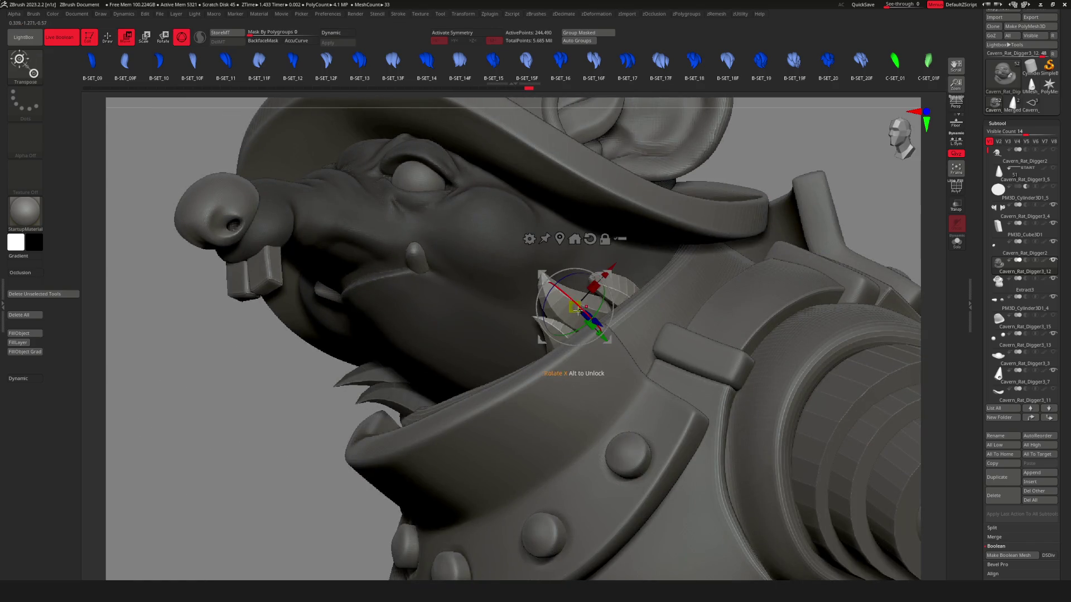
mouse_move(553, 310)
right_down()
mouse_move(623, 303)
mouse_move(597, 285)
mouse_move(598, 294)
right_up()
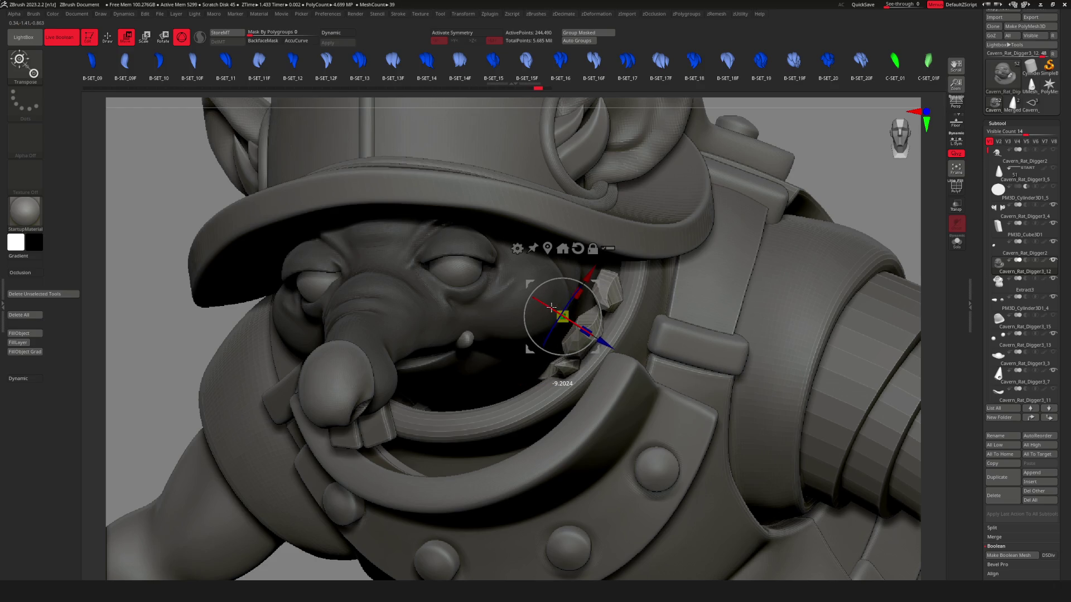
mouse_move(548, 306)
right_down()
mouse_move(605, 347)
mouse_move(586, 388)
mouse_move(737, 338)
mouse_move(719, 352)
mouse_move(742, 357)
mouse_move(753, 340)
mouse_move(830, 310)
right_up()
key(q)
key(f)
scroll(789, 330, down, 5)
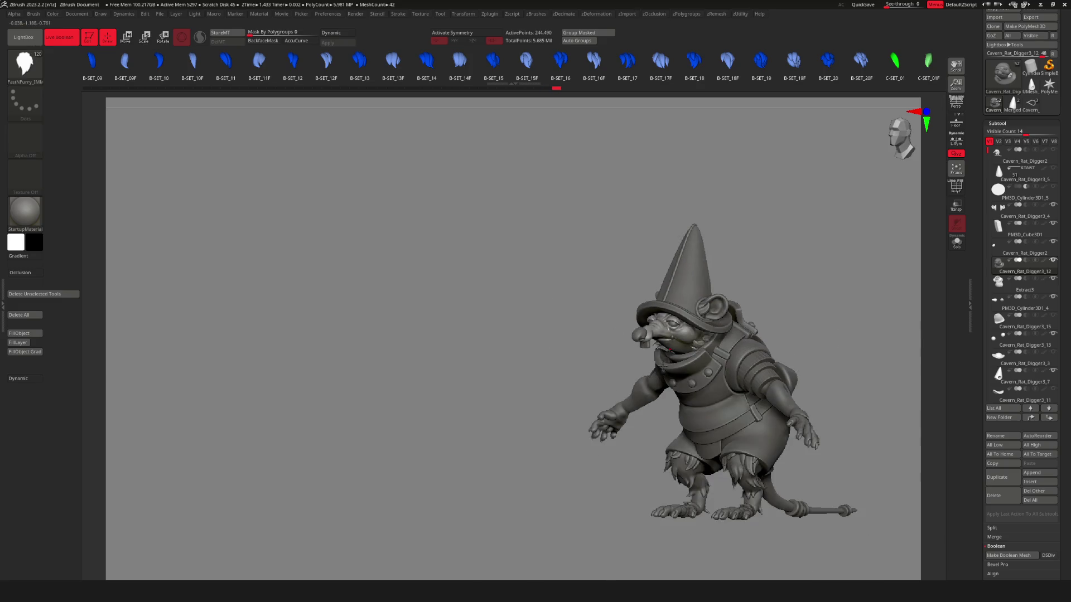
Insert a curved IMM spike on the rat's lower jaw, after undoing a first tooth insert.
scroll(607, 329, up, 10)
mouse_move(607, 329)
right_down()
mouse_move(557, 327)
mouse_move(540, 142)
right_up()
scroll(557, 326, up, 8)
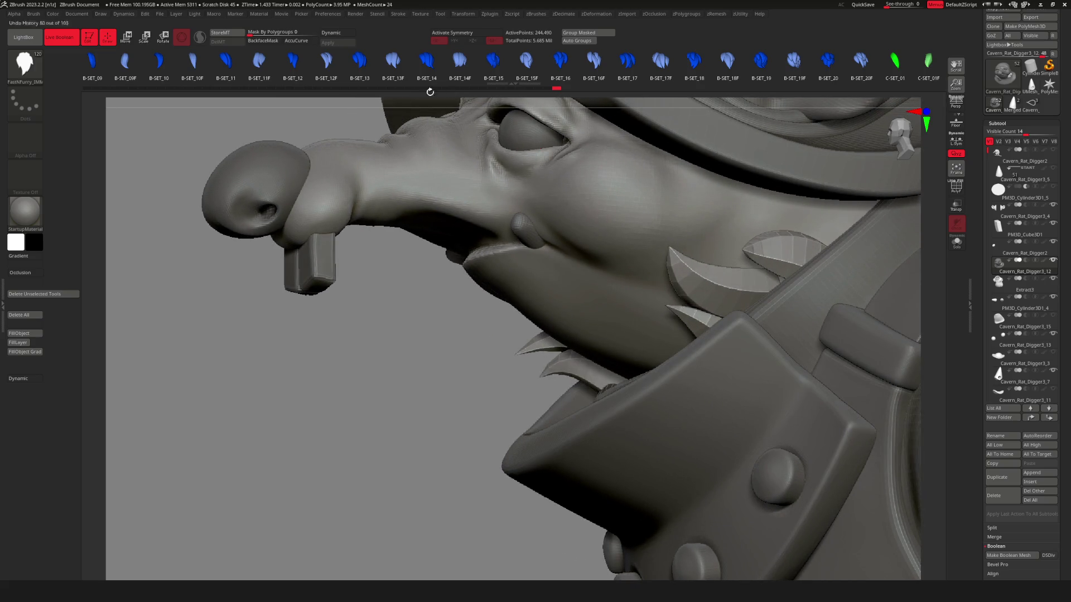
scroll(518, 64, down, 3)
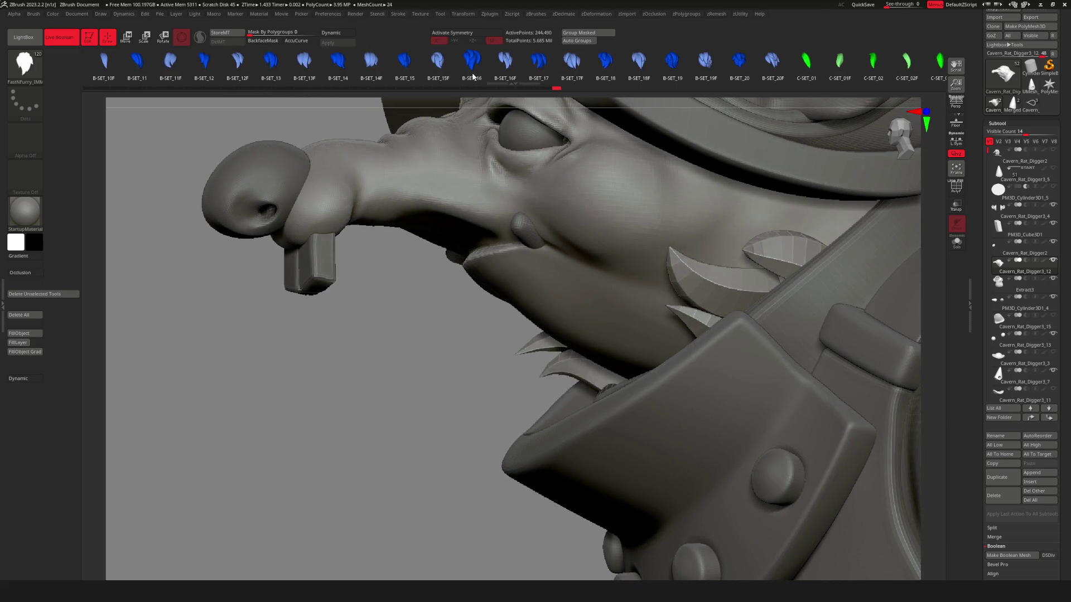
drag(582, 321, 612, 181)
key(ctrl+z)
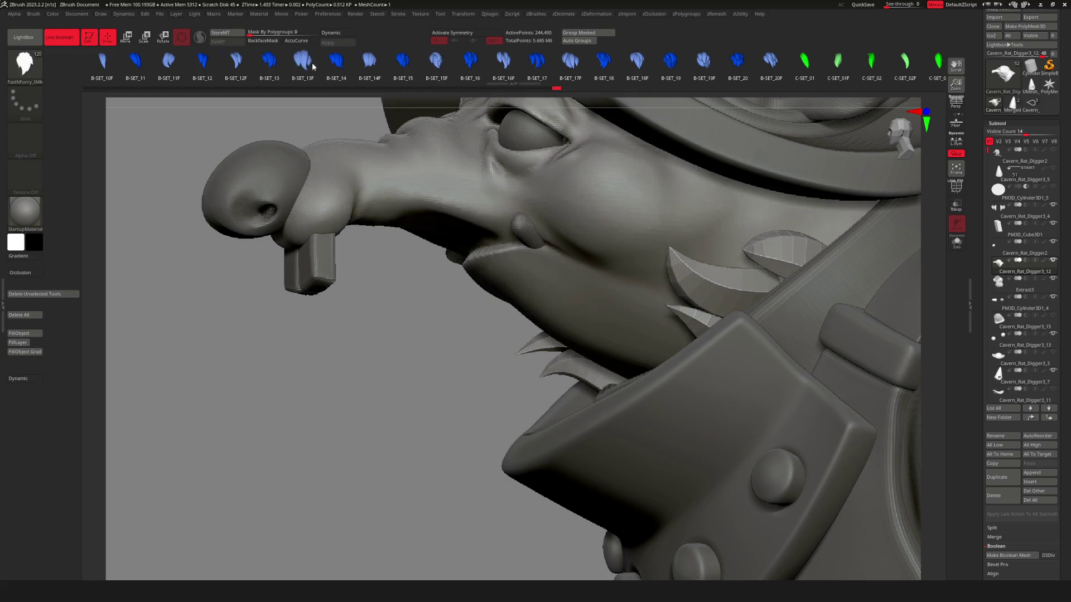
scroll(469, 72, up, 5)
mouse_move(574, 313)
mouse_down()
mouse_move(644, 357)
mouse_move(643, 305)
mouse_move(612, 358)
mouse_move(687, 344)
mouse_move(710, 356)
mouse_move(669, 368)
mouse_move(725, 329)
mouse_move(709, 341)
mouse_move(717, 355)
mouse_move(692, 349)
mouse_move(736, 354)
mouse_move(725, 357)
mouse_up()
Scale up the inserted spike and check it from the side and front.
key(w)
mouse_move(634, 344)
mouse_down()
mouse_move(753, 318)
mouse_move(770, 281)
mouse_move(742, 373)
mouse_up()
key(q)
mouse_move(742, 373)
right_down()
mouse_move(666, 351)
mouse_move(679, 355)
right_up()
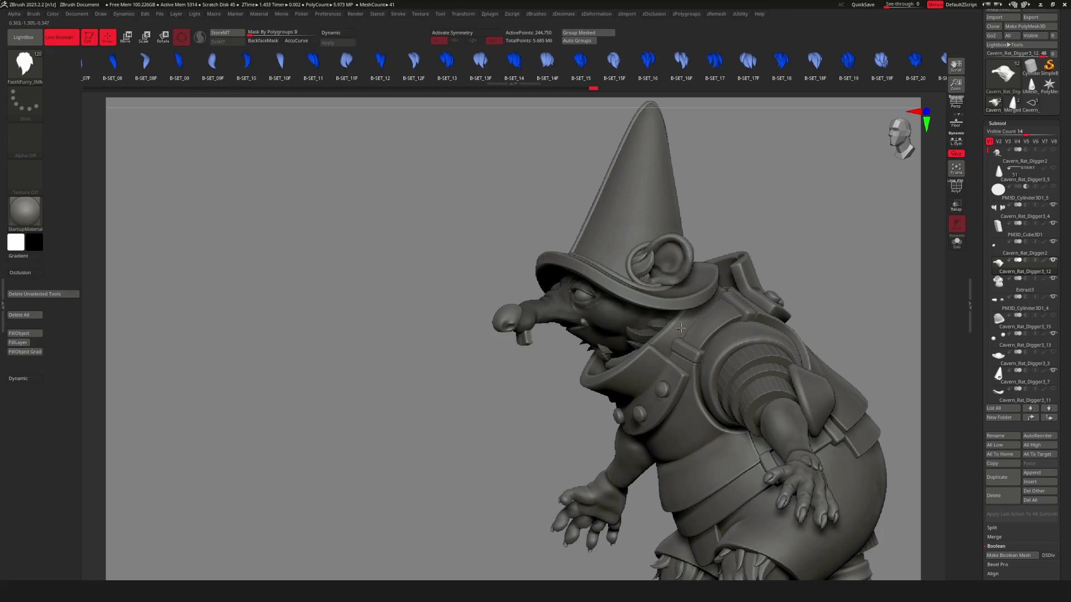
mouse_move(560, 310)
right_down()
mouse_move(544, 354)
mouse_move(600, 298)
right_up()
key(w)
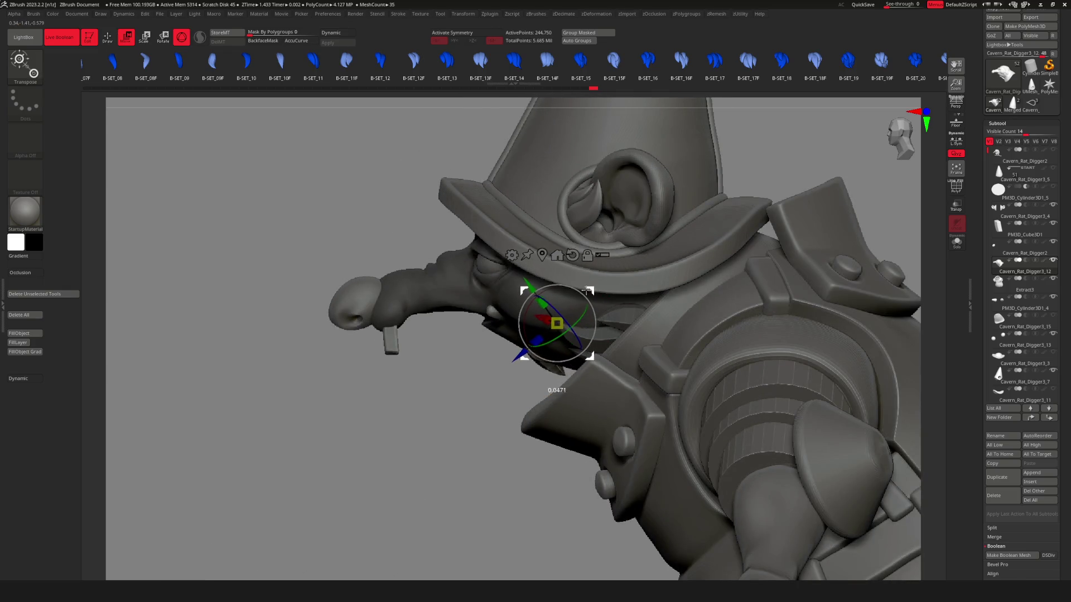
key(q)
mouse_move(585, 308)
right_down()
mouse_move(658, 309)
mouse_move(617, 304)
mouse_move(594, 317)
mouse_move(536, 294)
mouse_move(565, 241)
right_up()
key(w)
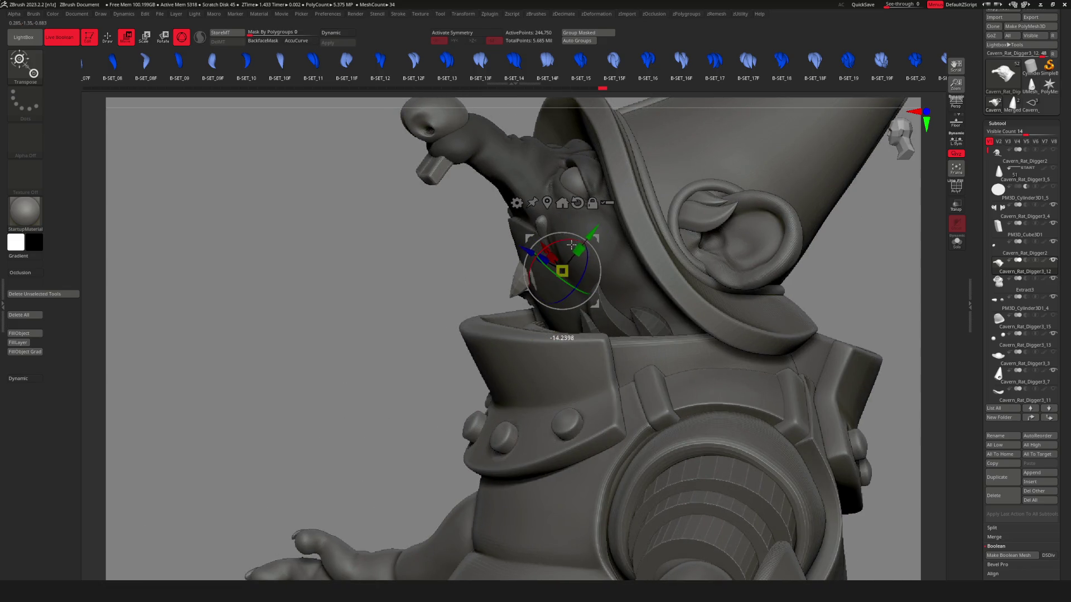
key(q)
mouse_move(592, 255)
ctrl+right_down()
mouse_move(580, 288)
mouse_move(640, 302)
mouse_move(591, 304)
mouse_move(651, 274)
mouse_move(636, 303)
mouse_move(612, 303)
mouse_move(591, 327)
ctrl+right_up()
Nudge the spike up and to the left among the collar spikes by the mouth.
key(w)
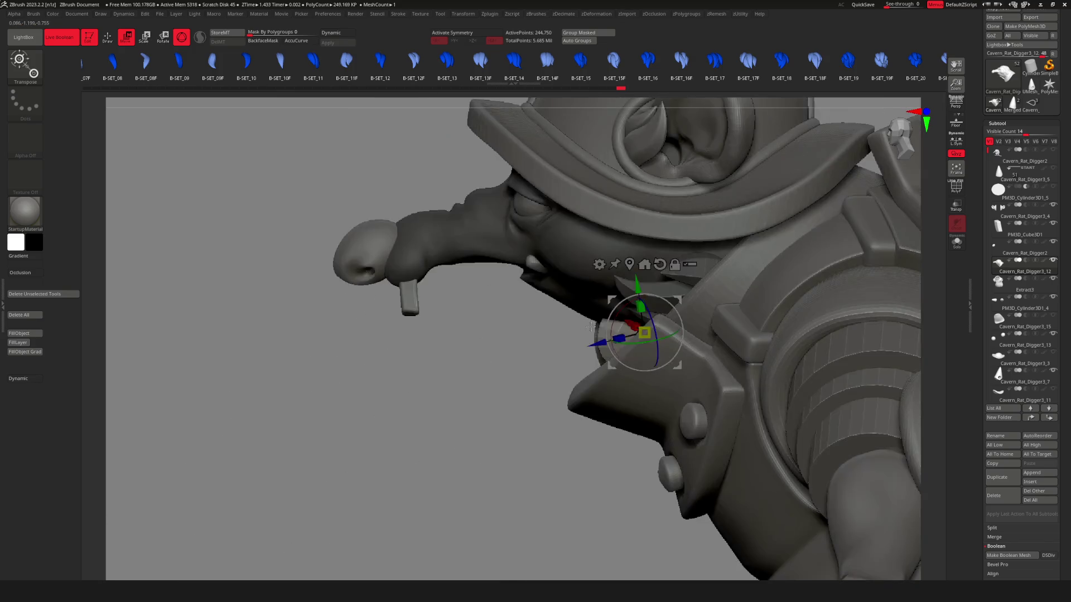
key(f)
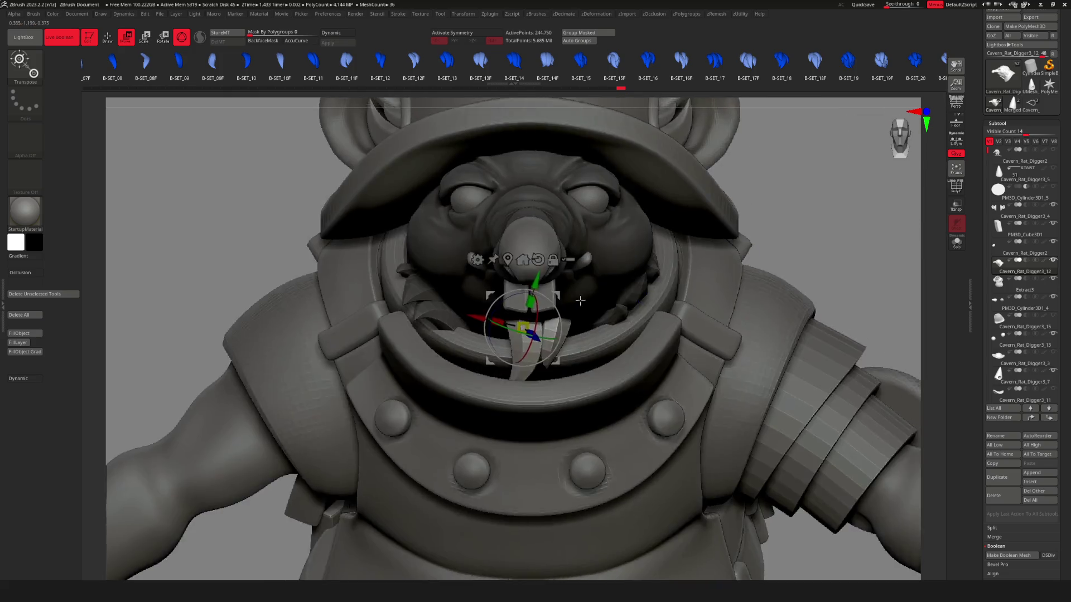
key(q)
mouse_move(720, 345)
right_down()
mouse_move(766, 347)
mouse_move(748, 368)
mouse_move(792, 357)
mouse_move(836, 318)
right_up()
key(w)
mouse_move(638, 324)
ctrl+right_down()
mouse_move(639, 288)
mouse_move(648, 296)
ctrl+right_up()
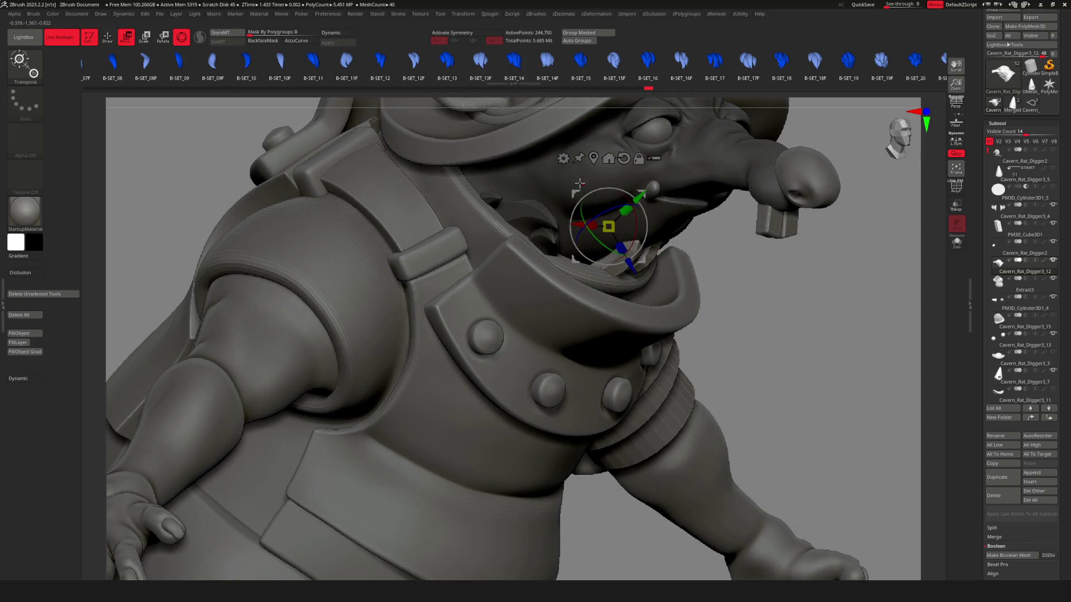
drag(581, 183, 568, 188)
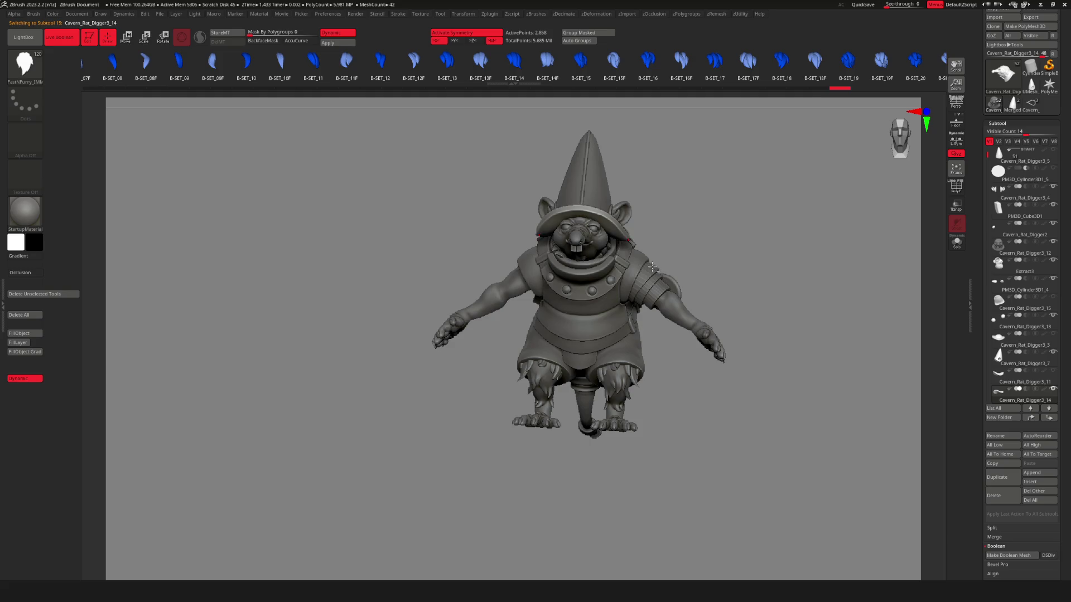
mouse_move(671, 265)
right_down()
mouse_move(679, 307)
mouse_move(714, 304)
mouse_move(645, 313)
right_up()
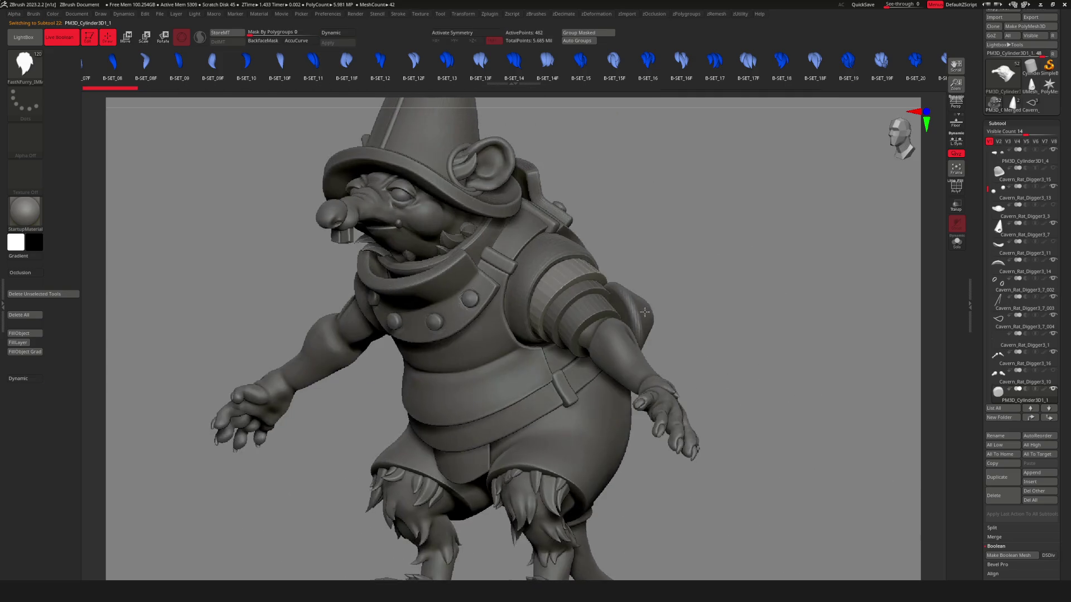
alt+click(567, 254)
alt+click(590, 311)
key(w)
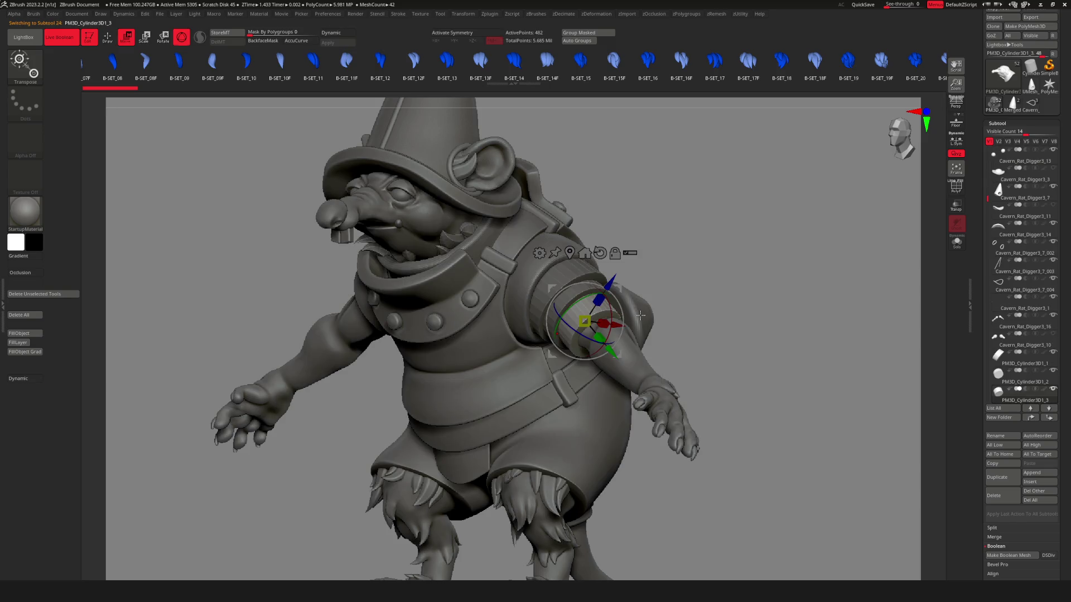
key(q)
alt+click(583, 278)
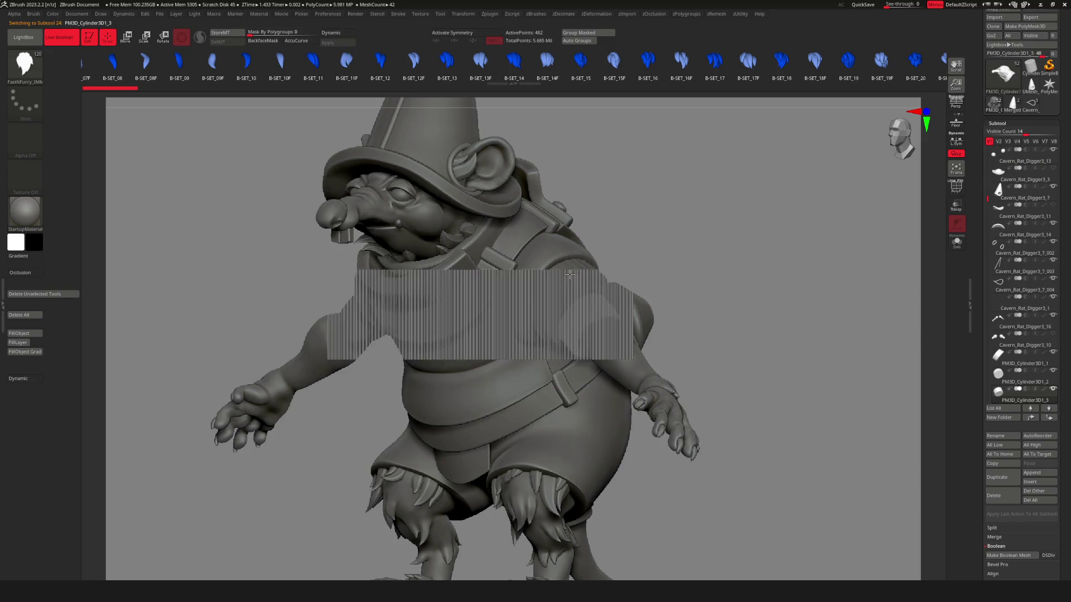
mouse_move(526, 321)
right_down()
mouse_move(576, 275)
mouse_move(595, 313)
mouse_move(537, 269)
mouse_move(616, 263)
right_up()
alt+click(538, 270)
key(w)
alt+drag(488, 119, 602, 219)
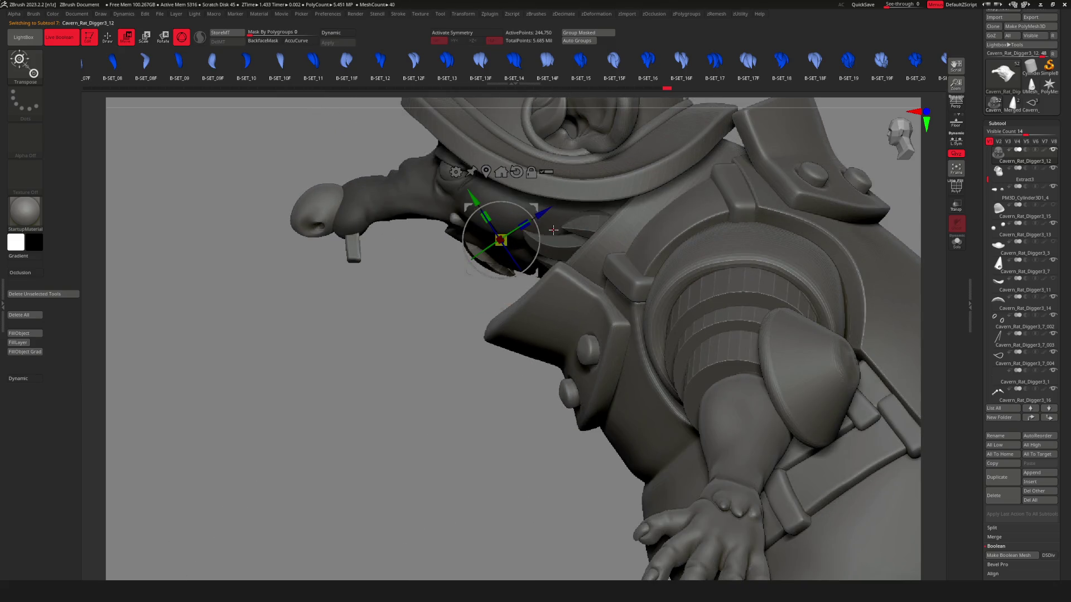
key(q)
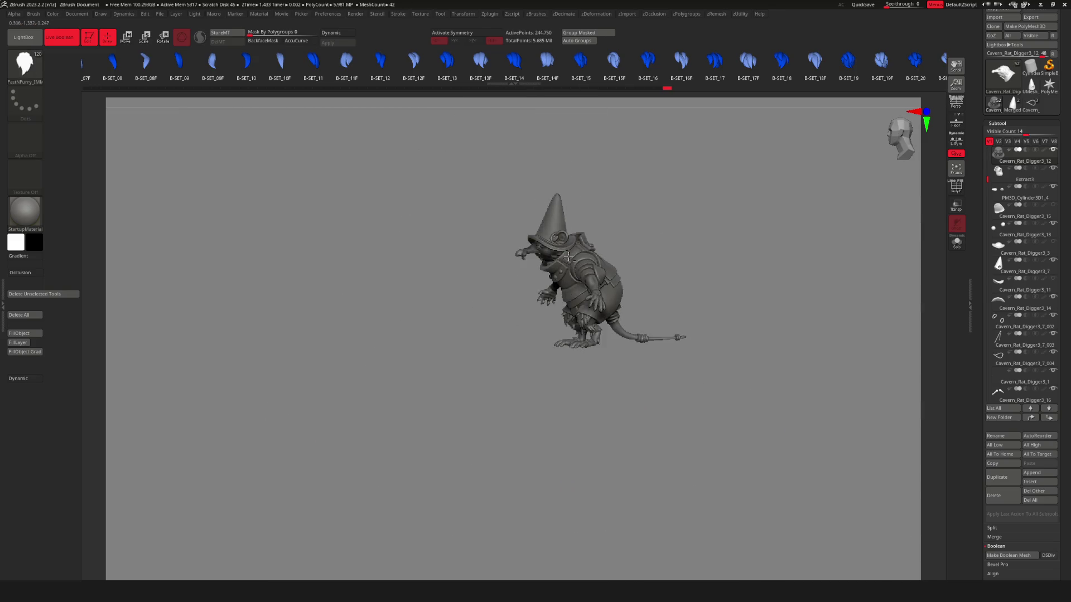
key(x)
Move the Cavern_Rat_Digger3_16 fang piece and the claw piece down and to the right.
alt+click(597, 295)
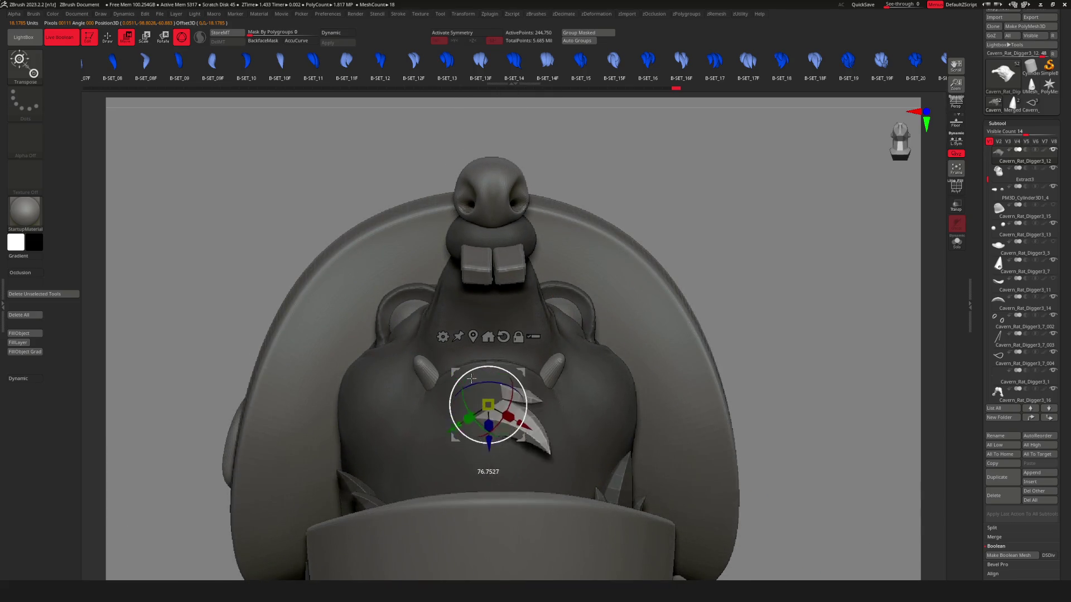
mouse_move(520, 373)
mouse_down()
mouse_move(495, 382)
mouse_move(561, 379)
mouse_move(545, 388)
mouse_up()
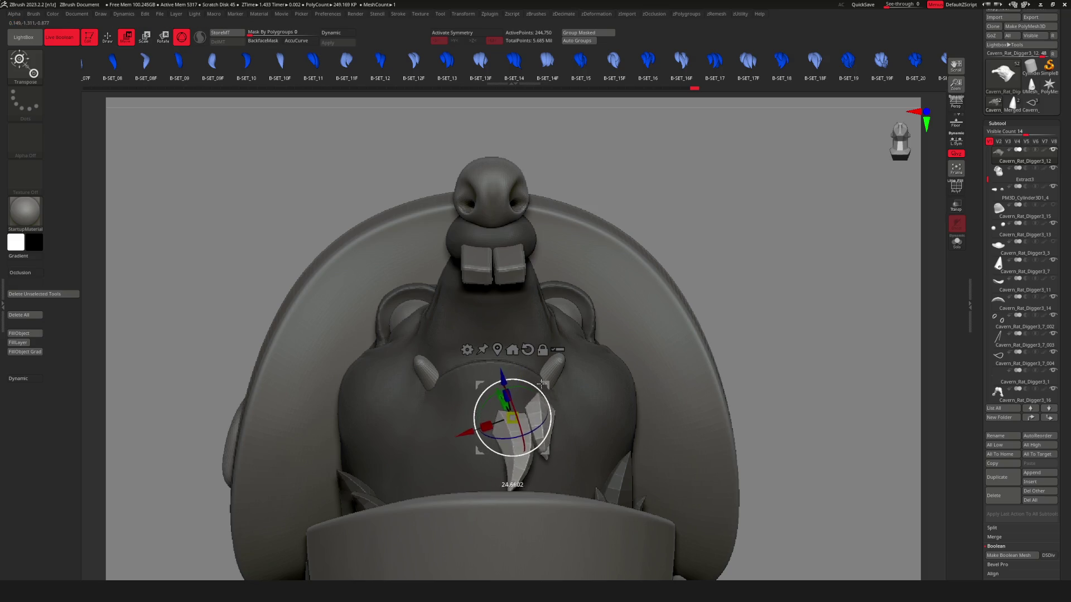
key(q)
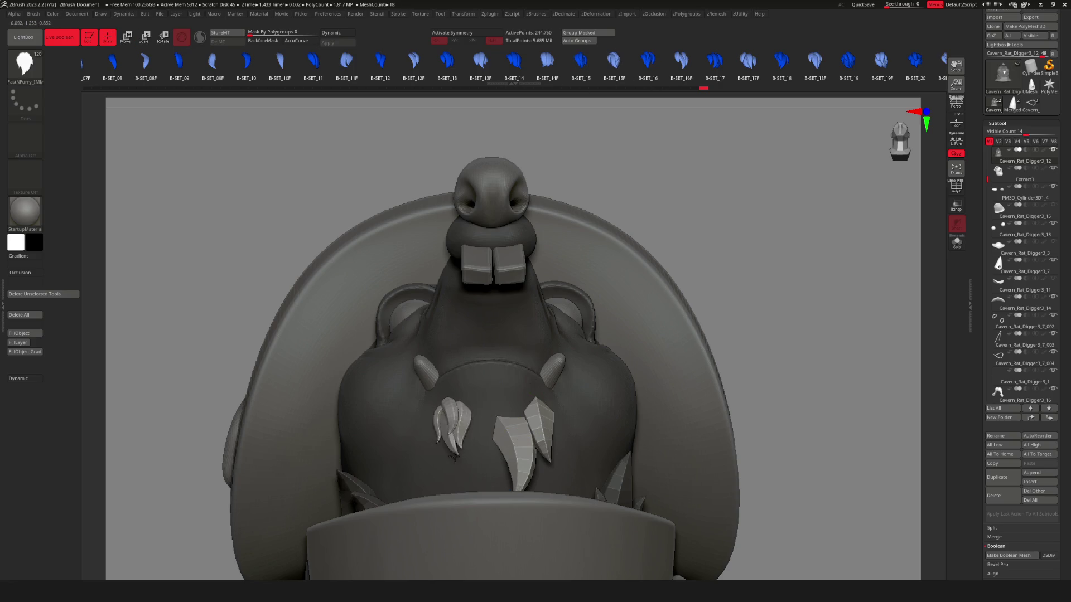
key(w)
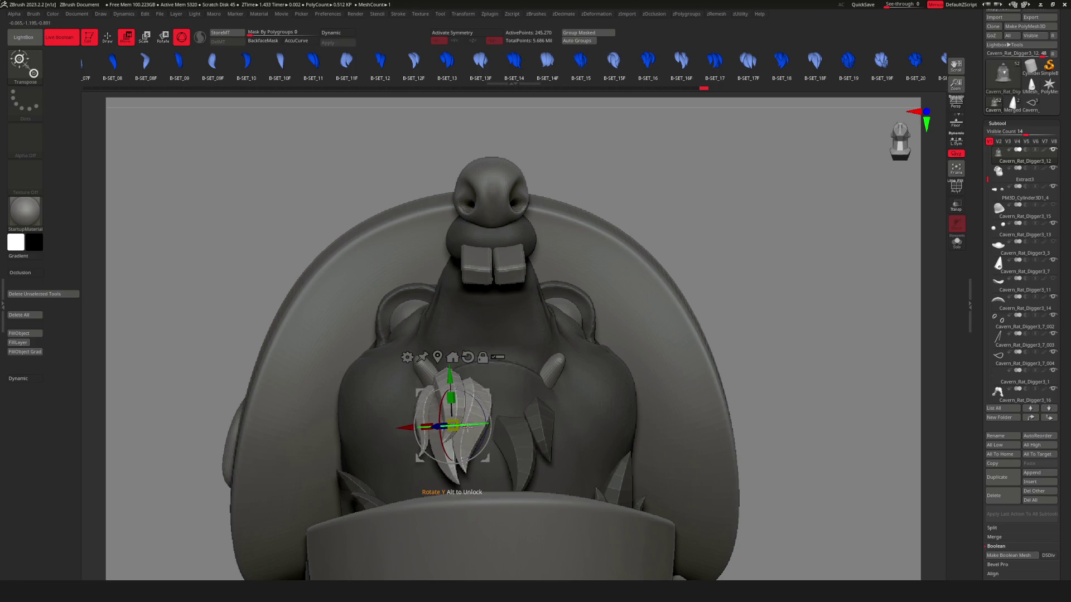
drag(451, 425, 463, 450)
mouse_move(496, 409)
right_down()
mouse_move(513, 401)
mouse_move(552, 445)
mouse_move(600, 460)
mouse_move(535, 387)
mouse_move(564, 352)
mouse_move(565, 366)
mouse_move(595, 365)
mouse_move(635, 402)
right_up()
key(q)
Select the PM3D_Cylinder3D1_2, then Cavern_Rat_Digger3_12 pieces and frame the whole figure.
alt+click(565, 357)
ctrl+right_drag(470, 335, 175, 297)
alt+click(774, 430)
mouse_move(773, 431)
ctrl+right_down()
mouse_move(454, 280)
mouse_move(535, 290)
mouse_move(527, 308)
mouse_move(574, 329)
mouse_move(614, 312)
mouse_move(593, 308)
ctrl+right_up()
key(f)
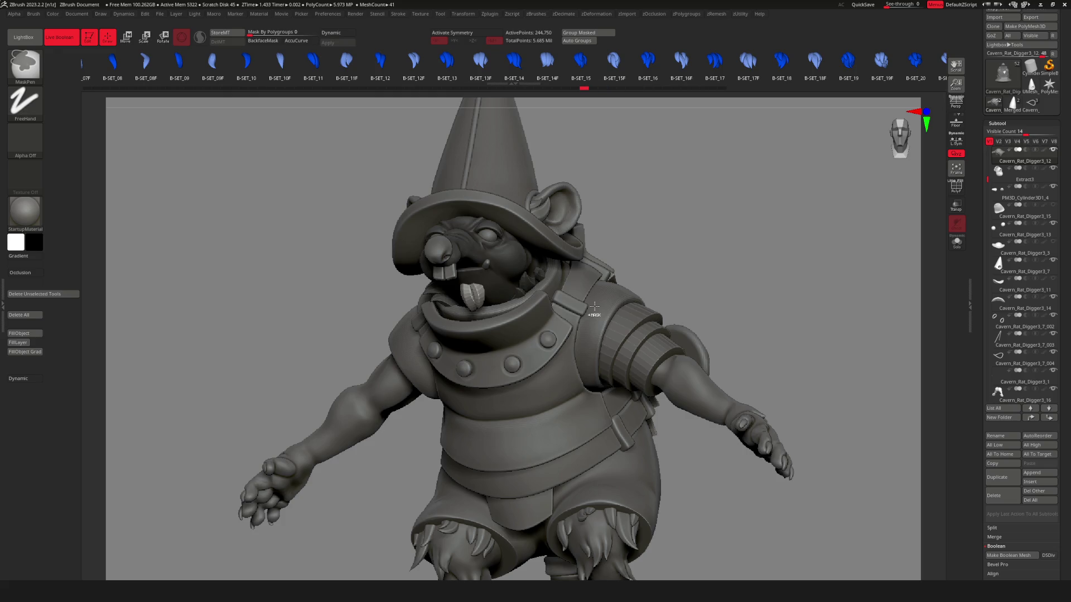
mouse_move(594, 306)
right_down()
mouse_move(560, 328)
mouse_move(567, 338)
mouse_move(749, 366)
mouse_move(613, 363)
mouse_move(683, 342)
mouse_move(595, 359)
right_up()
alt+click(560, 327)
key(f)
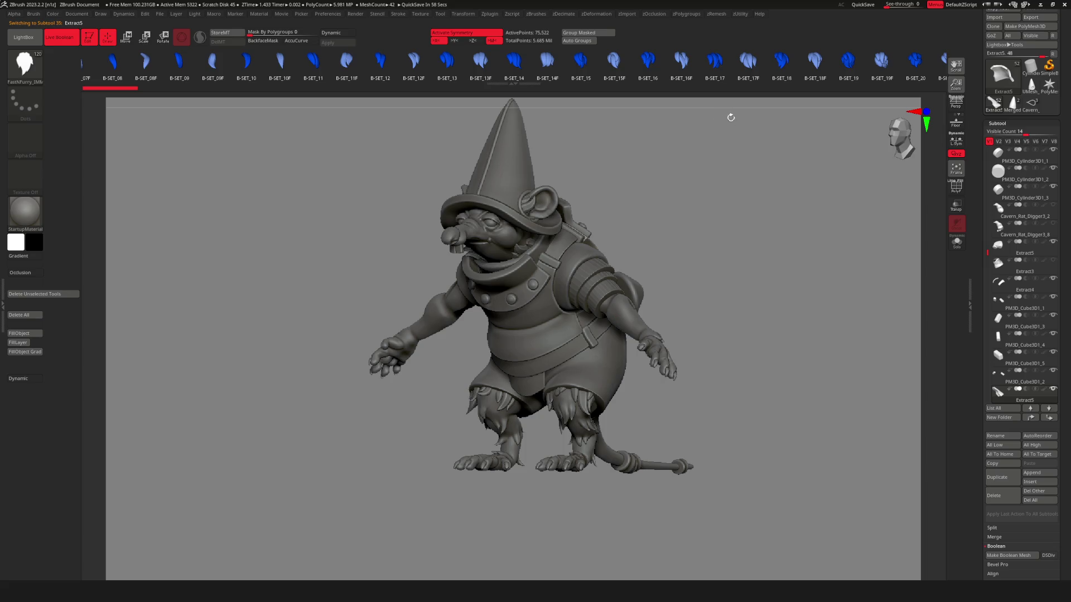
ctrl+right_drag(591, 271, 621, 279)
drag(580, 255, 636, 268)
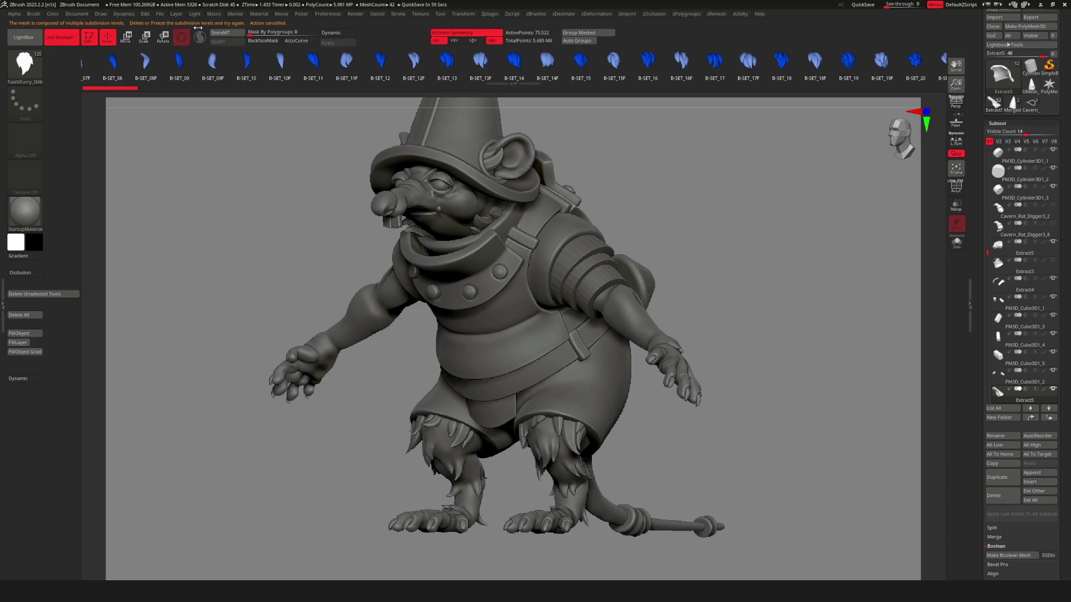
key(space)
click(525, 303)
alt+click(531, 240)
mouse_move(531, 240)
mouse_down()
mouse_move(513, 267)
mouse_move(531, 239)
mouse_up()
mouse_move(531, 240)
right_down()
mouse_move(521, 272)
mouse_move(593, 278)
right_up()
right_drag(679, 263, 625, 274)
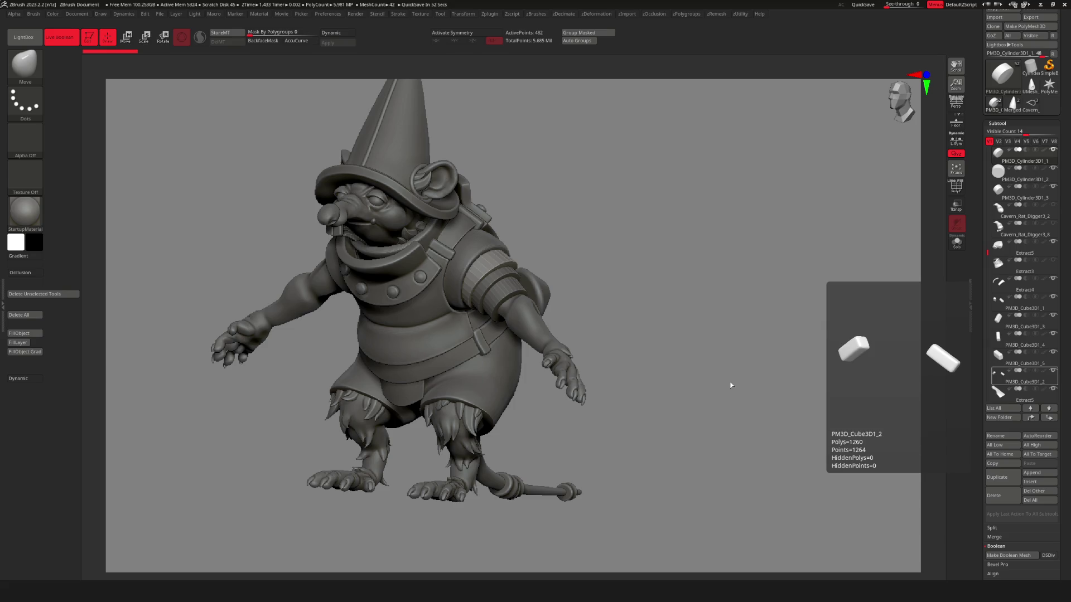
mouse_move(492, 237)
right_down()
mouse_move(514, 307)
mouse_move(446, 266)
mouse_move(491, 262)
mouse_move(502, 280)
mouse_move(491, 268)
mouse_move(591, 282)
mouse_move(376, 325)
mouse_move(385, 344)
mouse_move(453, 300)
mouse_move(467, 308)
mouse_move(439, 306)
mouse_move(470, 307)
right_up()
right_click(491, 268)
key(f)
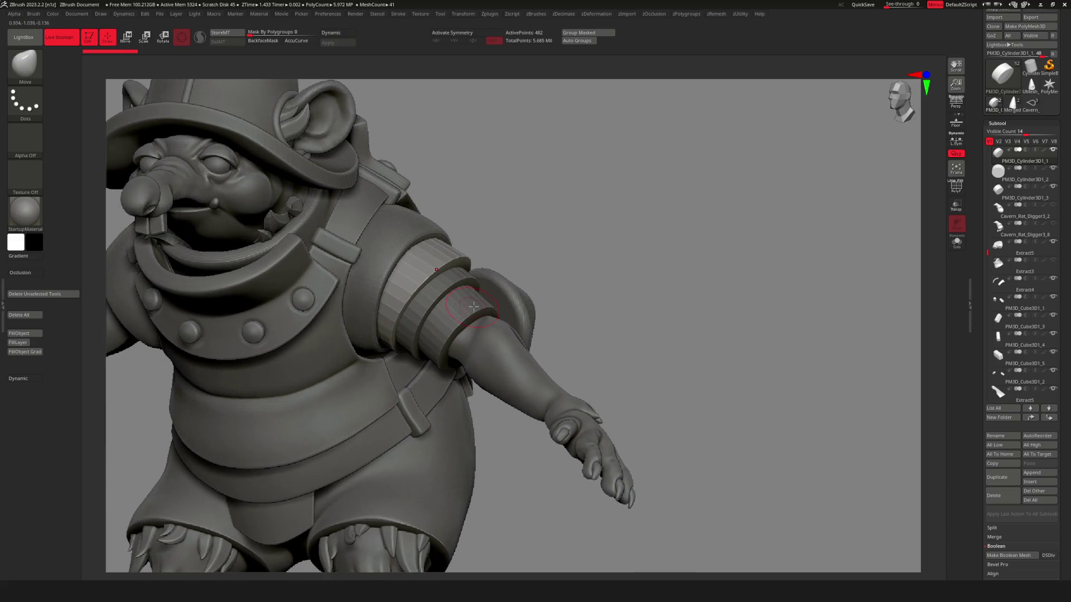
ZRemesh the first arm band with Same density and divide it twice.
right_click(470, 307)
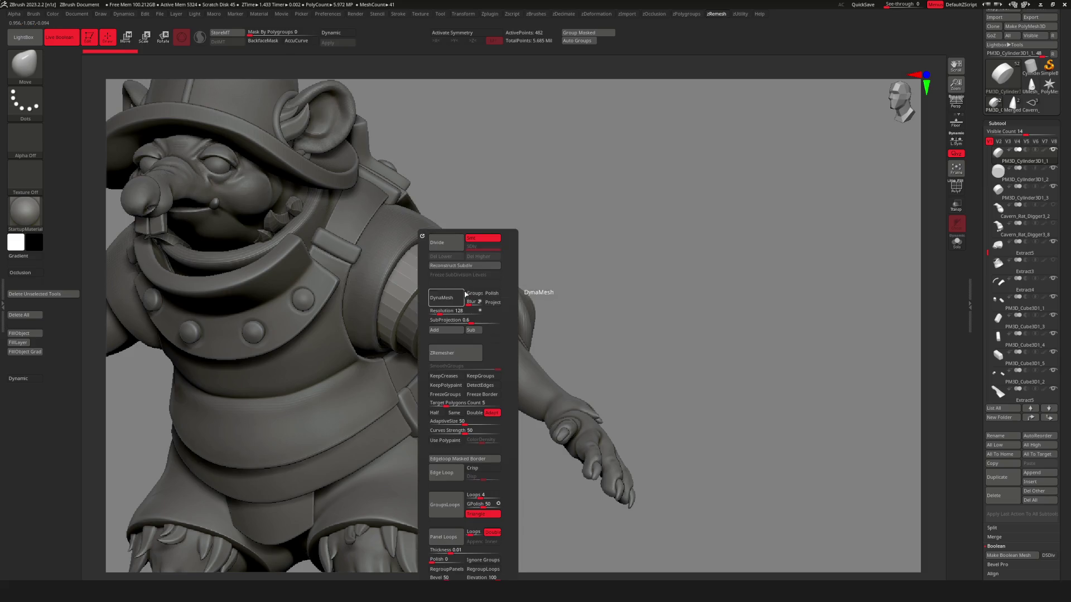
right_drag(619, 294, 555, 311)
key(space)
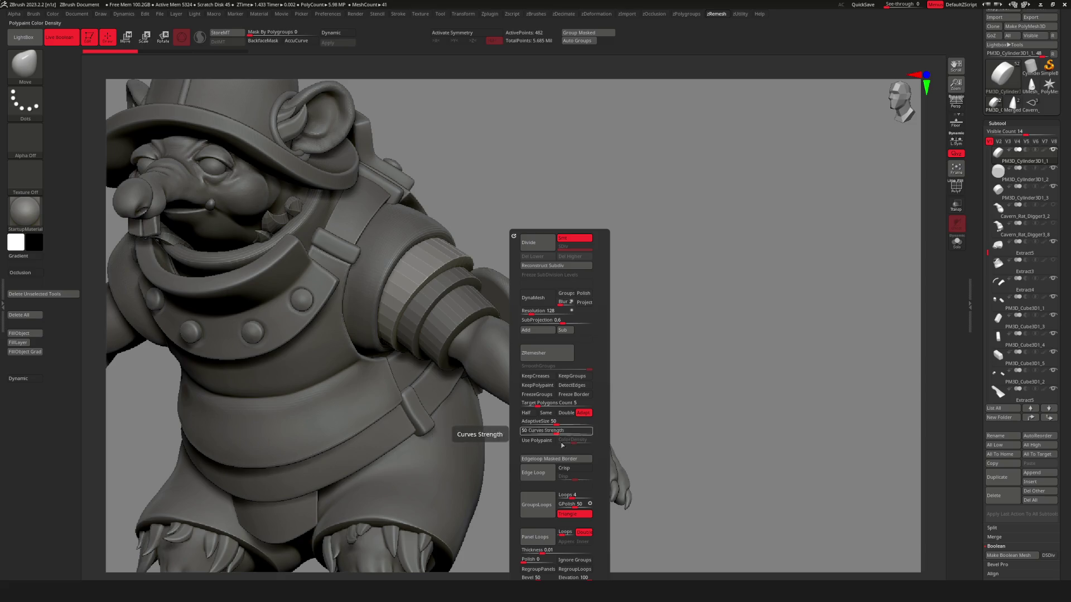
click(546, 413)
click(547, 354)
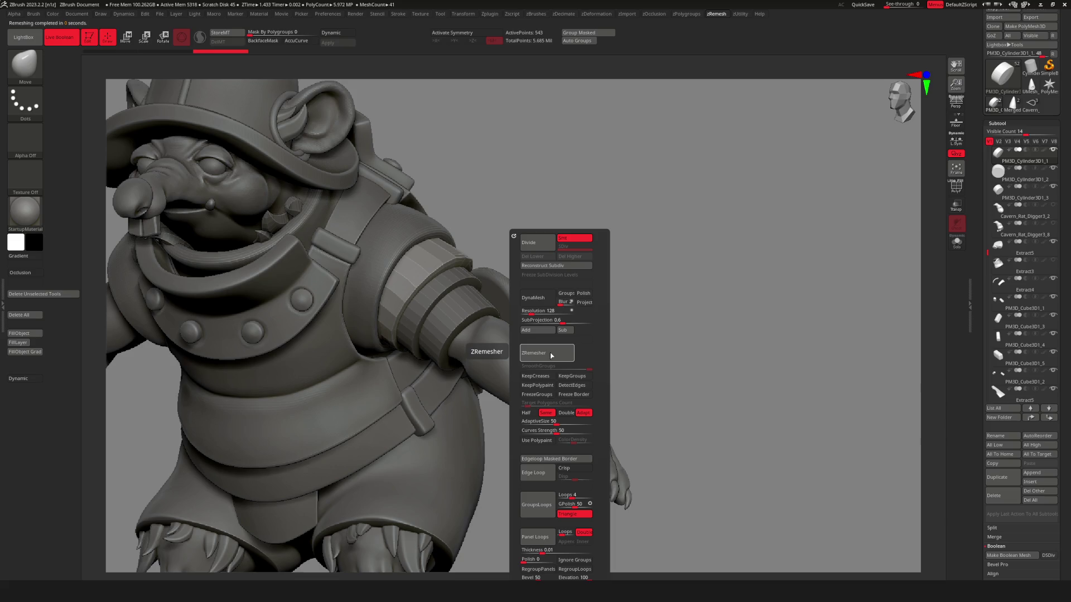
key(space)
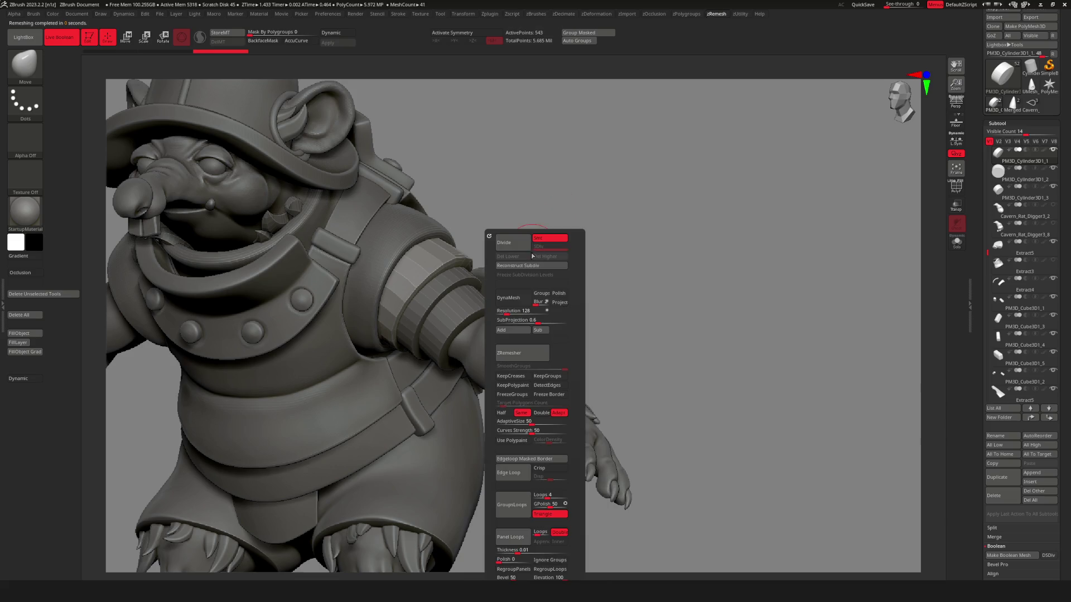
click(522, 245)
click(522, 246)
click(522, 246)
ZRemesh the PM3D_Cylinder3D1_2 band with Same density and divide it.
drag(607, 318, 450, 329)
alt+click(450, 329)
key(space)
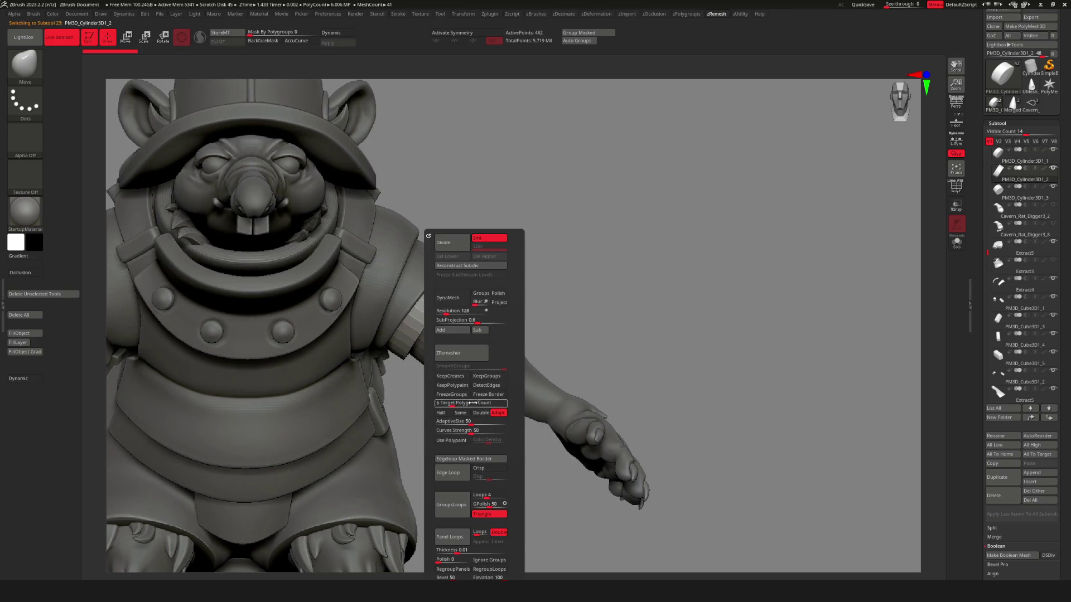
click(462, 413)
click(461, 353)
key(space)
click(447, 242)
click(448, 242)
click(447, 242)
click(448, 242)
Remesh and subdivide the PM3D_Cylinder3D1_3 band, then select the Extract6 piece.
mouse_move(469, 334)
mouse_down()
mouse_move(455, 317)
mouse_move(559, 440)
mouse_up()
alt+click(455, 317)
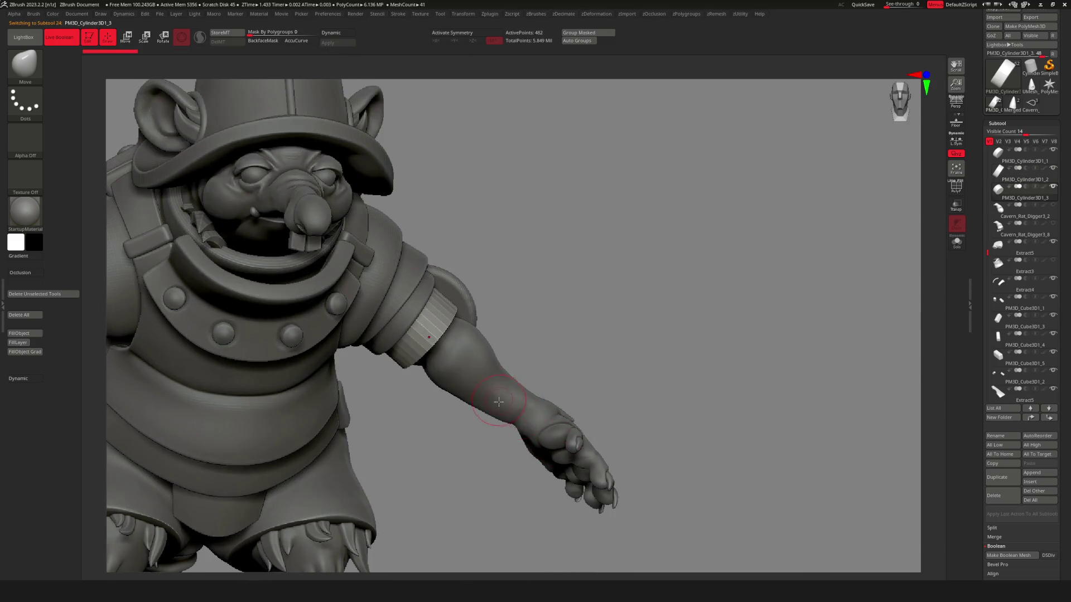
key(space)
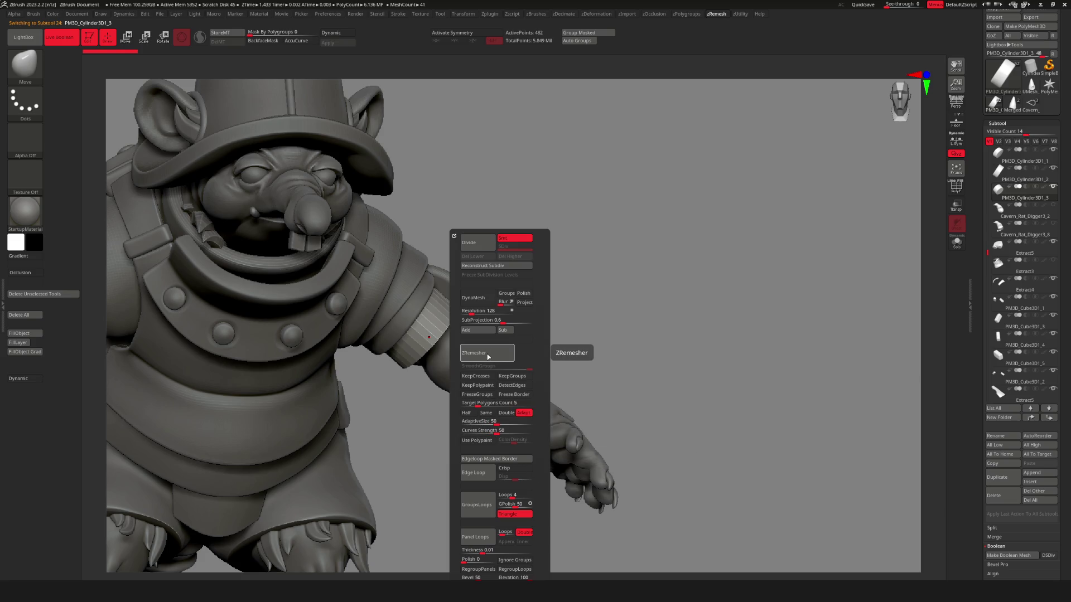
click(486, 413)
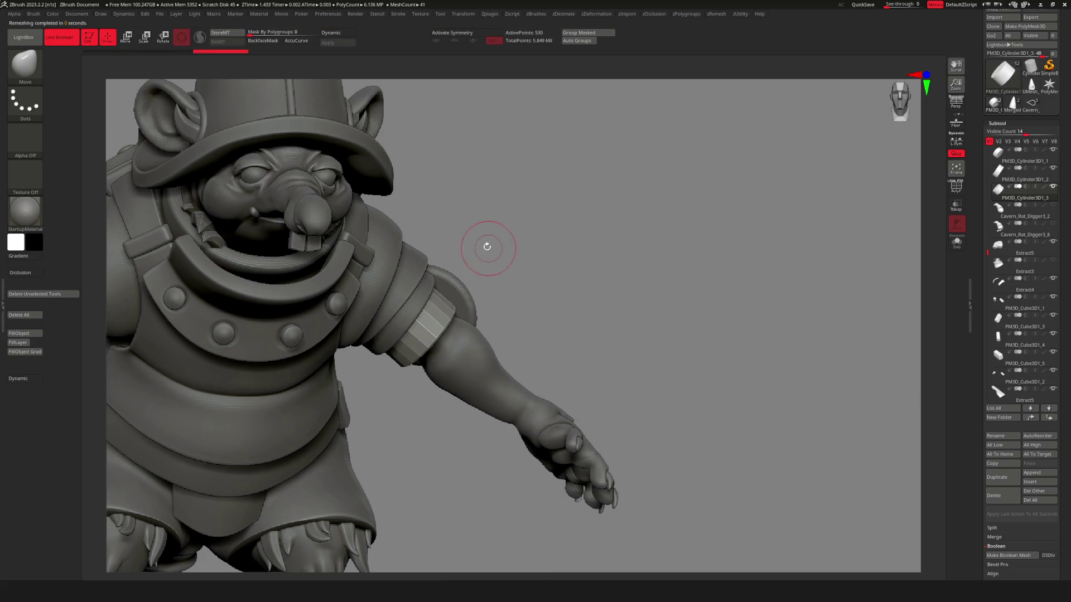
key(space)
click(463, 244)
click(463, 244)
click(464, 244)
click(464, 244)
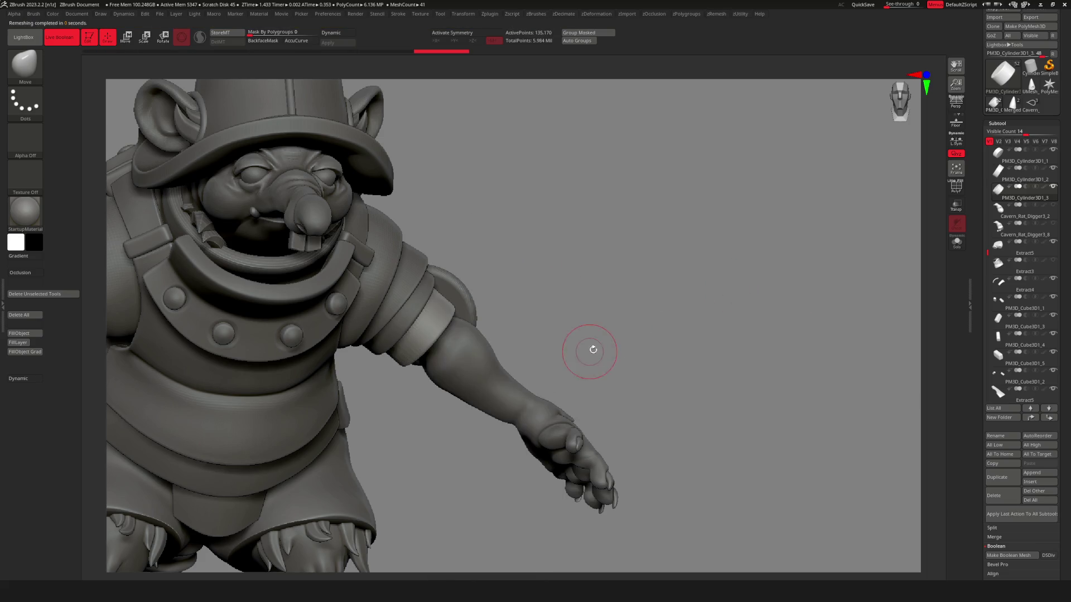
scroll(586, 354, down, 5)
drag(492, 382, 446, 379)
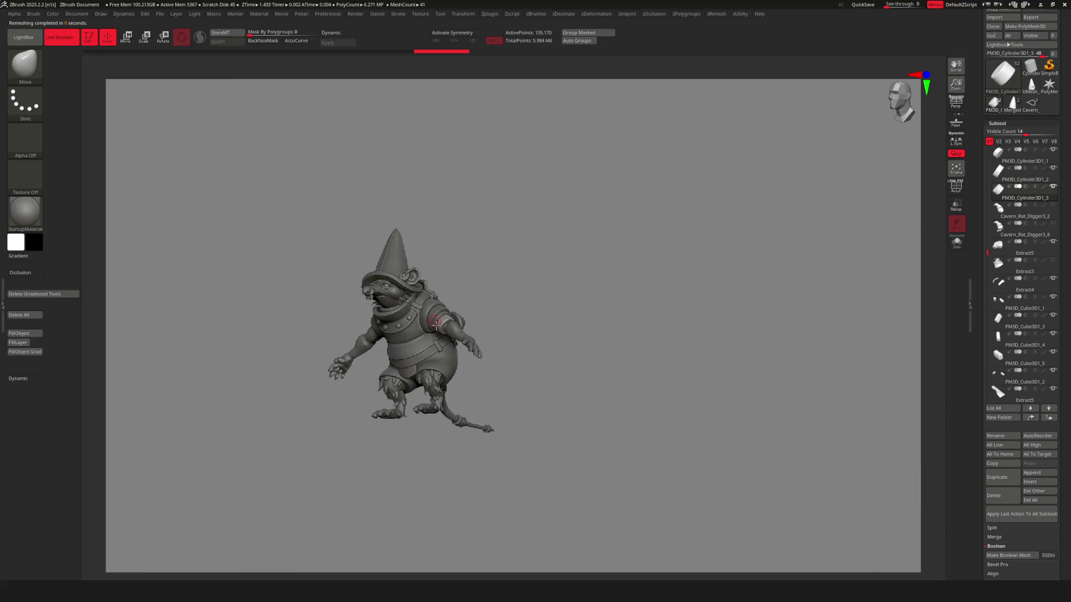
alt+click(430, 379)
scroll(446, 369, up, 4)
scroll(529, 361, down, 3)
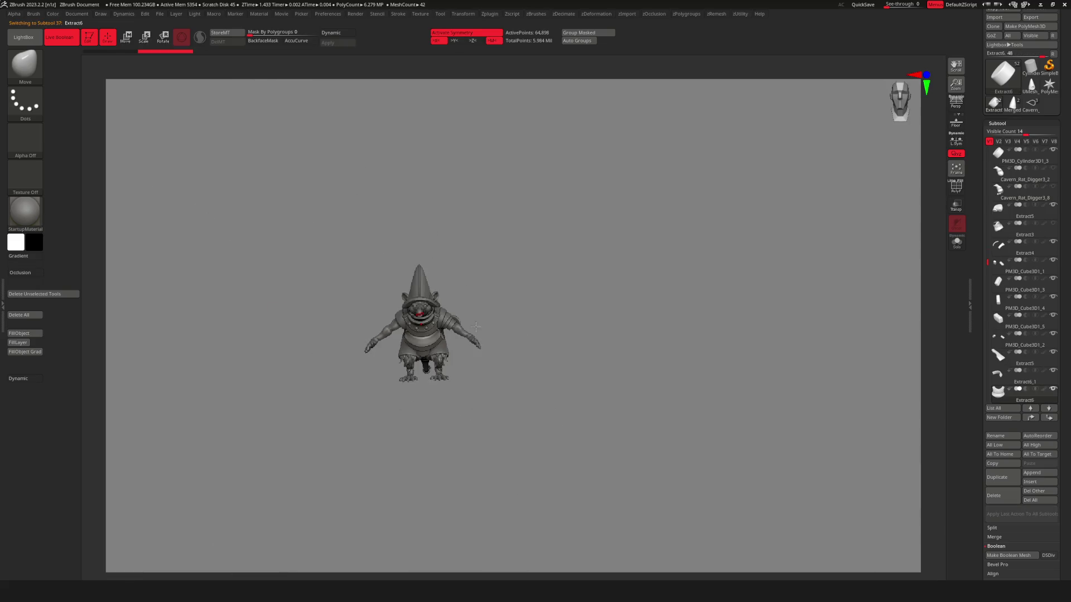
Recenter the gizmo on the PM3D_Cylinder3D1_2 cuff and rotate it slightly clockwise.
scroll(850, 326, up, 6)
alt+click(520, 333)
key(w)
scroll(338, 253, up, 2)
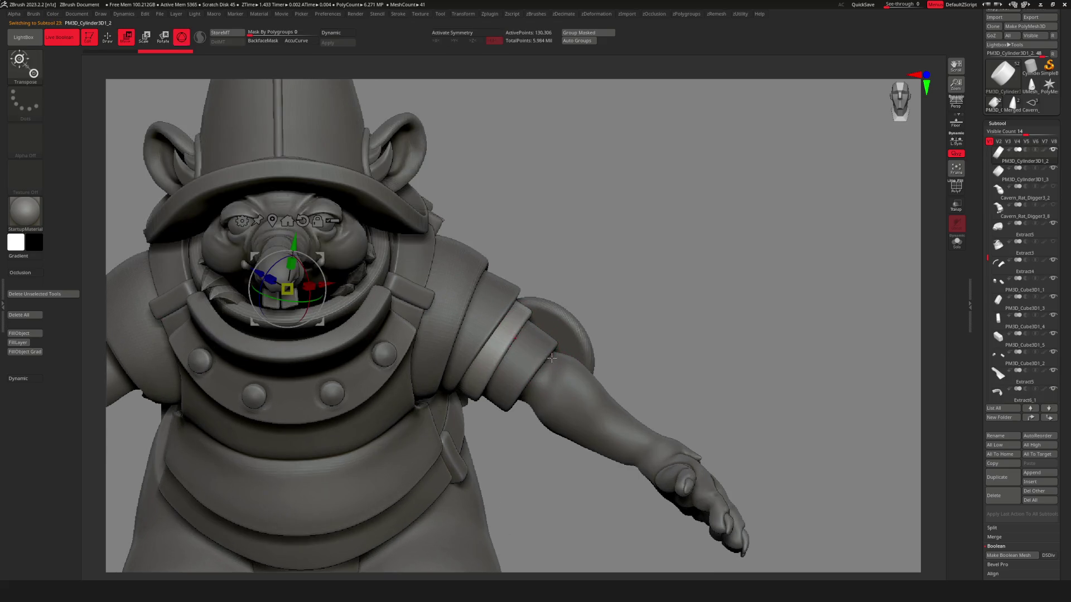
click(271, 218)
drag(518, 324, 525, 324)
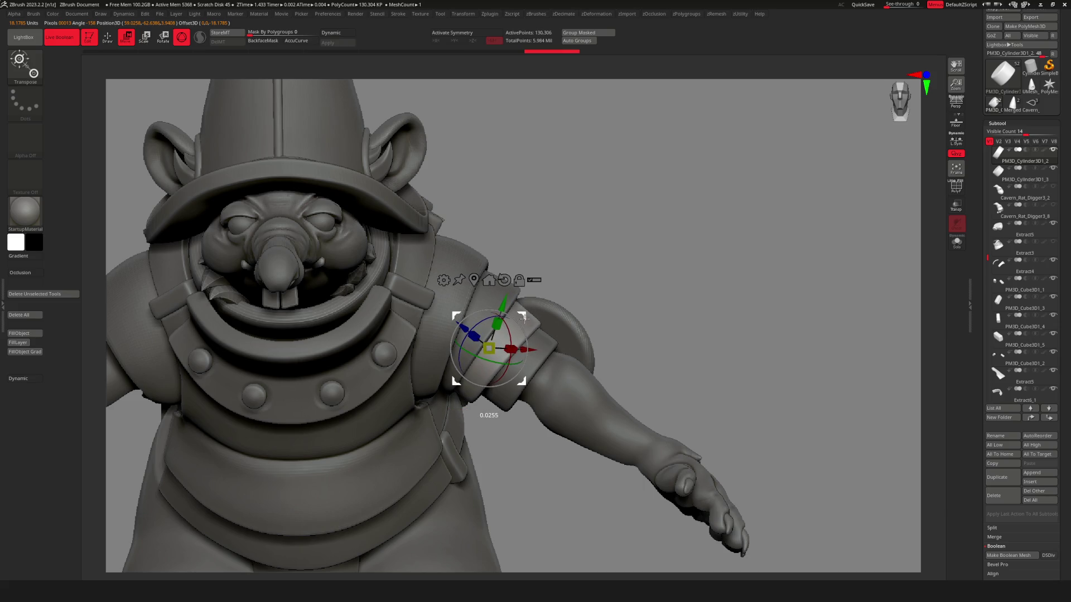
key(q)
mouse_move(526, 318)
ctrl+right_down()
mouse_move(560, 368)
mouse_move(535, 329)
mouse_move(725, 313)
mouse_move(834, 283)
ctrl+right_up()
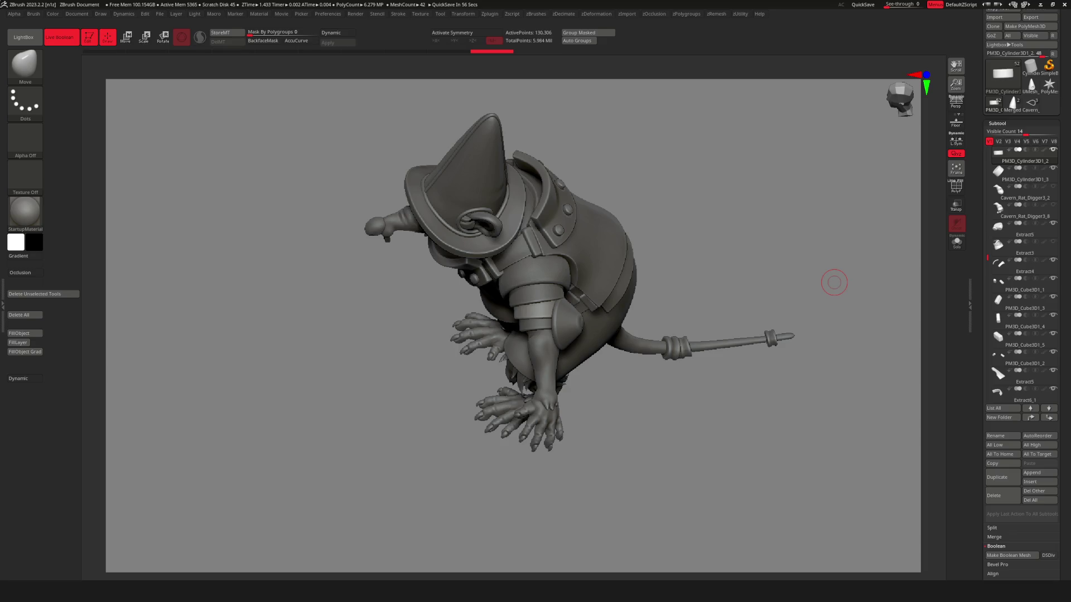
mouse_move(618, 337)
right_down()
mouse_move(582, 313)
mouse_move(565, 331)
mouse_move(453, 319)
mouse_move(562, 311)
mouse_move(488, 300)
mouse_move(593, 281)
right_up()
alt+click(593, 281)
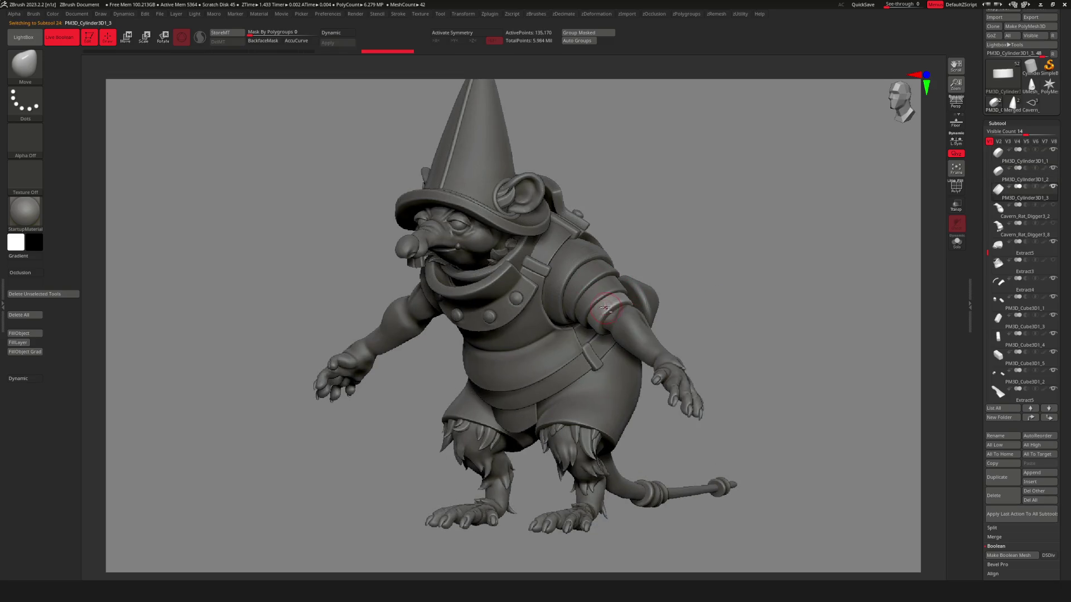
Turn on PolyF and MergeDown twice to combine the three arm bands.
key(shift+f)
ctrl+right_drag(652, 315, 660, 302)
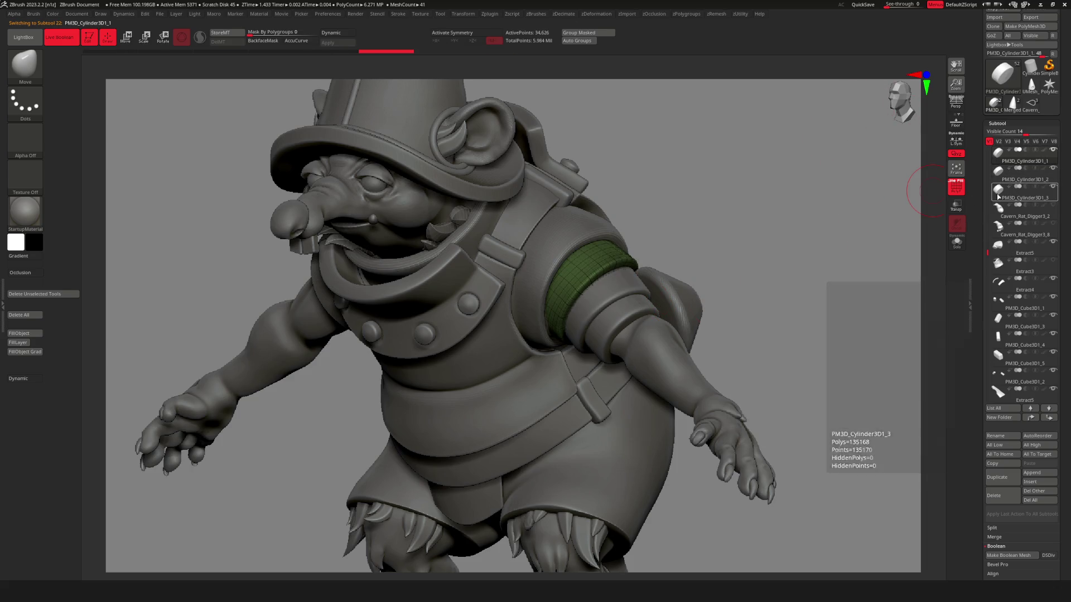
right_drag(617, 299, 634, 346)
key(space)
click(618, 390)
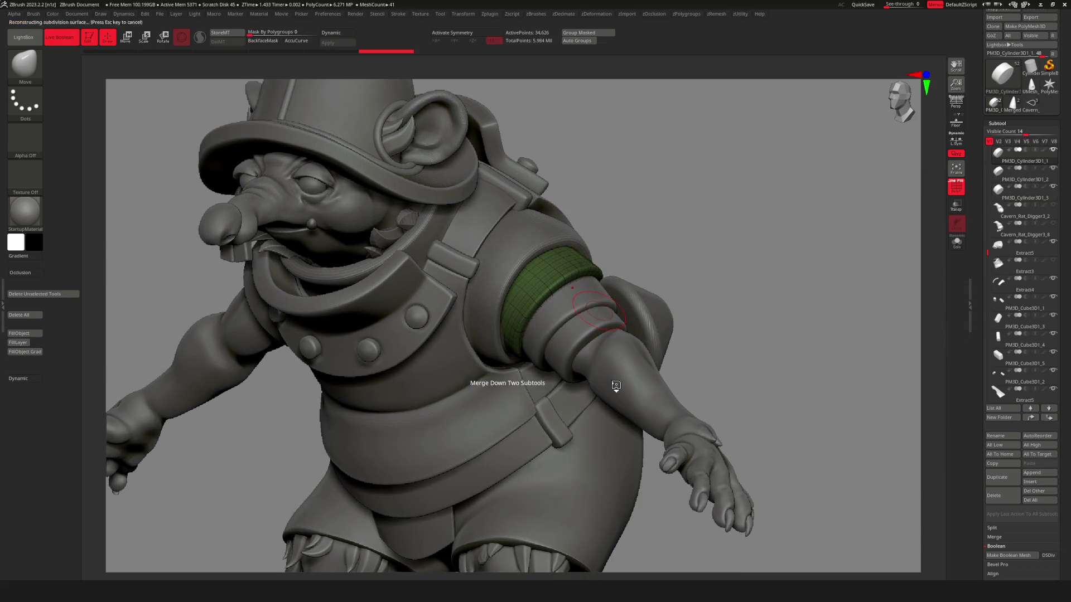
key(space)
click(632, 394)
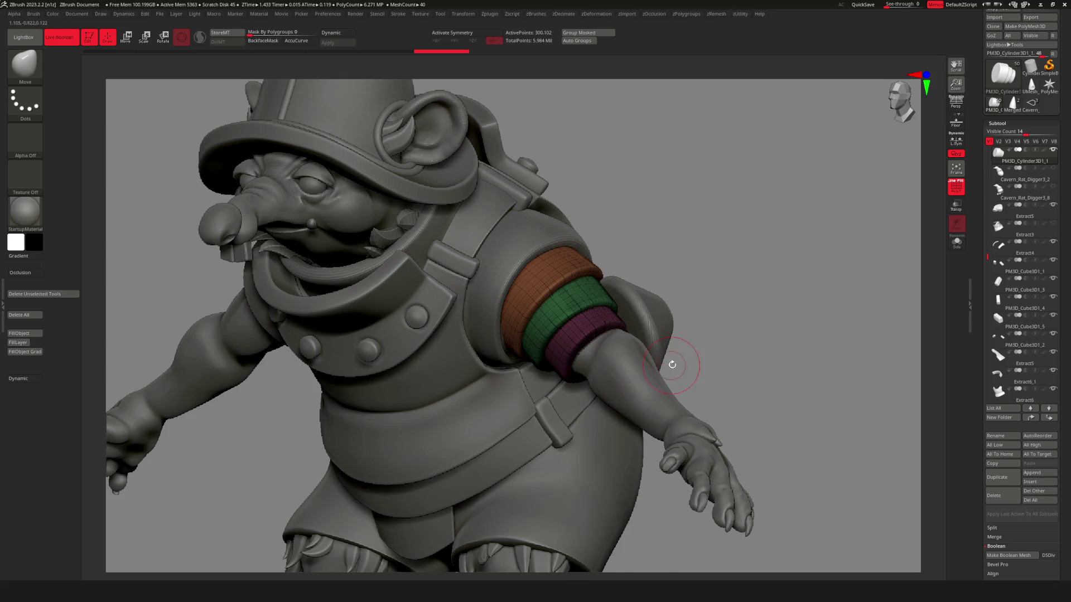
Export the merged model as FBX, overwriting proxy.fbx.
key(space)
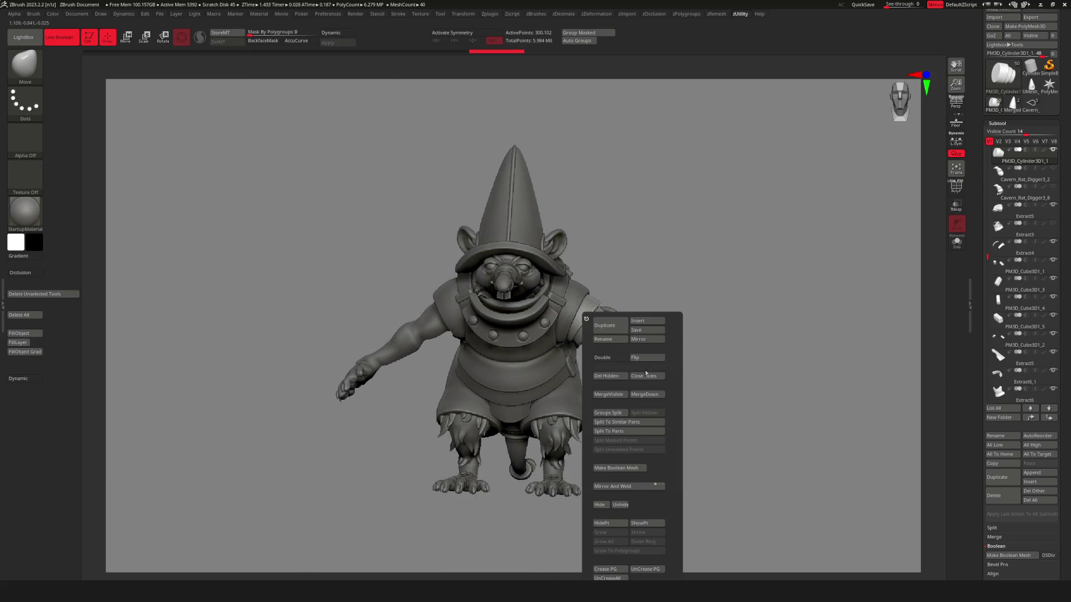
key(shift+e)
click(658, 306)
double_click(458, 178)
click(552, 294)
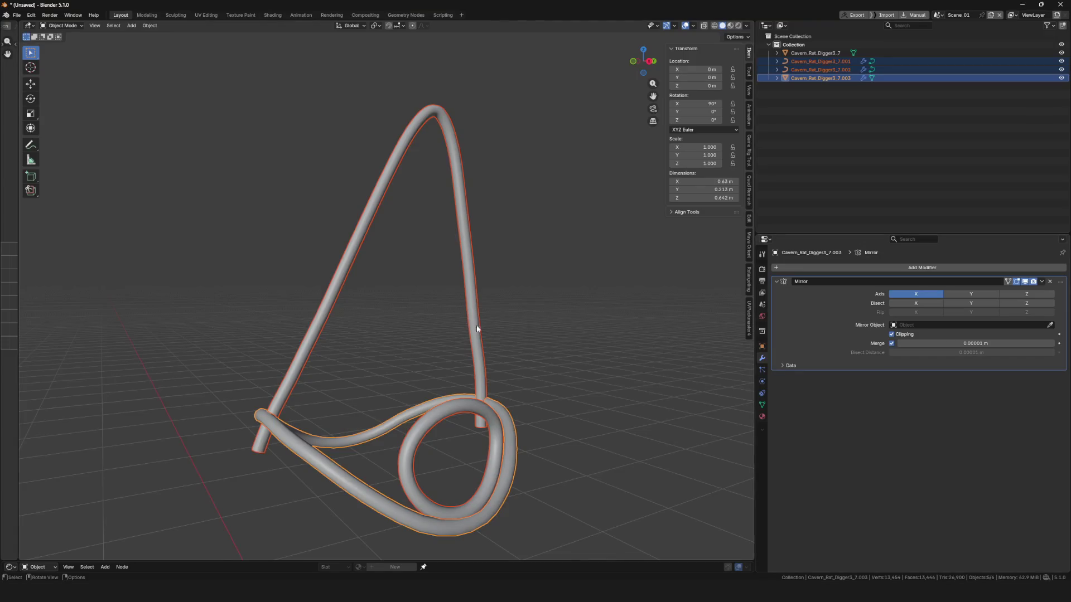
Frame the selection, cancel a trial X move, hide the three objects and open import options.
key(KP_Decimal)
key(g)
key(x)
key(Escape)
key(h)
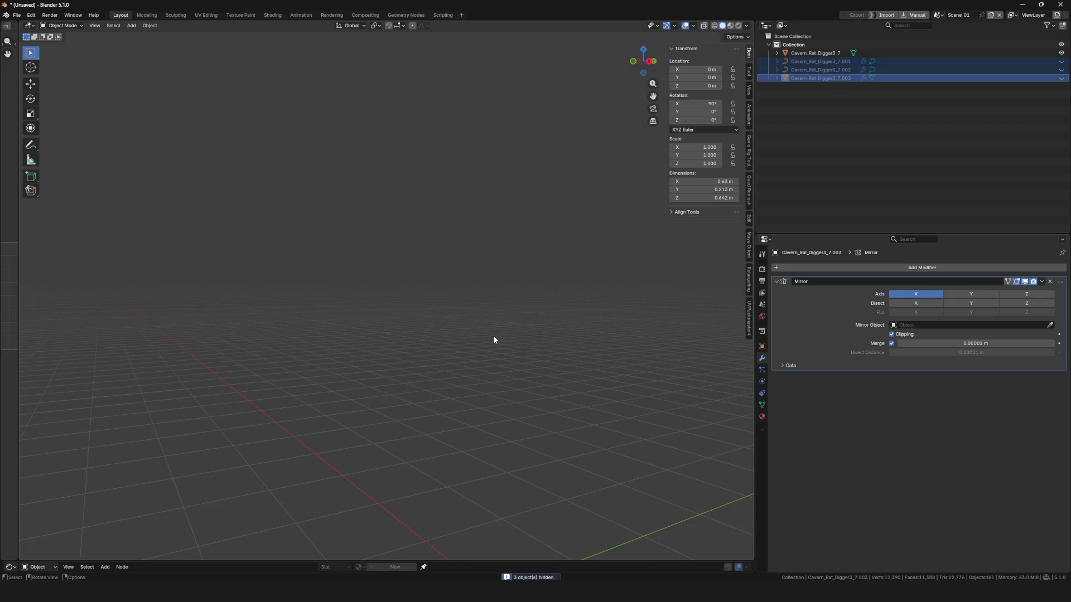
key(F4)
mouse_move(465, 332)
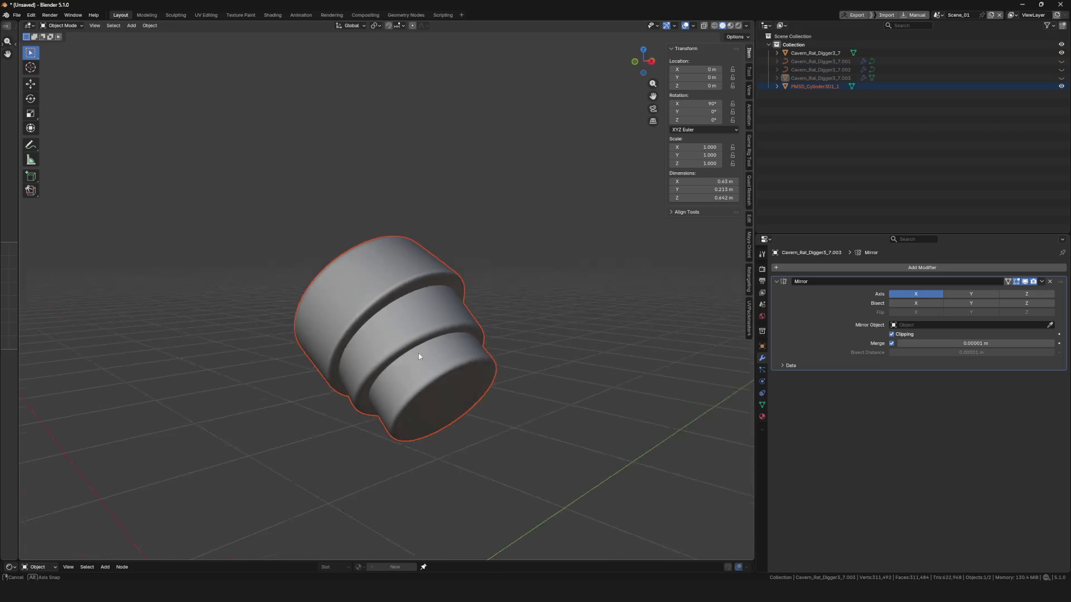
Confirm the imported cylinder, enter Edit Mode and loop-select the edges of one rim.
click(387, 326)
key(ctrl+Tab)
click(490, 317)
key(KP_Decimal)
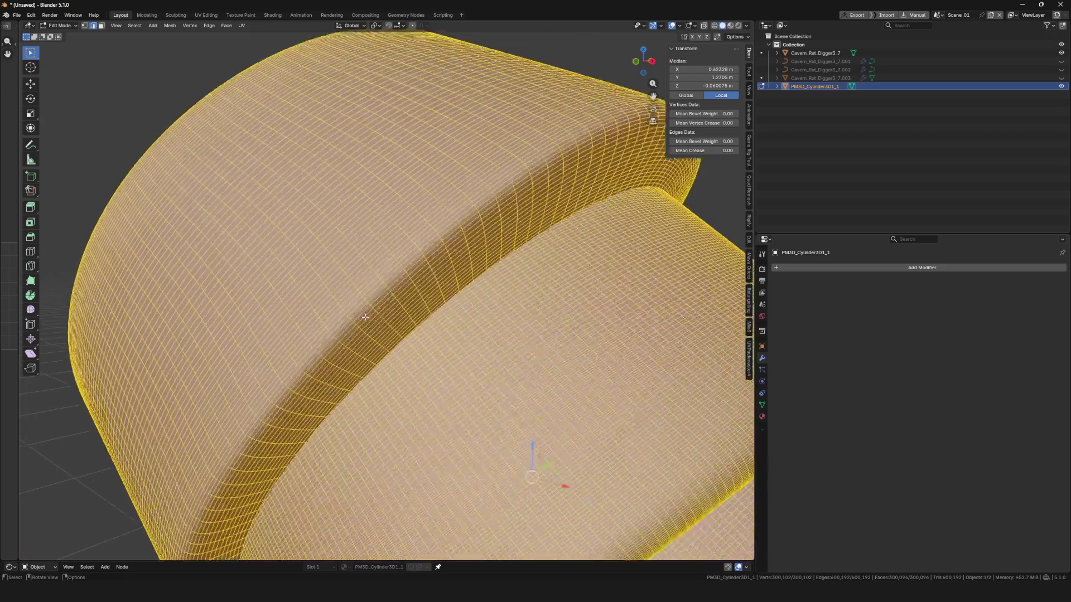
alt+click(365, 318)
key(KP_Decimal)
scroll(366, 335, up, 6)
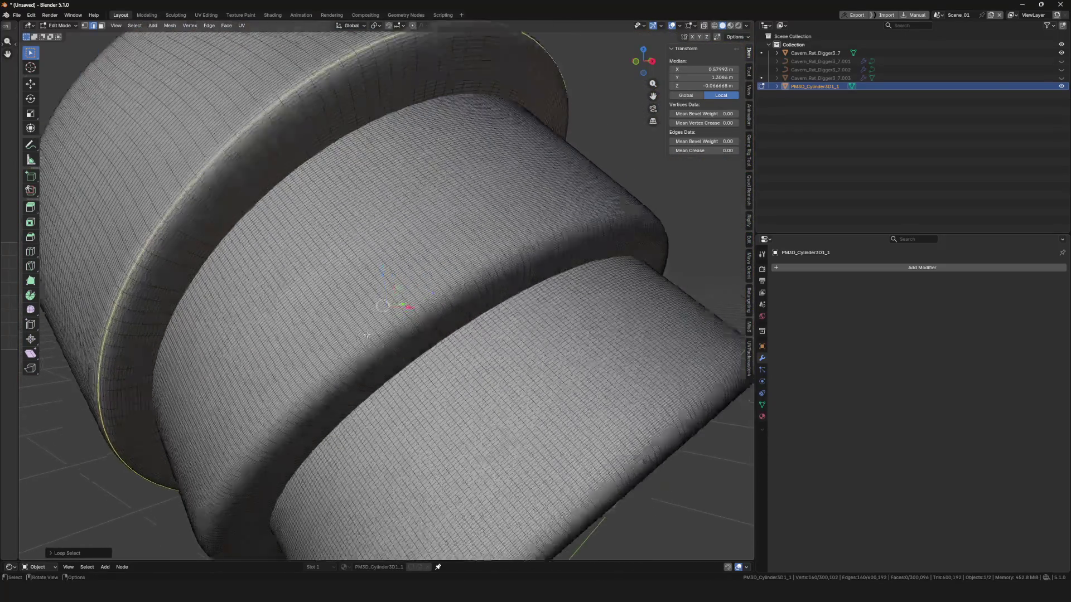
scroll(367, 335, up, 3)
scroll(394, 331, down, 8)
Duplicate the cylinder's rim loops in place and separate them into their own object.
middle_drag(394, 331, 492, 388)
scroll(486, 368, up, 8)
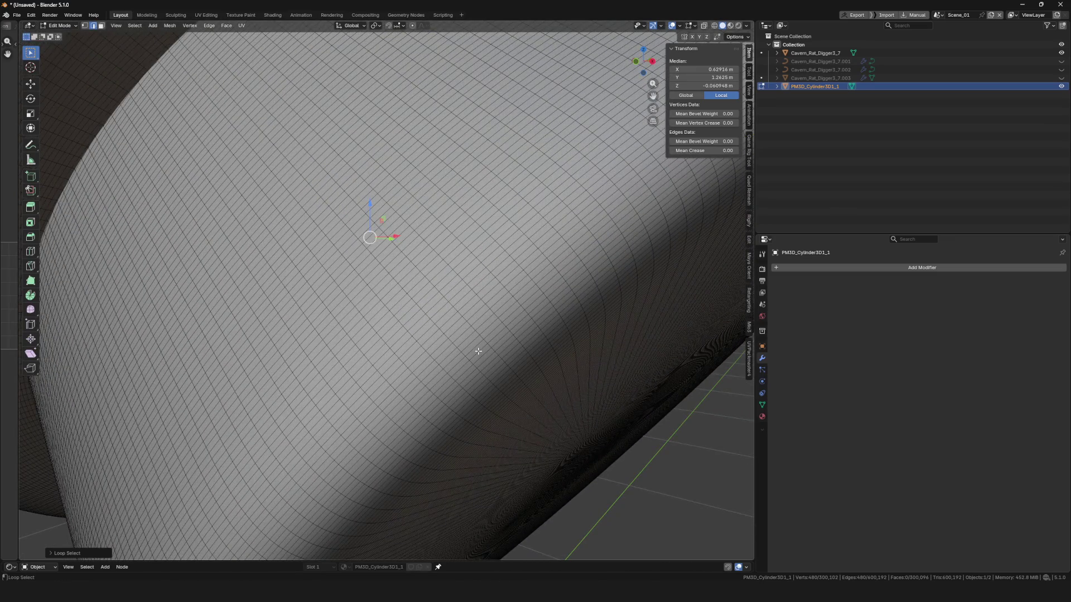
scroll(478, 351, down, 10)
key(e)
right_click(562, 305)
click(554, 307)
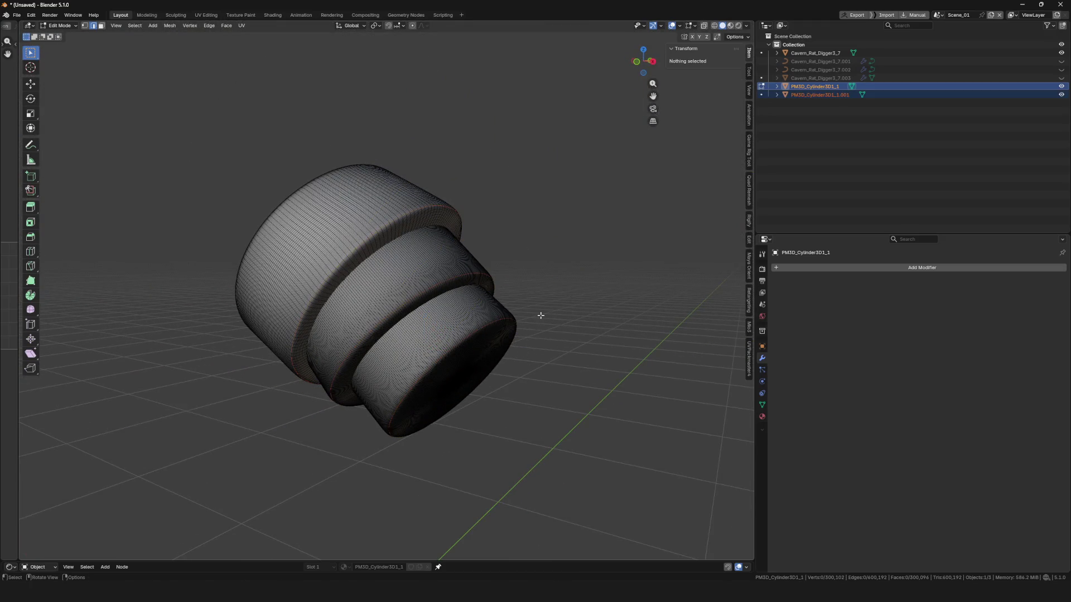
Convert the separated loops object, PM3D_Cylinder3D1_1.001, into a curve.
key(Tab)
click(380, 326)
mouse_move(383, 327)
middle_down()
mouse_move(457, 373)
mouse_move(443, 370)
mouse_move(477, 350)
middle_up()
right_click(441, 368)
mouse_move(440, 367)
click(479, 373)
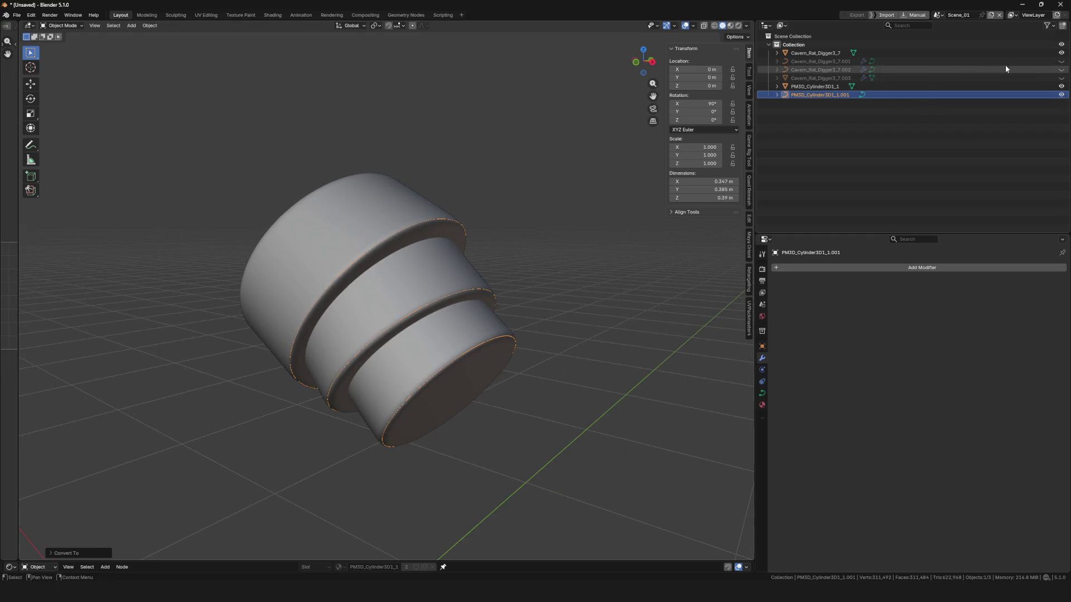
Select the hat's ring to inspect its tube settings.
scroll(528, 178, down, 8)
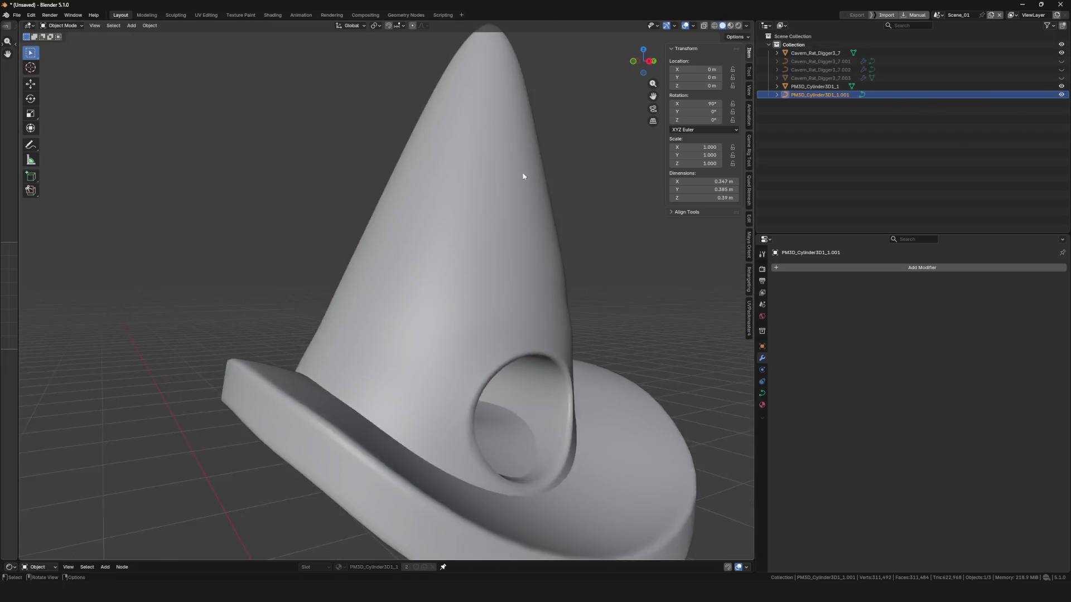
scroll(537, 196, down, 4)
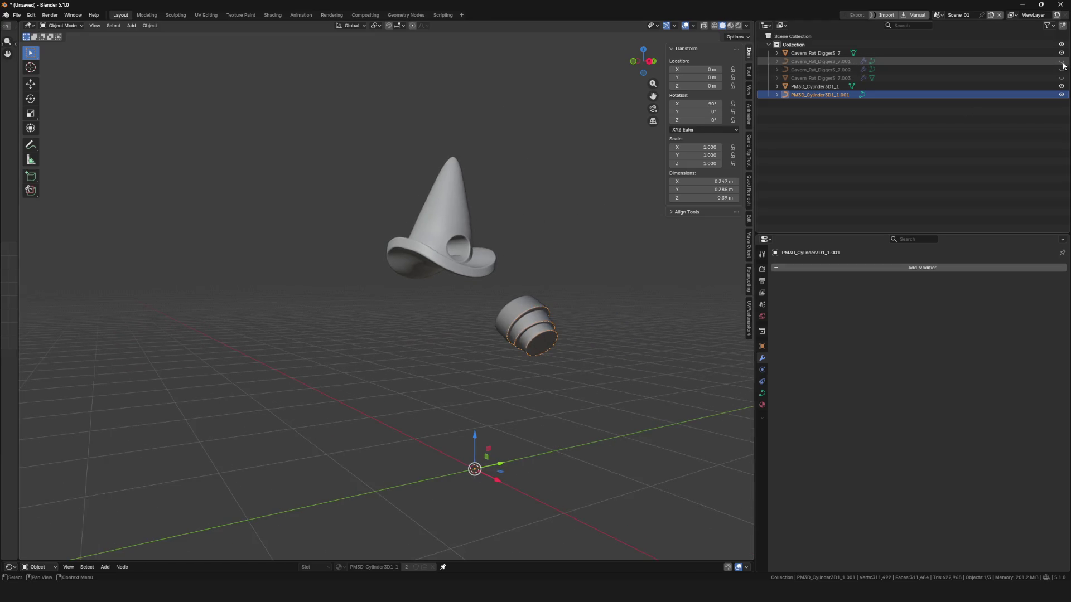
scroll(558, 223, up, 5)
scroll(558, 222, down, 1)
click(321, 294)
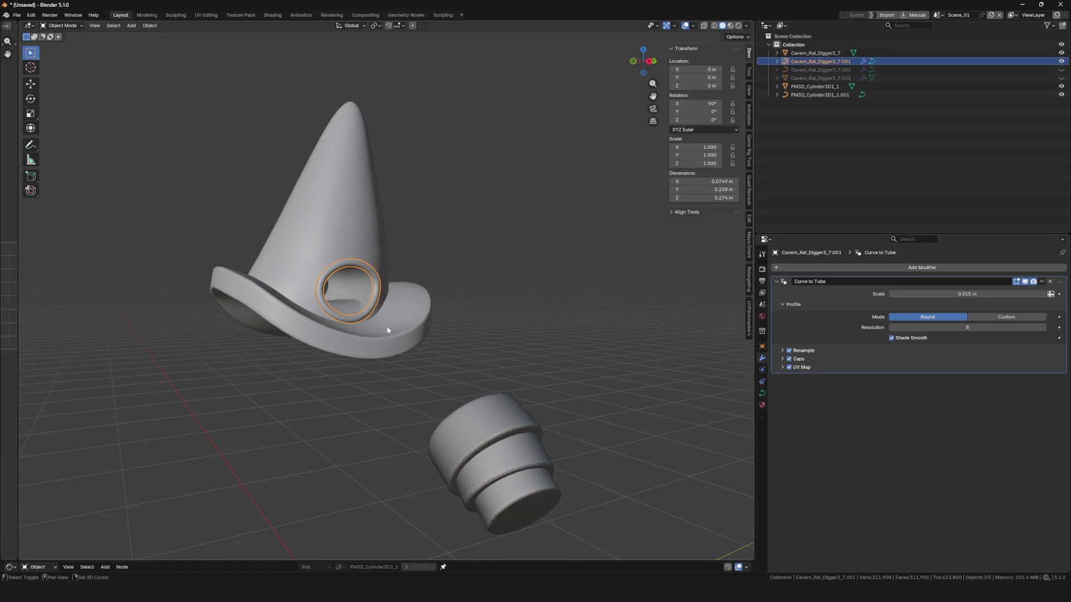
Copy the hat ring's Curve to Tube modifier onto the rim curve.
scroll(506, 393, up, 4)
scroll(506, 393, up, 2)
click(813, 94)
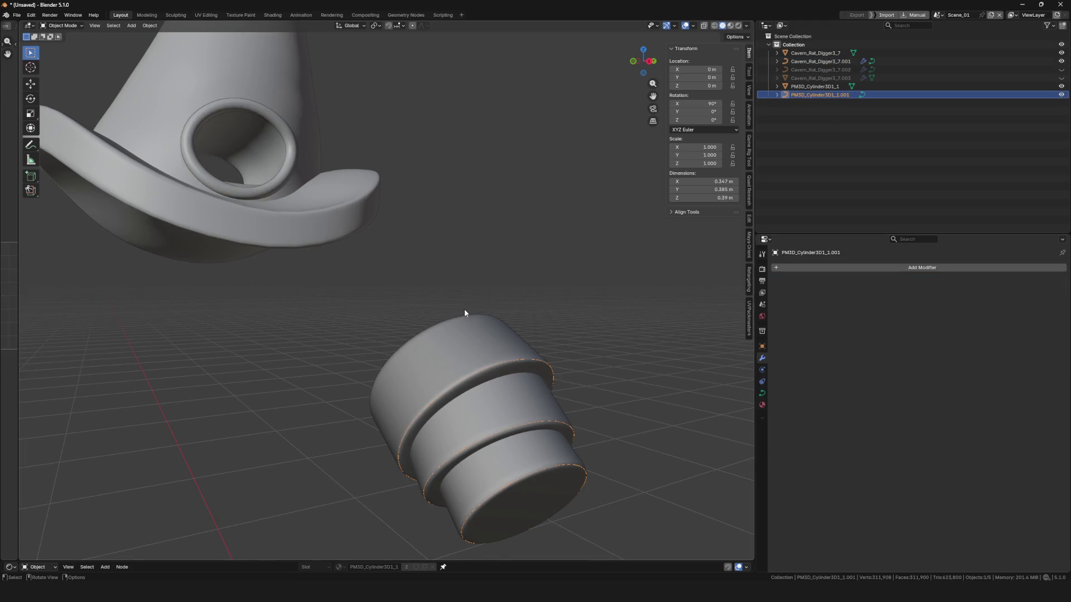
middle_drag(464, 311, 374, 217)
shift+click(335, 162)
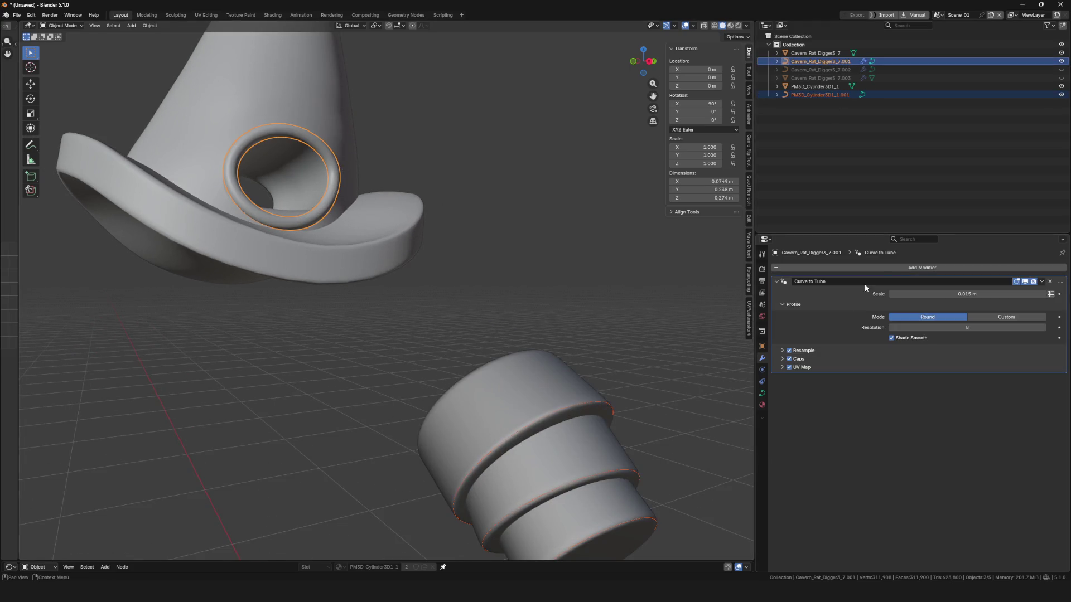
click(1042, 281)
click(1009, 308)
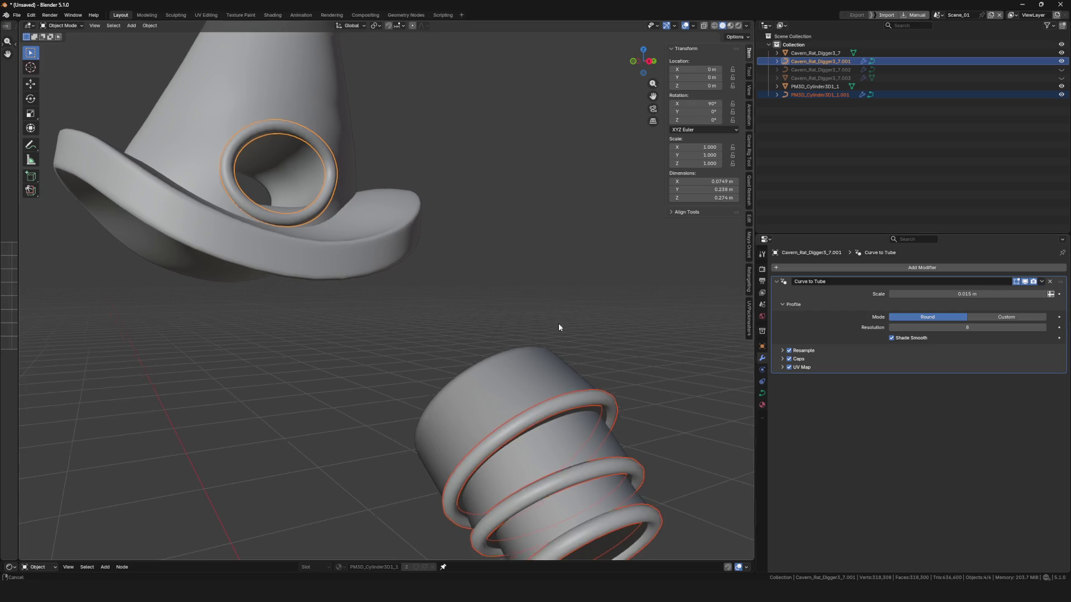
Inspect the new 0.015 m round tube rings and reselect the tube rings object.
scroll(559, 327, down, 3)
middle_drag(559, 327, 620, 400)
click(621, 400)
scroll(544, 363, down, 2)
mouse_move(543, 364)
middle_down()
mouse_move(491, 377)
mouse_move(515, 421)
mouse_move(634, 368)
middle_up()
scroll(444, 387, up, 5)
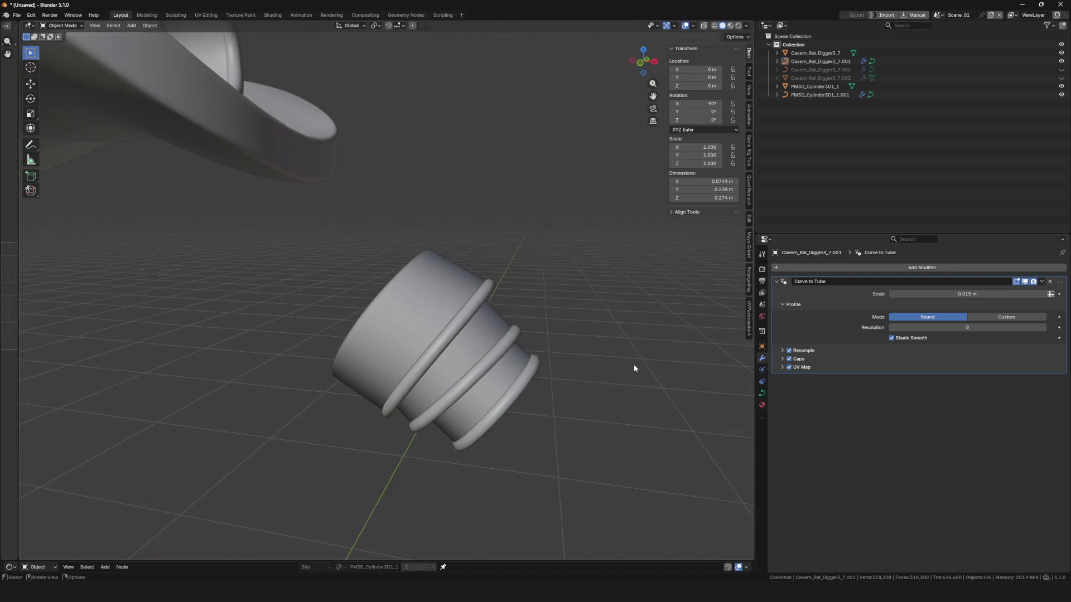
click(437, 346)
middle_drag(531, 343, 524, 367)
Export the tube rings as an FBX file and return to ZBrush.
key(F4)
mouse_move(517, 380)
click(575, 444)
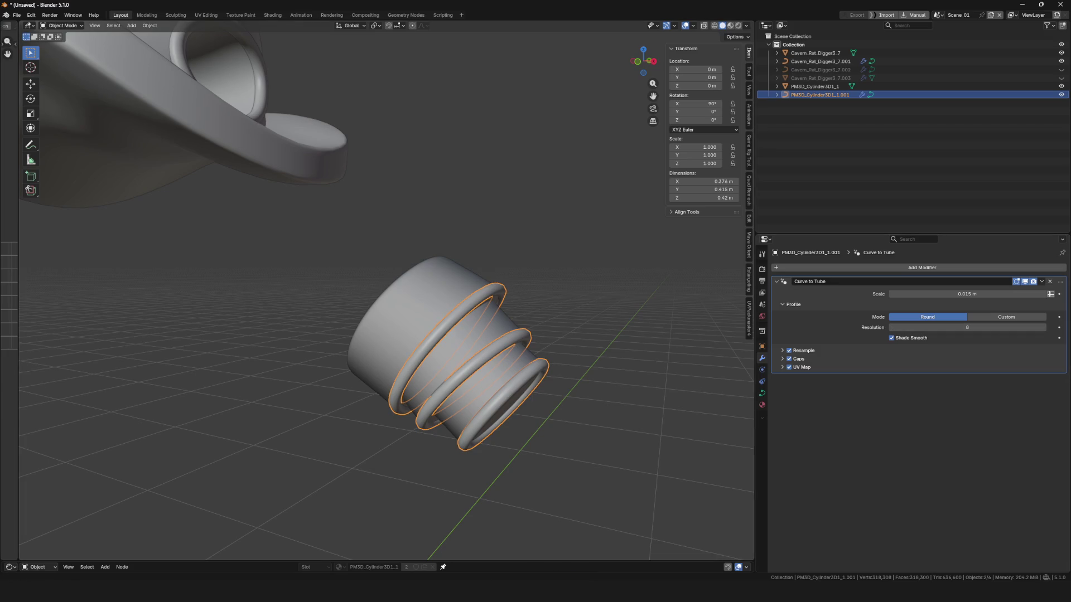
key(alt+Tab)
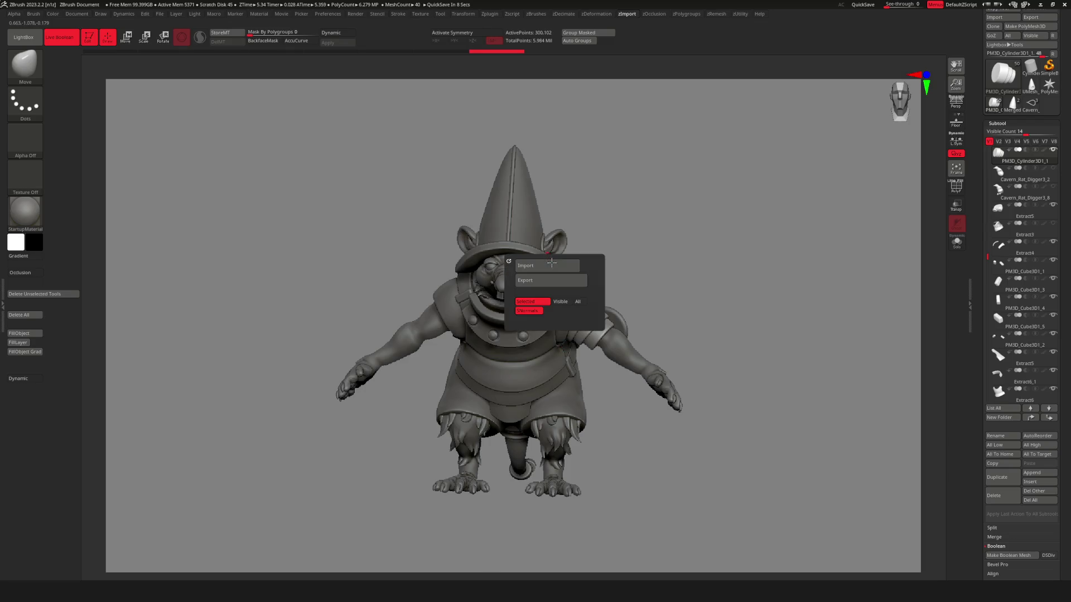
Import the exported rings FBX and insert it into the rat tool as a new subtool.
click(548, 266)
double_click(466, 179)
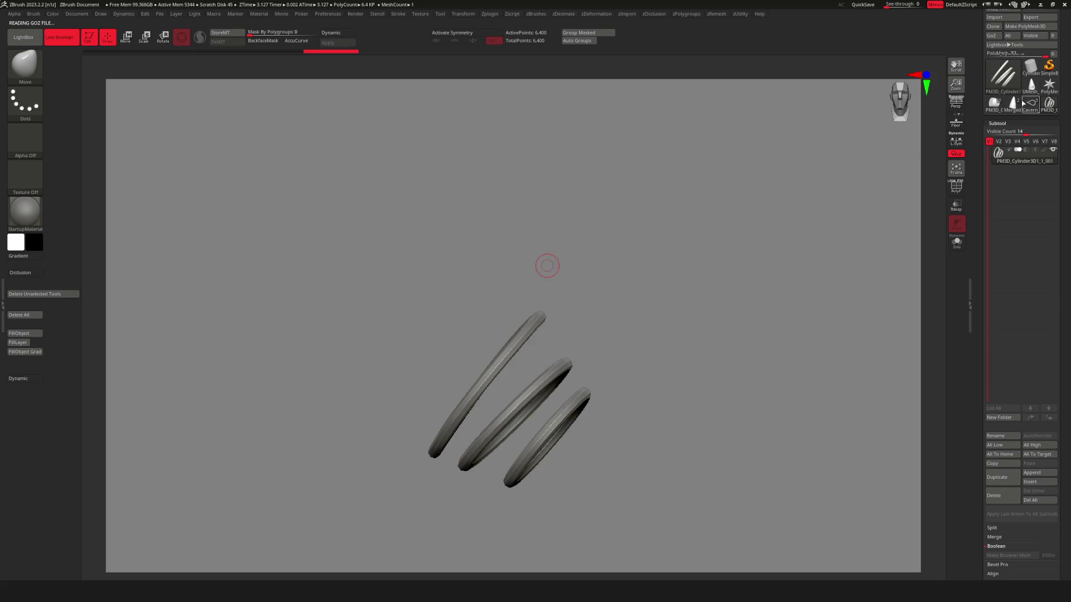
key(shift+s)
click(654, 265)
click(572, 282)
Subdivide the inserted tube rings with Ctrl+D for smoother surfaces.
key(f)
right_drag(503, 326, 674, 293)
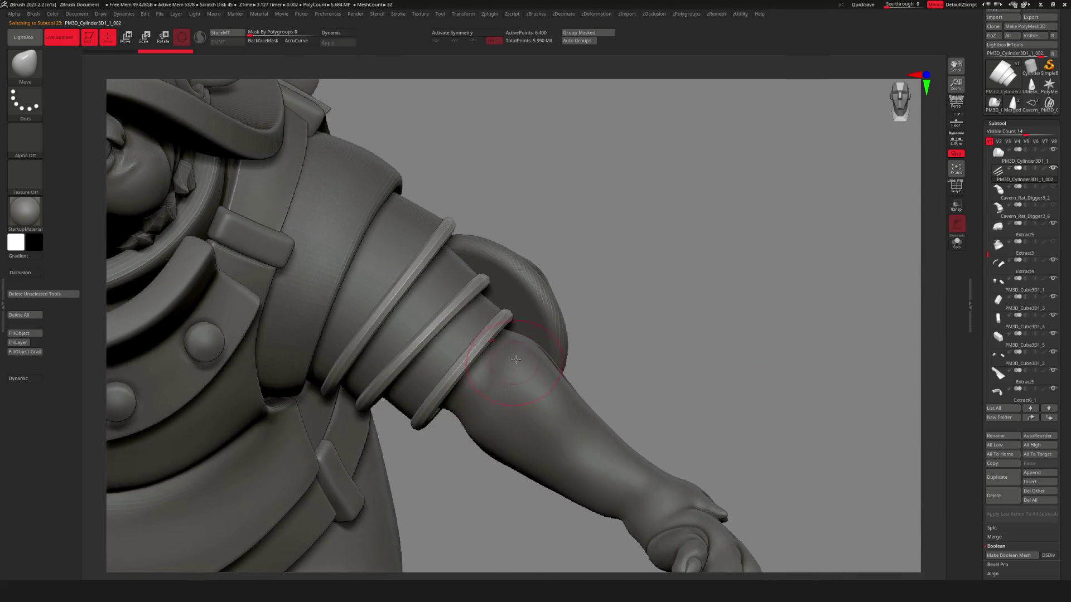
key(ctrl+d)
key(ctrl+d)
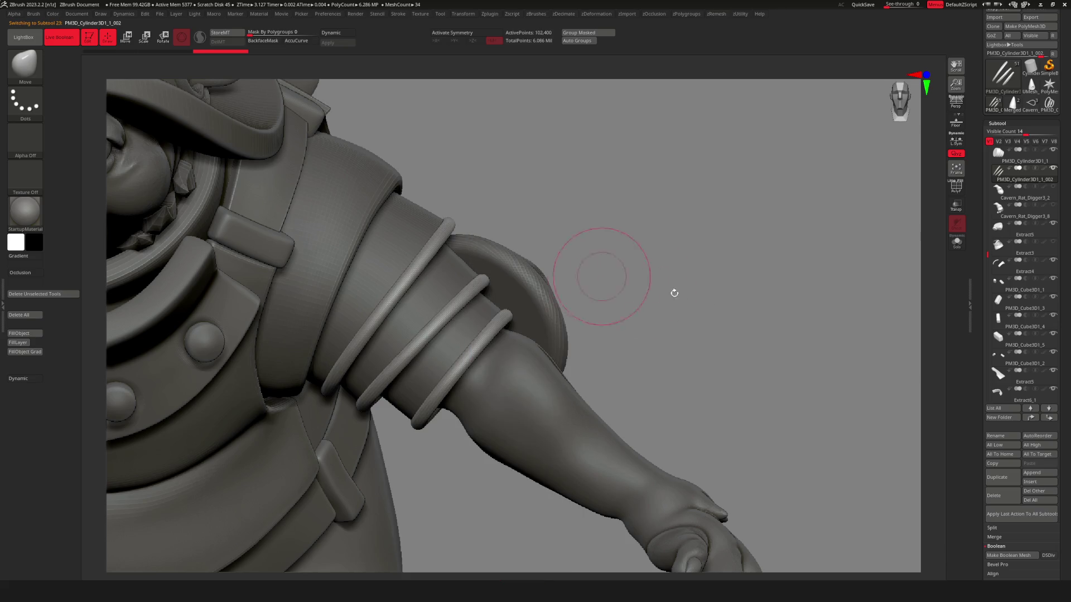
key(f)
mouse_move(485, 365)
right_down()
mouse_move(602, 357)
mouse_move(646, 319)
mouse_move(574, 311)
mouse_move(598, 343)
mouse_move(510, 355)
mouse_move(507, 407)
mouse_move(574, 371)
mouse_move(580, 329)
right_up()
Make Extract3 the active subtool and switch to a geometry-moving brush.
alt+click(502, 361)
mouse_move(604, 267)
right_down()
mouse_move(586, 270)
mouse_move(584, 362)
mouse_move(876, 380)
mouse_move(583, 376)
mouse_move(598, 362)
mouse_move(521, 276)
mouse_move(563, 294)
mouse_move(654, 368)
mouse_move(669, 316)
mouse_move(676, 382)
mouse_move(591, 369)
mouse_move(650, 356)
right_up()
key(space)
click(569, 390)
key(space)
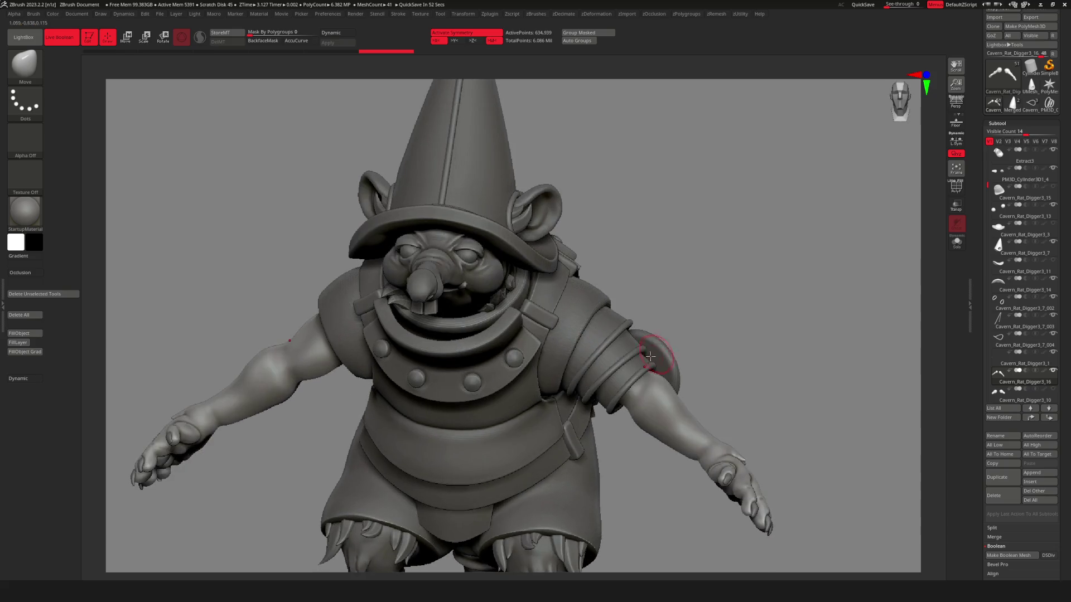
Duplicate the PM3D_Cylinder3D1_6 sphere subtool and move the copy up beside the head.
key(space)
alt+click(514, 357)
key(f)
key(w)
ctrl+right_drag(692, 363, 609, 338)
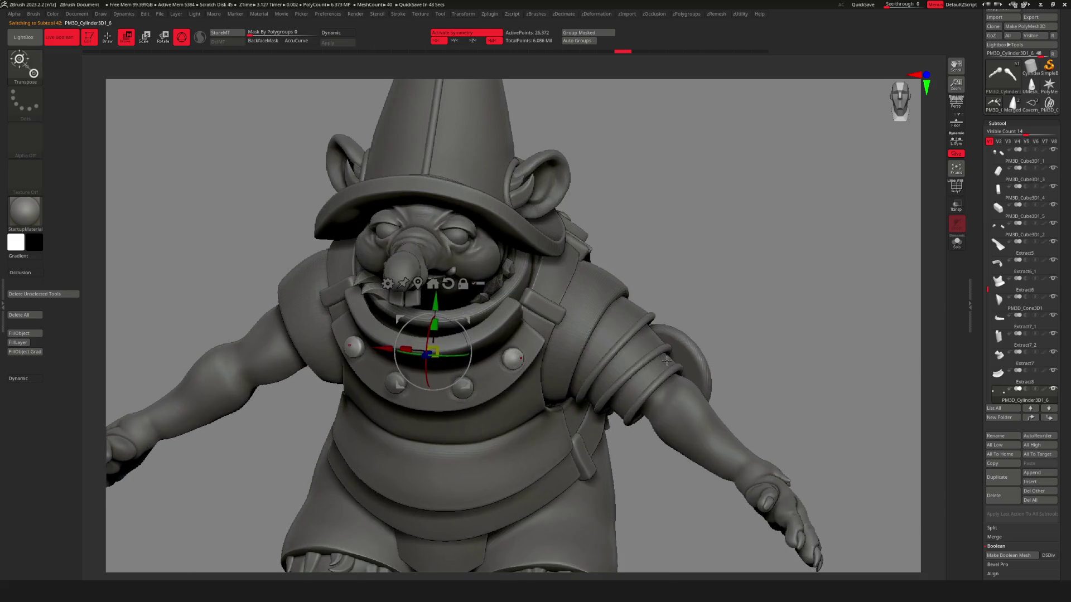
key(shift+space)
click(630, 326)
mouse_move(434, 353)
mouse_down()
mouse_move(647, 312)
mouse_move(715, 248)
mouse_up()
shift+right_drag(704, 350, 734, 333)
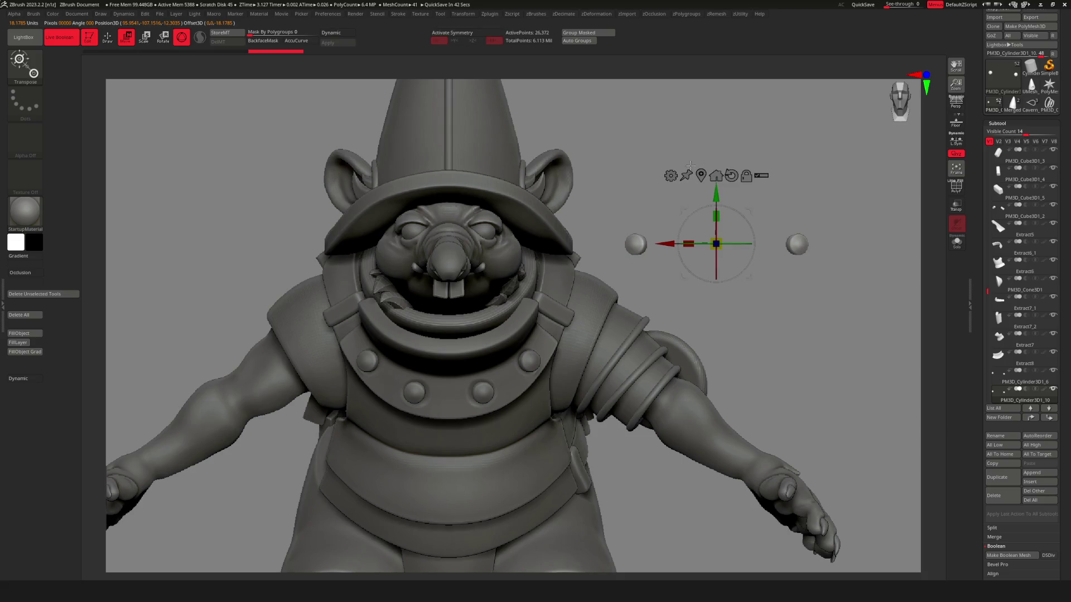
In Solo, hide one sphere, delete the hidden part, and delete lower subdivisions.
key(q)
key(shift+s)
ctrl+shift+drag(509, 149, 648, 334)
key(space)
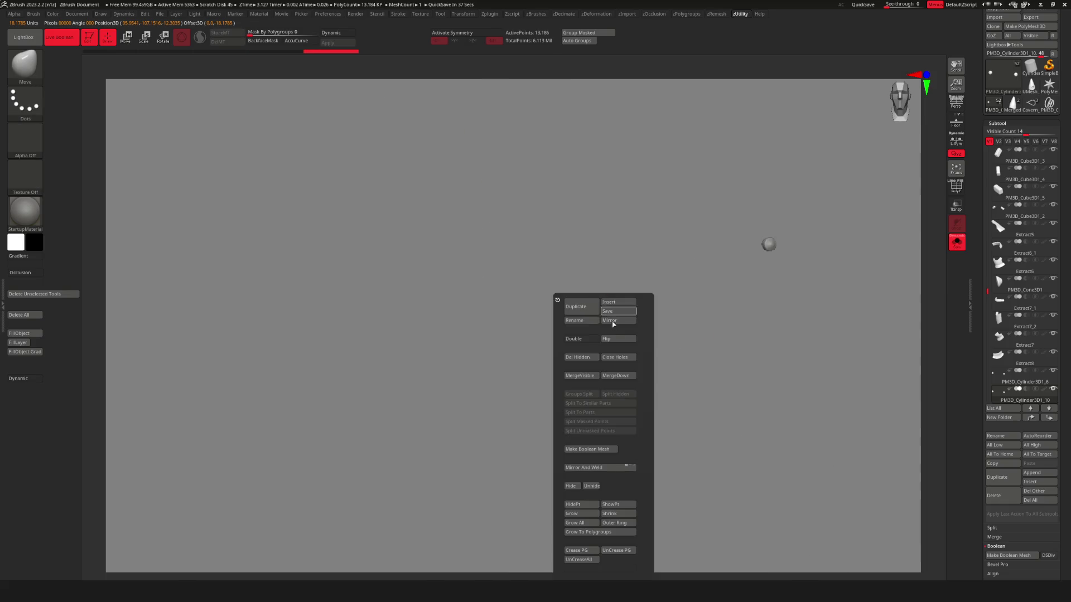
click(576, 359)
key(space)
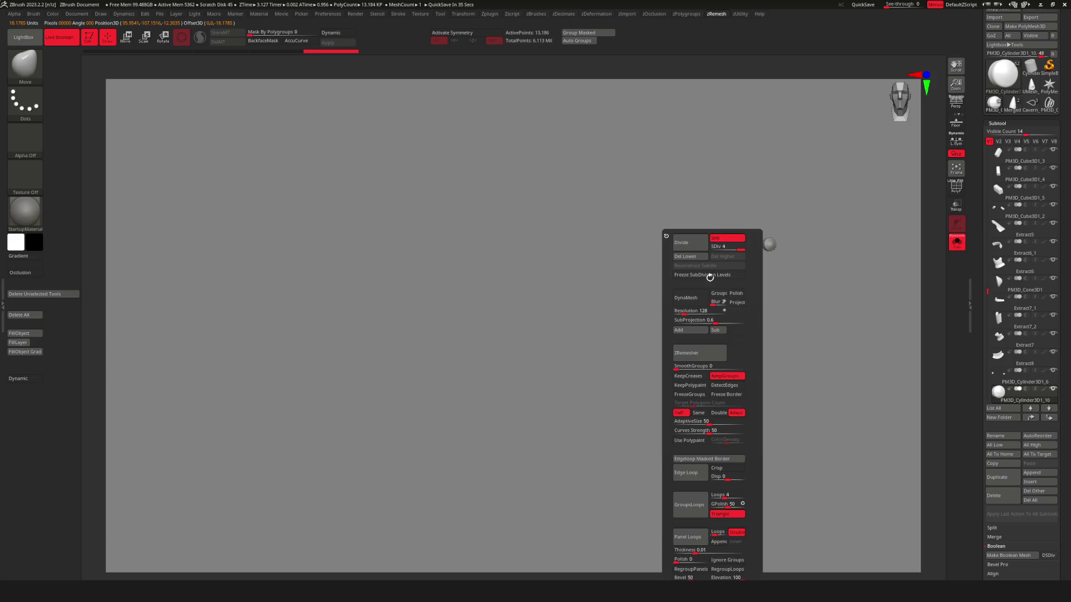
click(685, 254)
key(space)
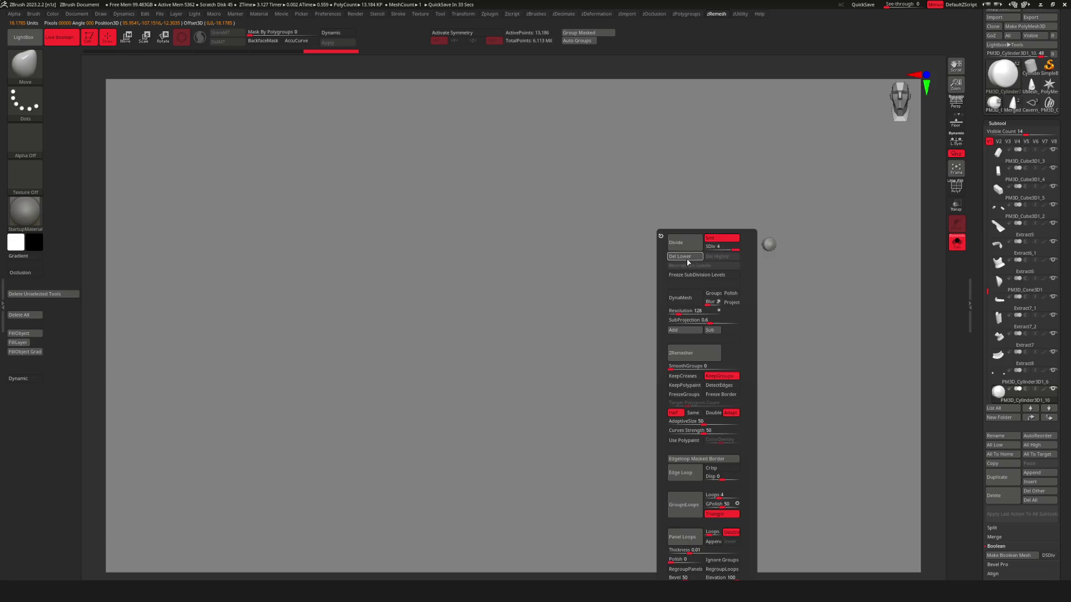
click(685, 254)
Exit Solo, centre the Move gizmo on the small sphere, and zoom to the shoulder.
key(space)
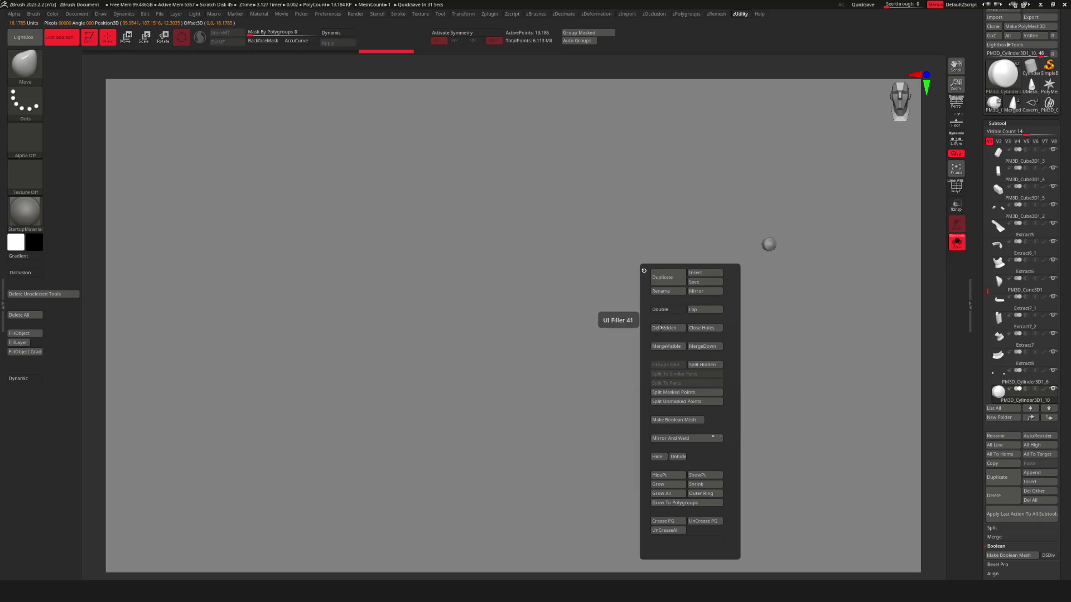
key(w)
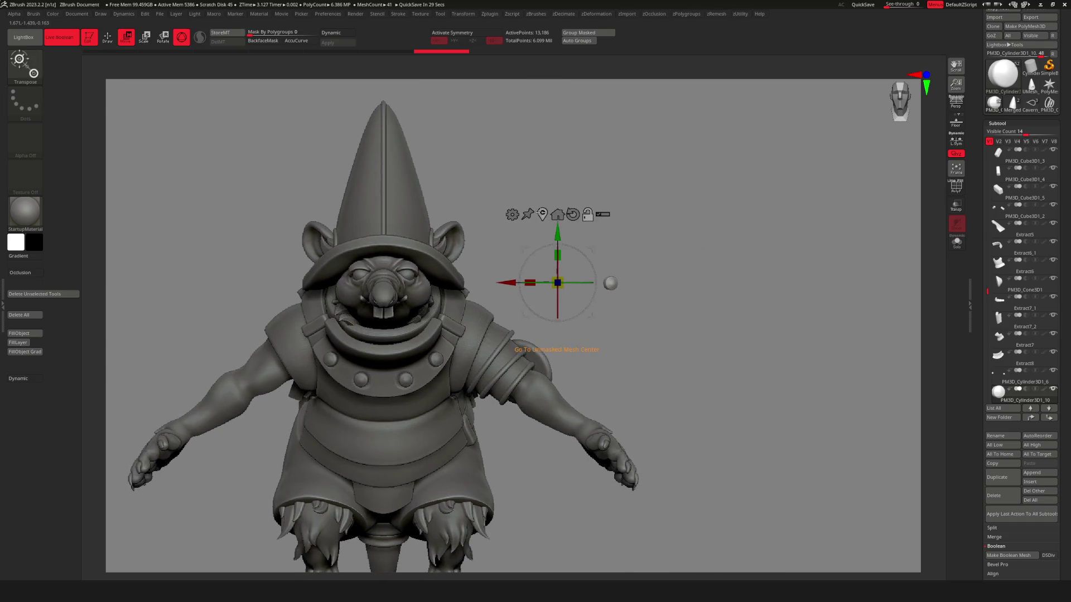
click(542, 213)
scroll(616, 283, up, 5)
mouse_move(651, 248)
mouse_down()
mouse_move(334, 402)
mouse_move(513, 385)
mouse_move(518, 396)
mouse_move(534, 334)
mouse_move(468, 365)
mouse_move(502, 357)
mouse_move(552, 304)
mouse_move(548, 313)
mouse_up()
Drag the small sphere down onto the shoulder against the arm band's edge and check placement.
mouse_move(587, 272)
mouse_down()
mouse_move(535, 314)
mouse_move(531, 330)
mouse_up()
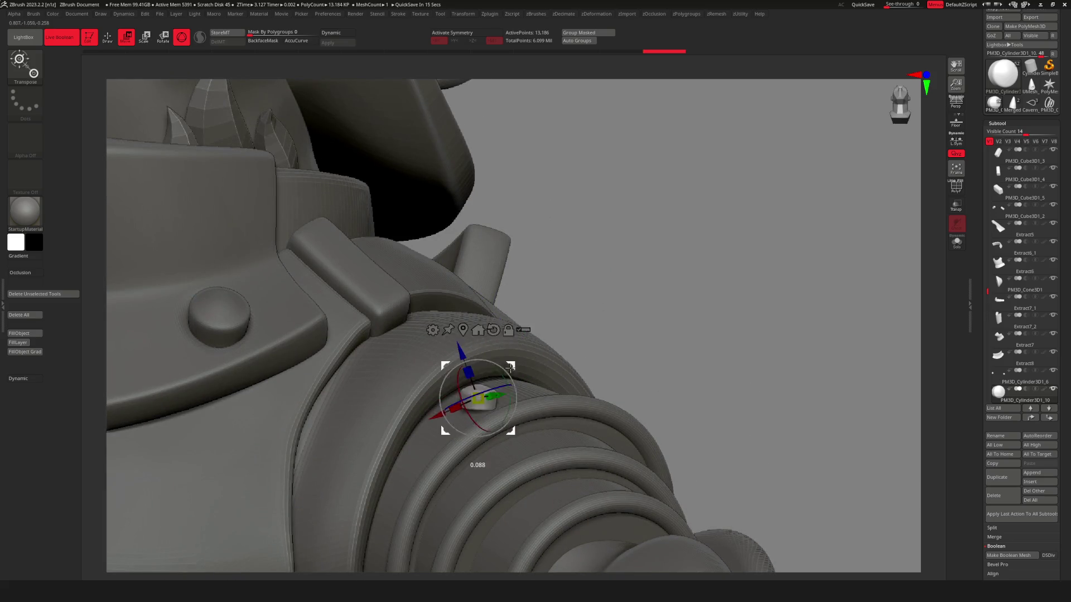
mouse_move(513, 371)
mouse_down()
mouse_move(463, 392)
mouse_move(473, 400)
mouse_move(511, 364)
mouse_up()
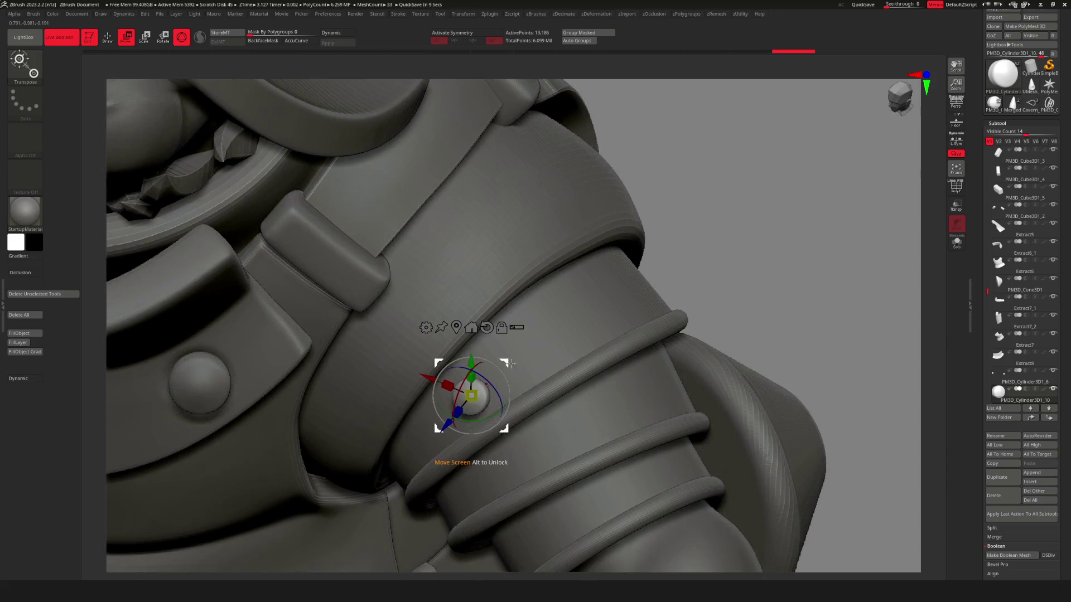
mouse_move(491, 405)
mouse_down()
mouse_move(529, 393)
mouse_move(491, 361)
mouse_up()
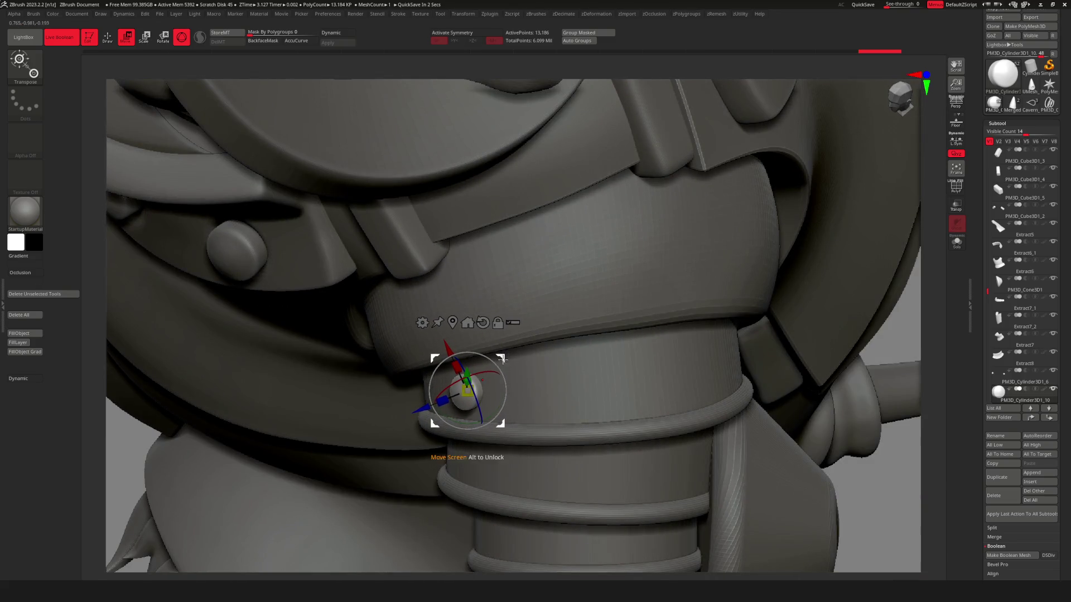
key(q)
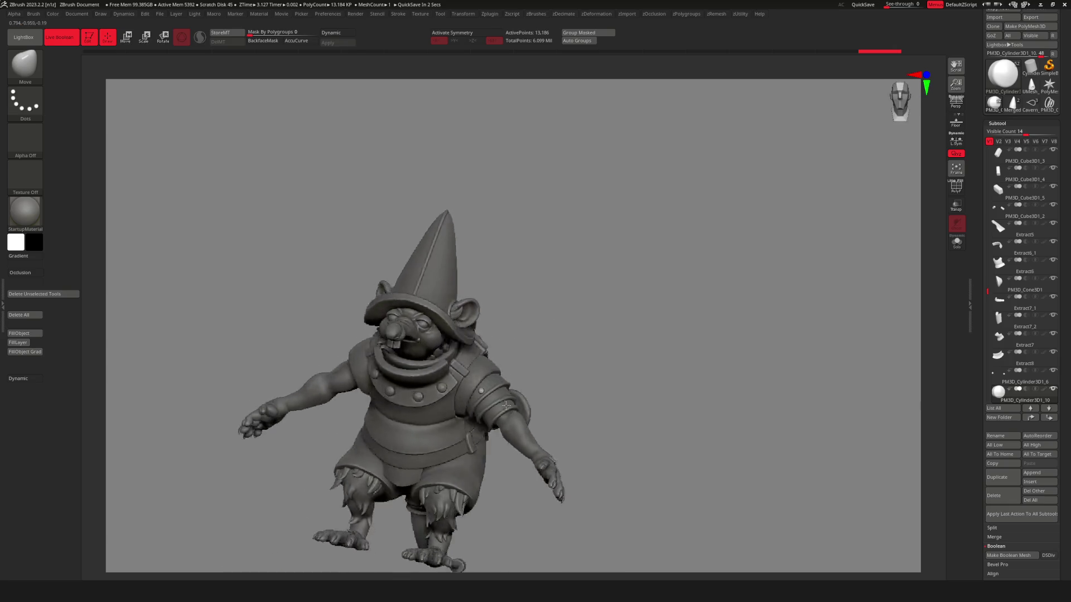
right_drag(506, 405, 401, 371)
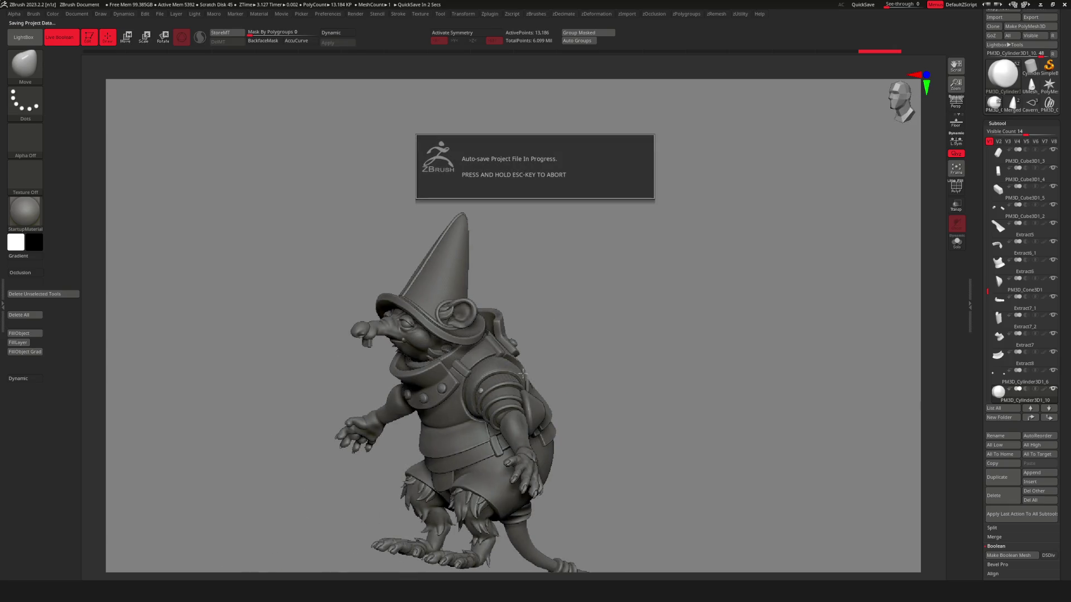
right_drag(552, 350, 557, 348)
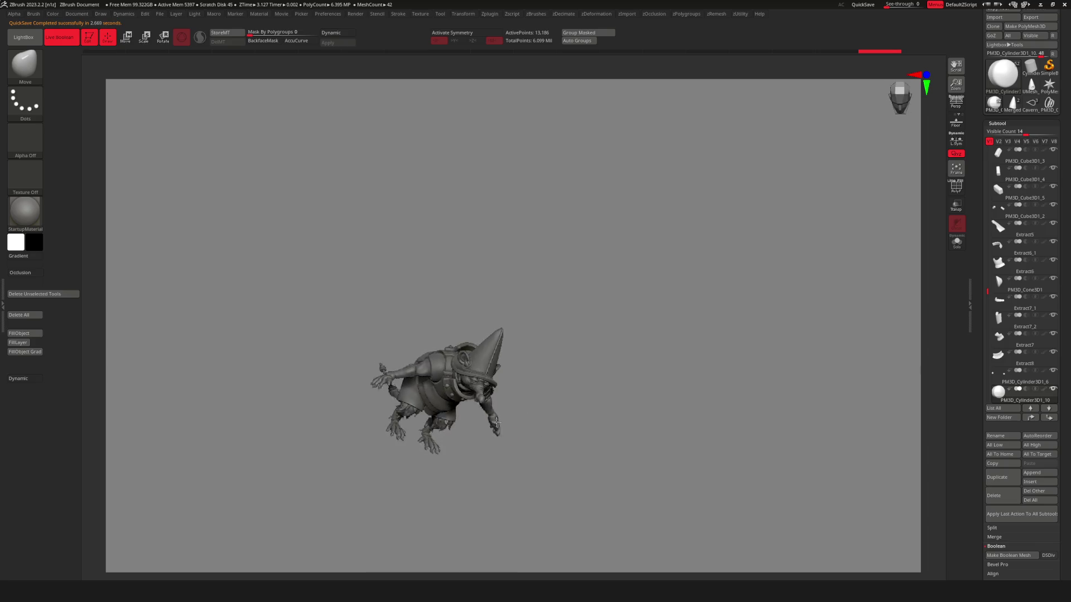
mouse_move(480, 408)
right_down()
mouse_move(614, 372)
mouse_move(623, 444)
mouse_move(598, 415)
mouse_move(589, 377)
right_up()
key(w)
key(space)
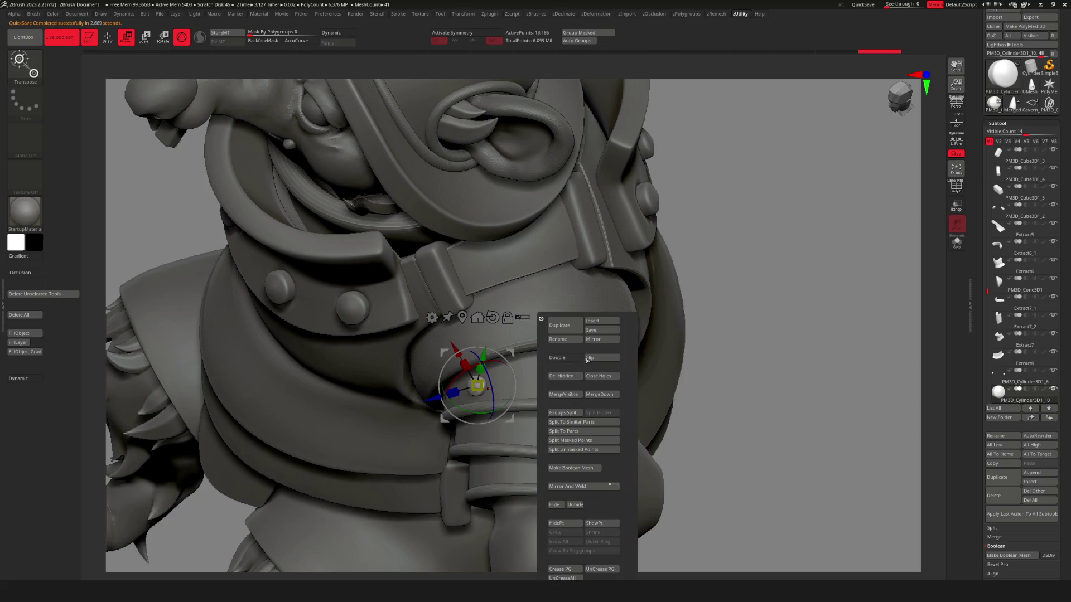
Duplicate the stud sphere and place the copy further along the shoulder band.
click(561, 321)
right_drag(533, 401, 474, 385)
mouse_move(474, 385)
ctrl+mouse_down()
mouse_move(610, 378)
mouse_move(618, 364)
ctrl+mouse_up()
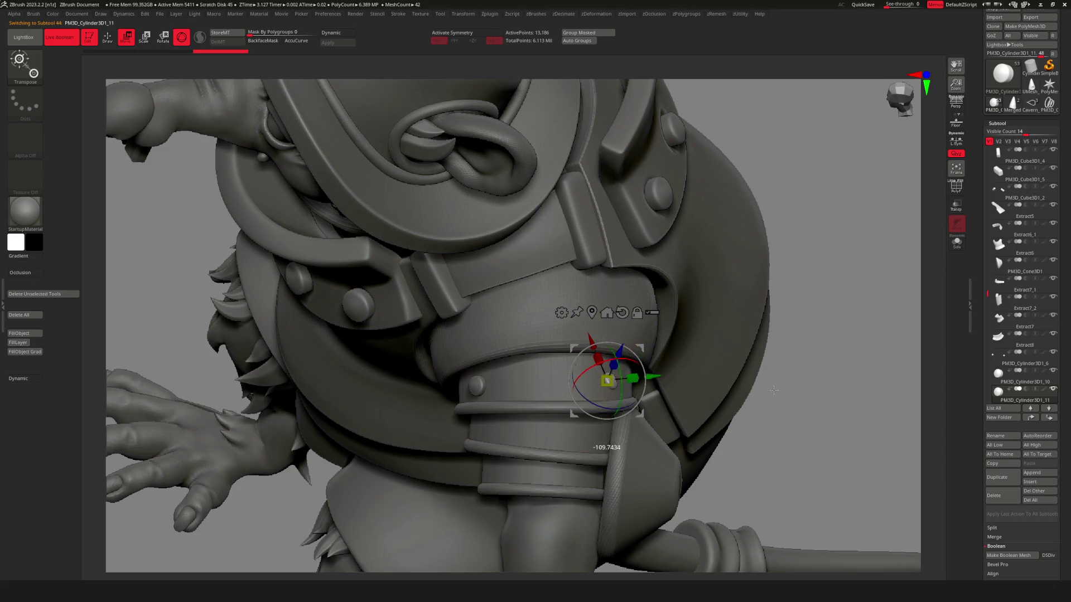
Nudge the small band piece slightly sideways with the gizmo.
key(f)
mouse_move(642, 351)
mouse_down()
mouse_move(646, 390)
mouse_move(597, 371)
mouse_up()
right_drag(597, 376, 481, 289)
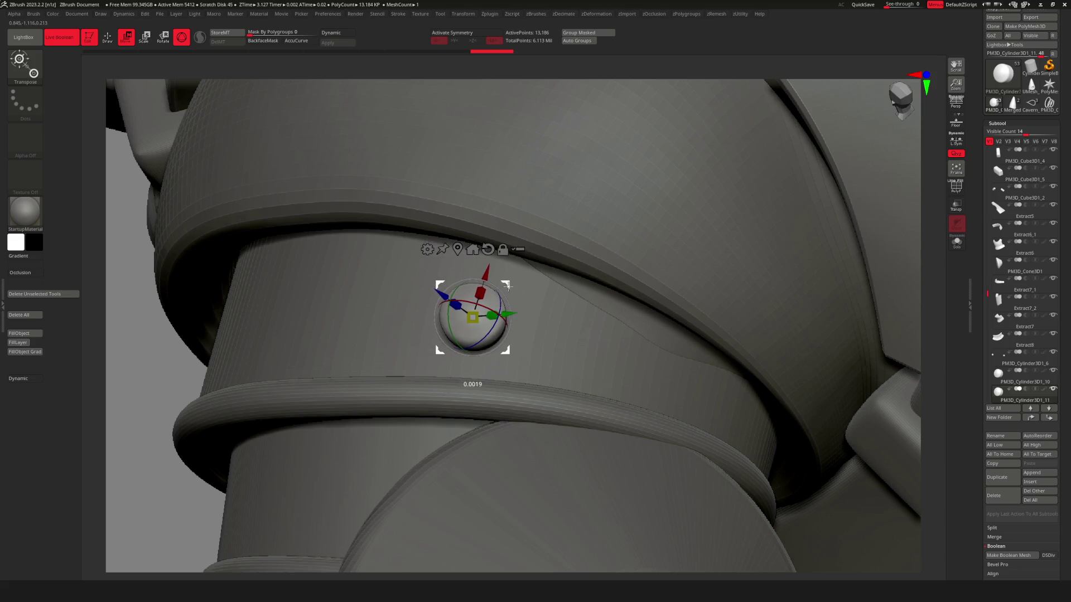
scroll(474, 351, down, 5)
scroll(545, 353, up, 5)
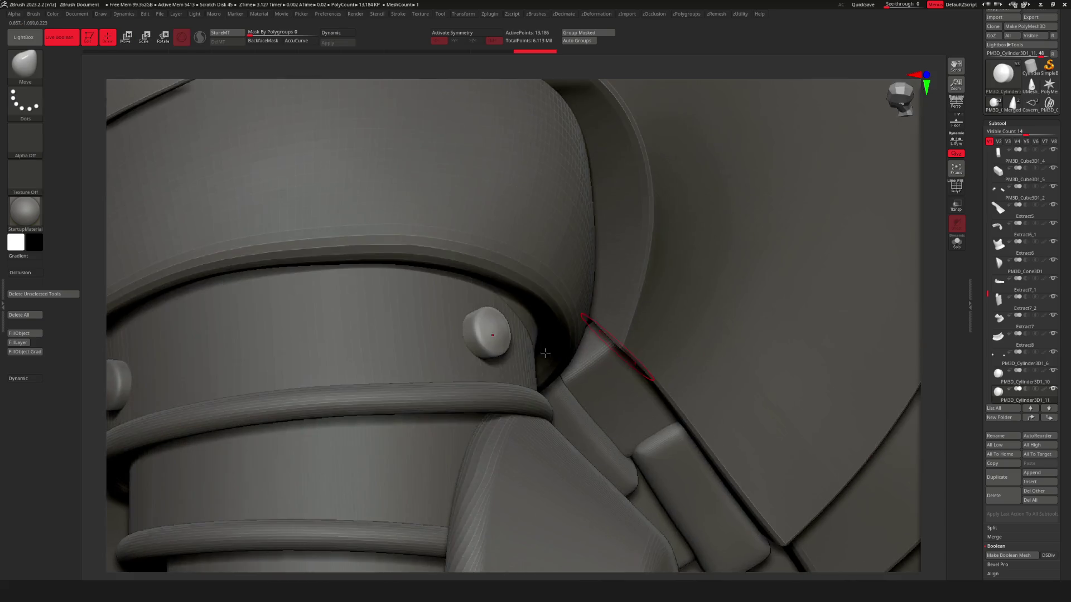
key(w)
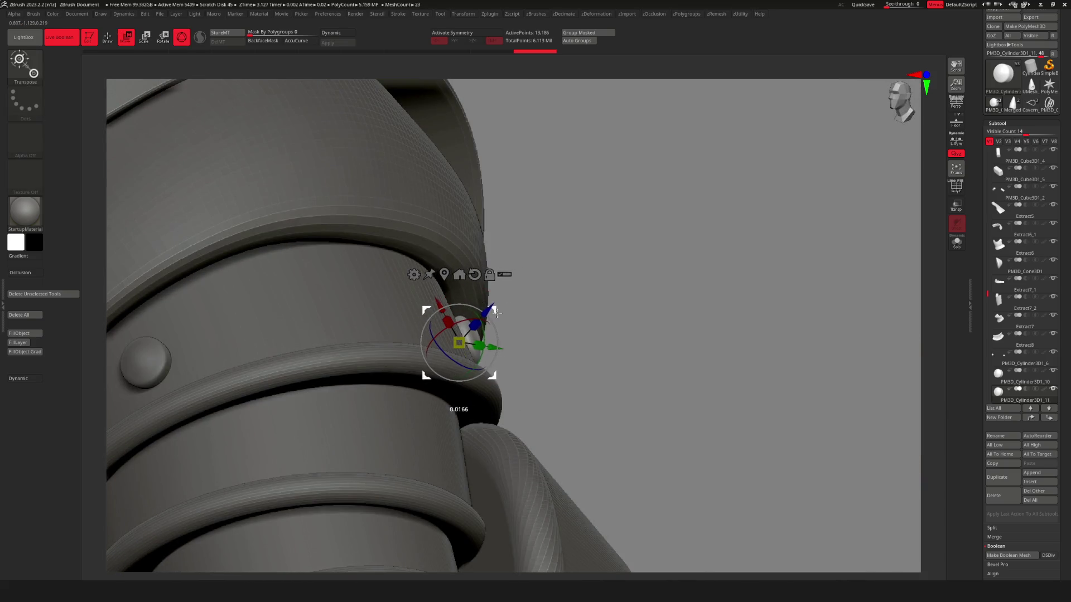
drag(495, 314, 483, 305)
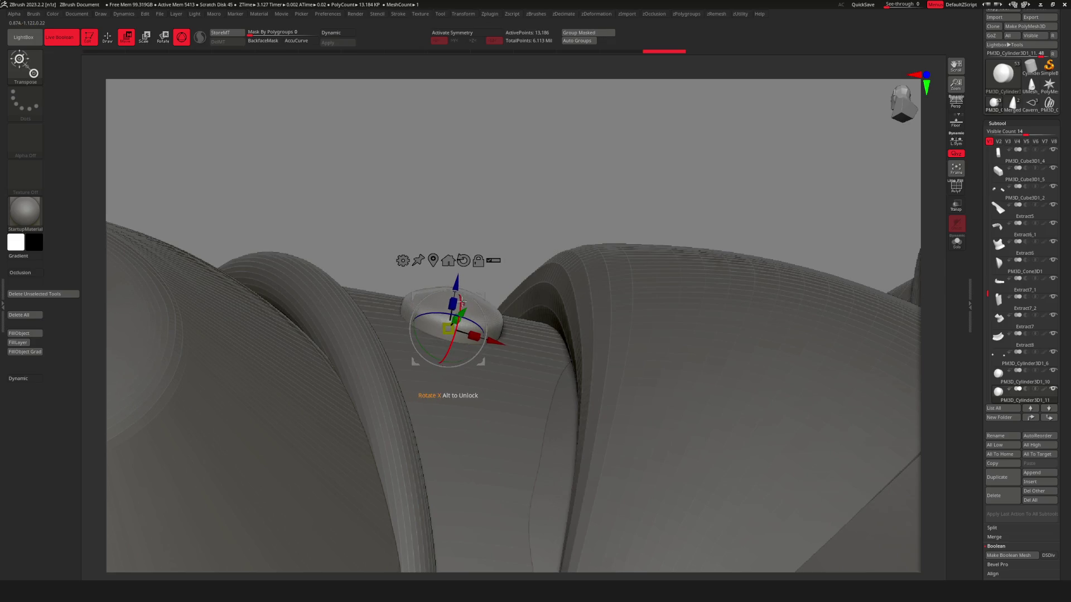
mouse_move(459, 301)
mouse_down()
mouse_move(546, 382)
mouse_move(395, 424)
mouse_move(525, 375)
mouse_move(487, 281)
mouse_up()
Select the bolt, then the Cavern_Rat_Digger3_16 piece, viewing the shoulder armor from behind.
click(390, 430)
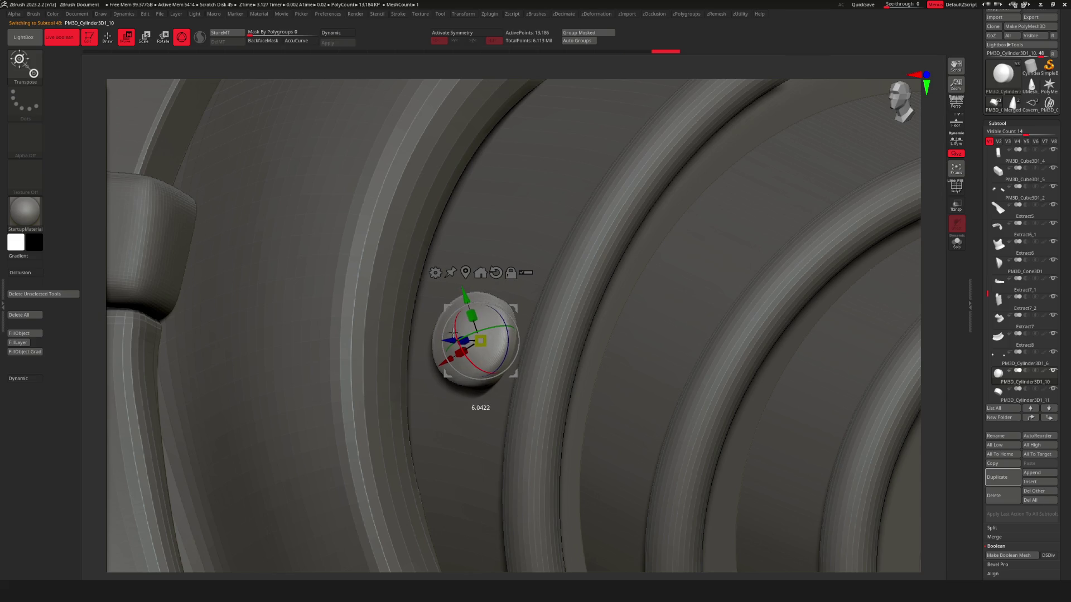
key(q)
drag(453, 333, 609, 366)
mouse_move(609, 367)
right_down()
mouse_move(552, 334)
mouse_move(646, 343)
right_up()
key(space)
alt+click(712, 322)
alt+right_drag(712, 322, 581, 346)
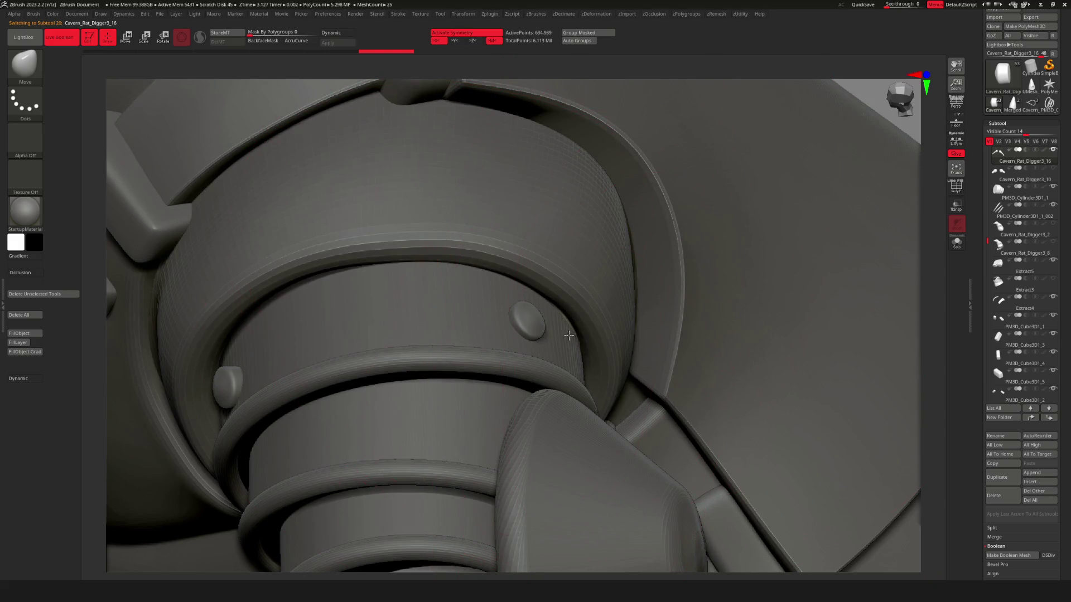
Select the PM3D_Cylinder3D1_1 arm ring cylinder and show it alone in Solo.
key(f)
right_drag(619, 306, 581, 359)
key(space)
mouse_move(630, 382)
alt+right_down()
mouse_move(430, 407)
mouse_move(940, 371)
alt+right_up()
alt+click(631, 322)
alt+right_drag(632, 322, 512, 349)
key(shift+s)
Split the arm ring cylinder into three parts with Split To Parts, confirming OK.
key(u)
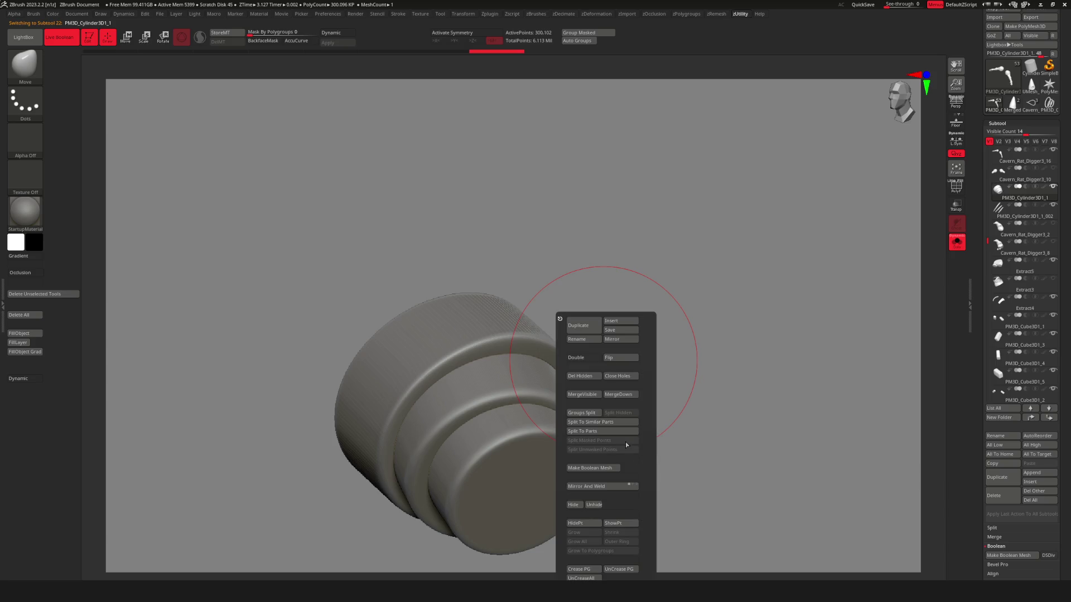
click(628, 432)
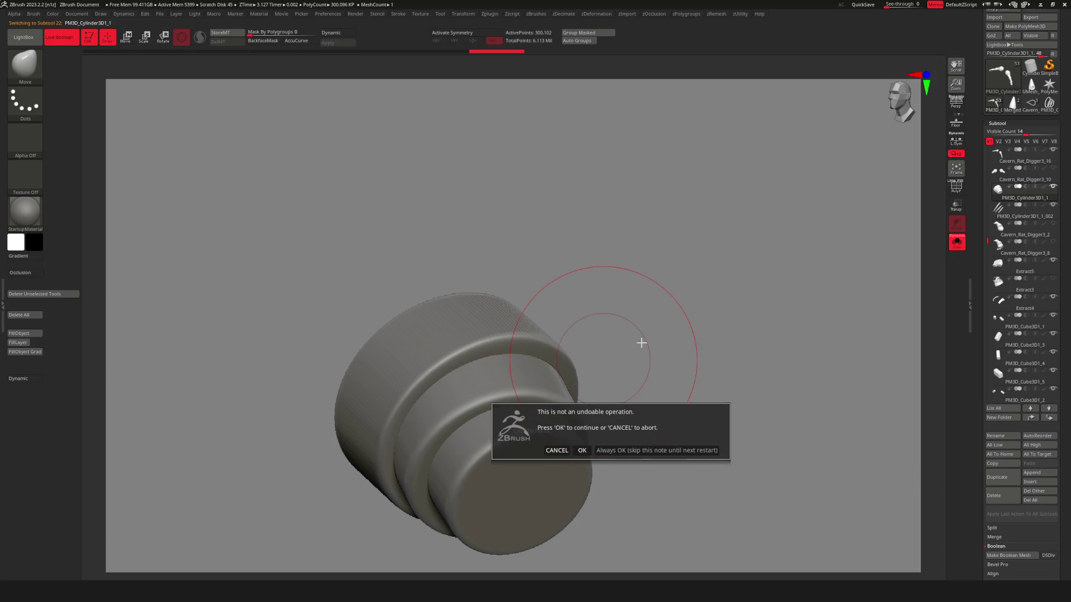
click(644, 461)
key(shift+s)
Make the PM3D_Cylinder3D1_2 ring part active and choose the Standard brush.
key(space)
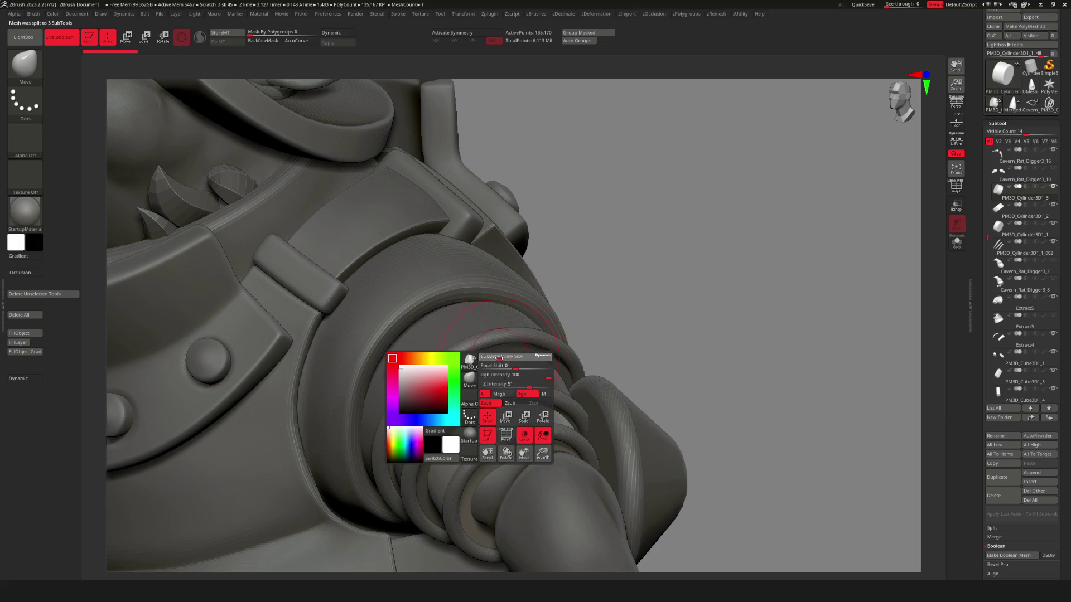
alt+click(497, 360)
scroll(496, 365, up, 3)
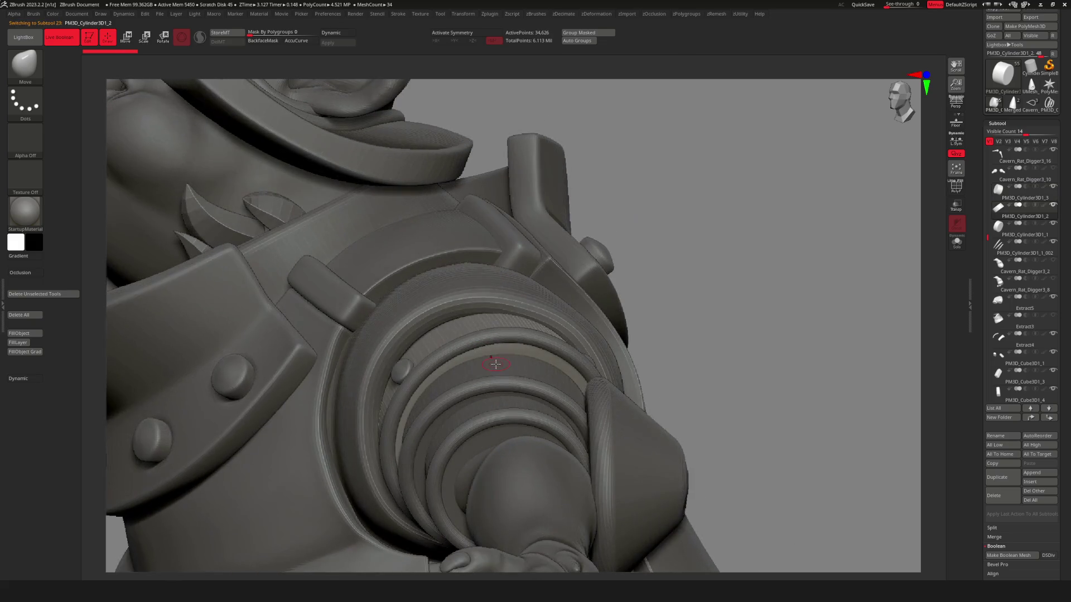
key(b)
click(524, 368)
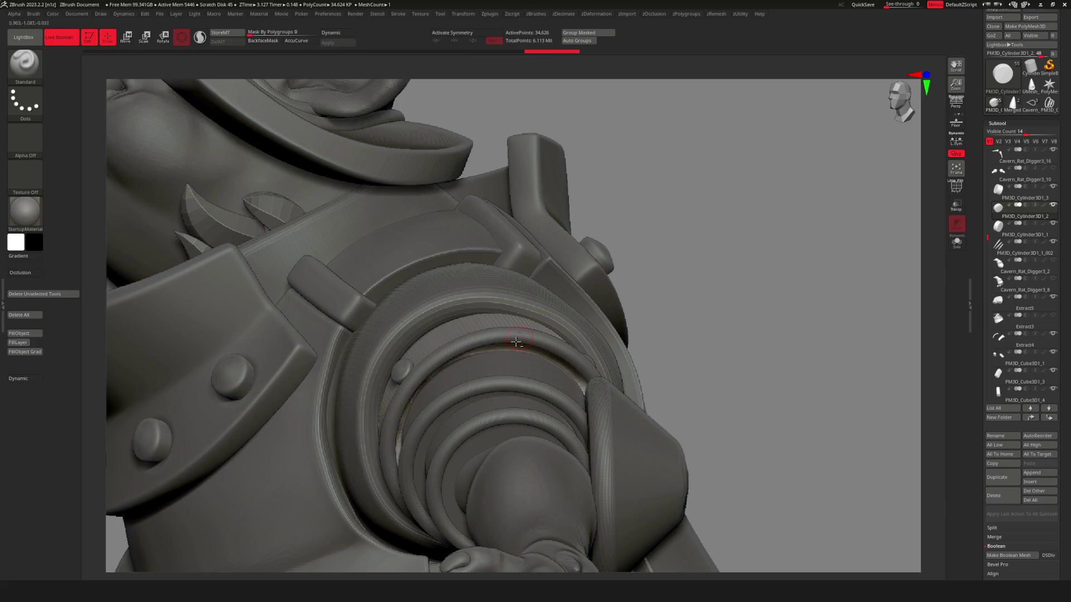
Solo the PM3D_Cylinder3D1_2 ring part and turn its face toward the view.
mouse_move(786, 312)
mouse_down()
mouse_move(641, 279)
mouse_move(636, 268)
mouse_move(647, 293)
mouse_move(638, 296)
mouse_move(580, 236)
mouse_up()
mouse_move(668, 216)
mouse_down()
mouse_move(637, 224)
mouse_move(650, 225)
mouse_move(656, 203)
mouse_up()
key(ctrl)
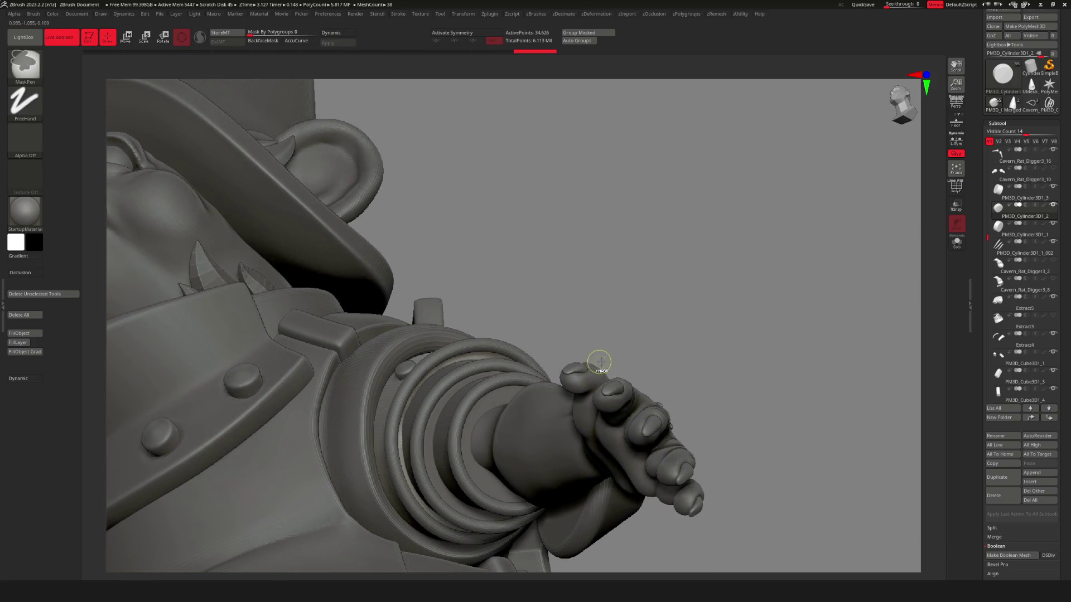
key(ctrl+shift+s)
mouse_move(594, 355)
mouse_down()
mouse_move(514, 376)
mouse_move(524, 312)
mouse_up()
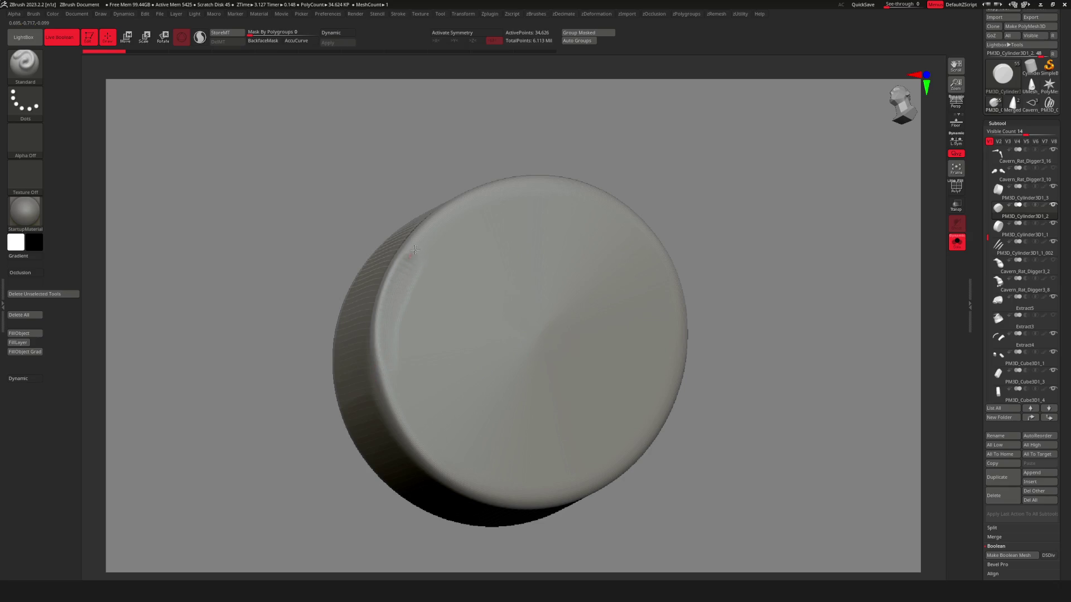
Turn Solo off to show the whole rat, then make PM3D_Cylinder3D1_1 active.
key(space)
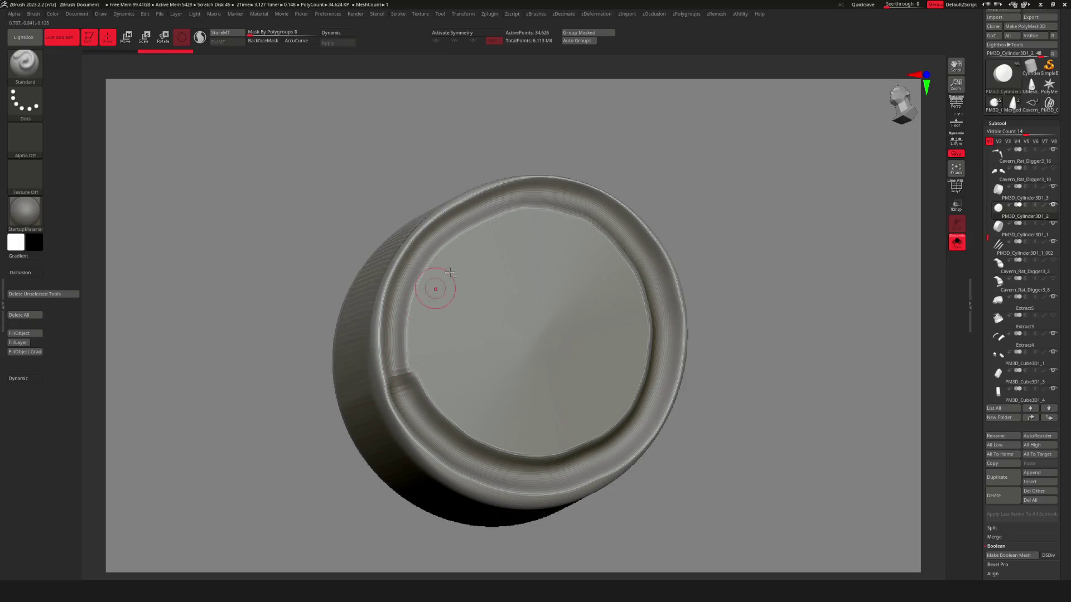
key(ctrl+shift+s)
key(ctrl+shift+s)
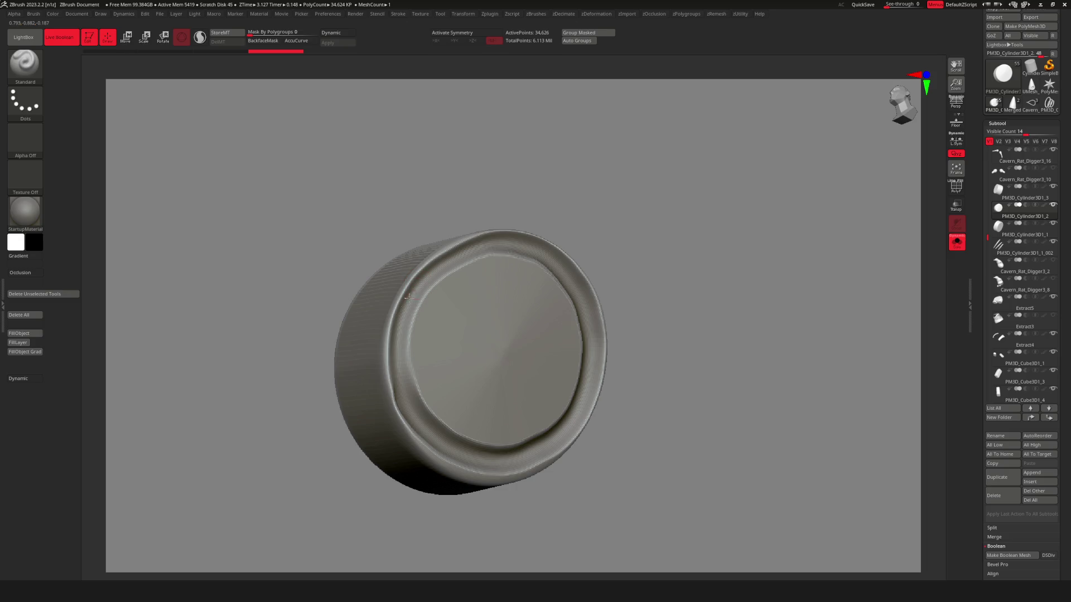
key(ctrl+shift+s)
drag(706, 144, 475, 246)
mouse_move(406, 310)
mouse_down()
mouse_move(640, 191)
mouse_move(629, 233)
mouse_move(627, 215)
mouse_move(641, 232)
mouse_move(647, 212)
mouse_up()
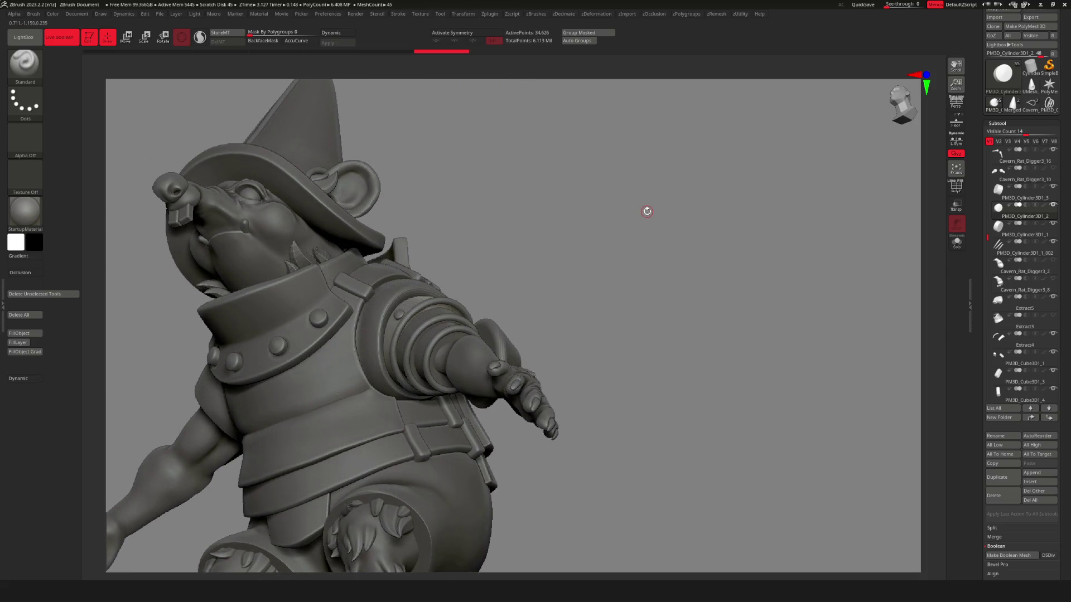
scroll(434, 383, up, 3)
alt+click(433, 364)
Solo the ring part and sculpt a rounded groove around its rim with Standard, then smooth it.
key(ctrl+shift+s)
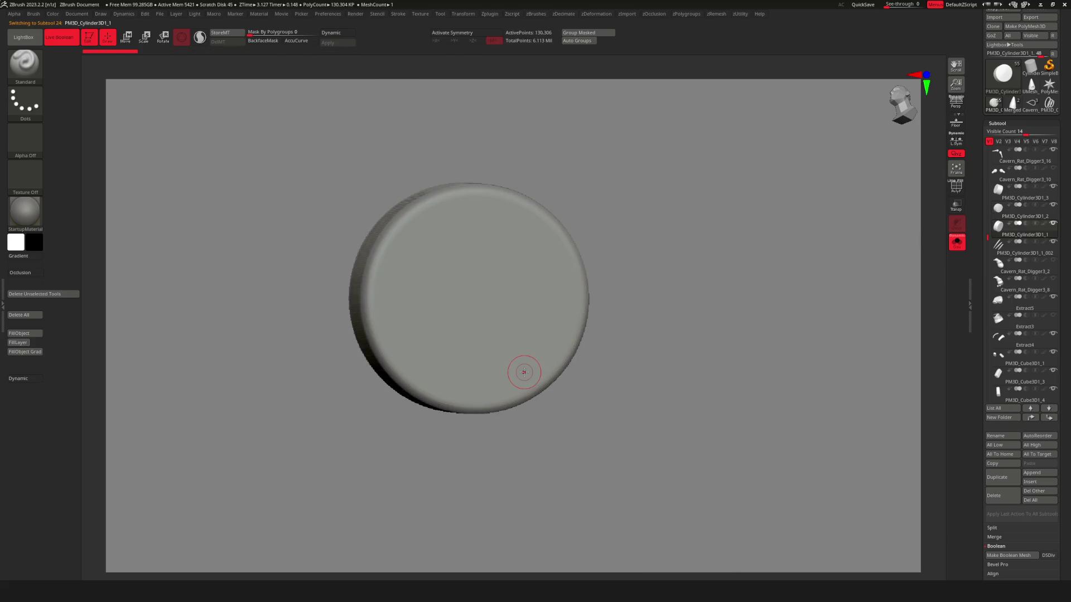
mouse_move(394, 357)
mouse_down()
mouse_move(371, 295)
mouse_move(405, 220)
mouse_move(480, 192)
mouse_move(549, 228)
mouse_move(580, 310)
mouse_move(558, 357)
mouse_move(485, 390)
mouse_move(419, 380)
mouse_move(382, 345)
mouse_move(372, 279)
mouse_up()
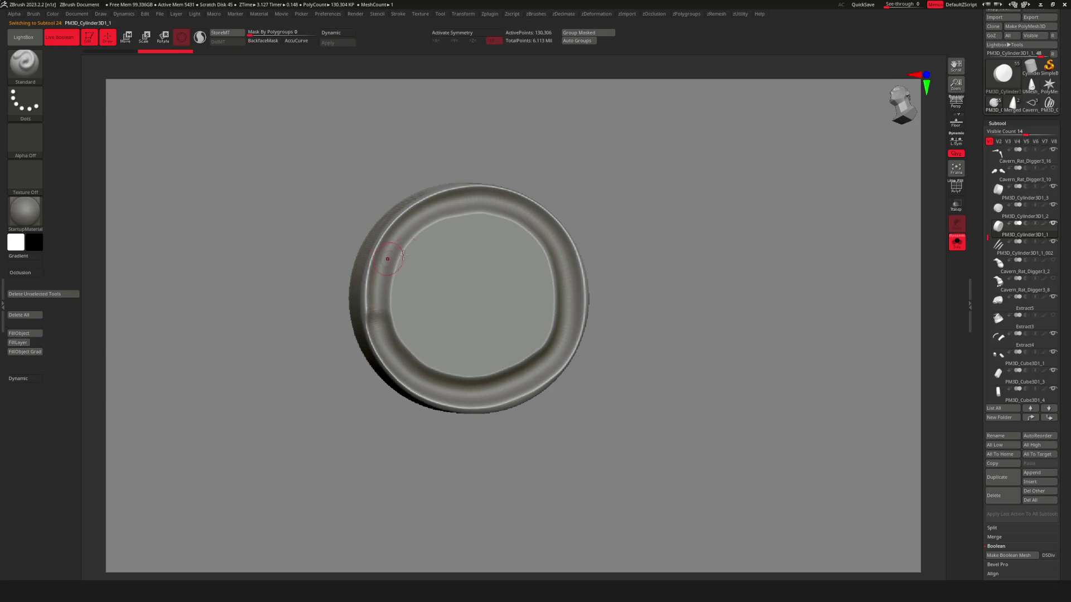
key(shift)
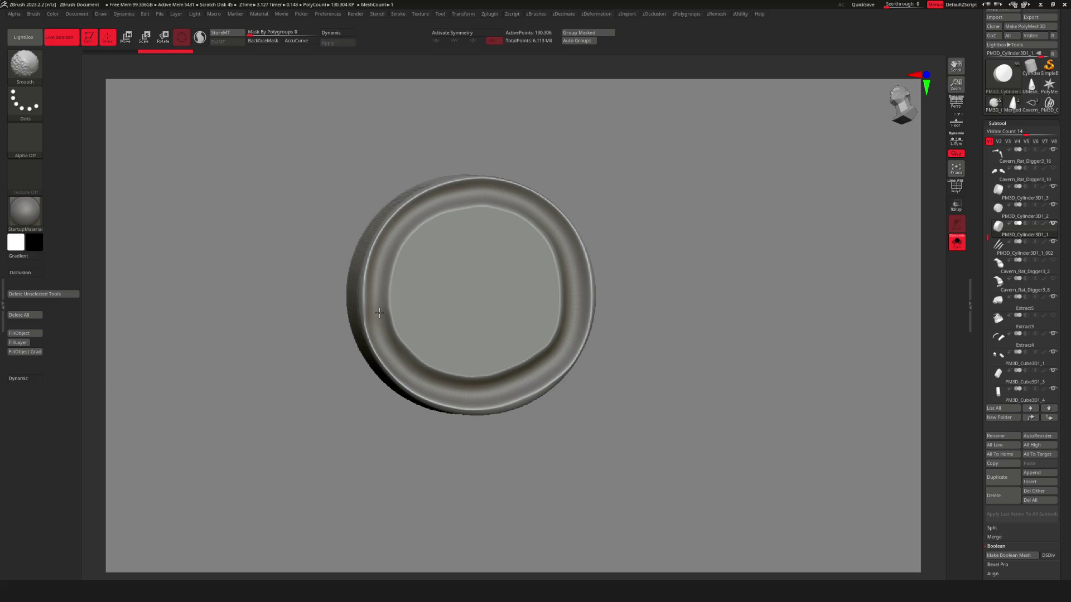
click(957, 241)
mouse_move(772, 235)
mouse_down()
mouse_move(729, 140)
mouse_move(697, 143)
mouse_move(739, 139)
mouse_move(708, 167)
mouse_up()
key(shift)
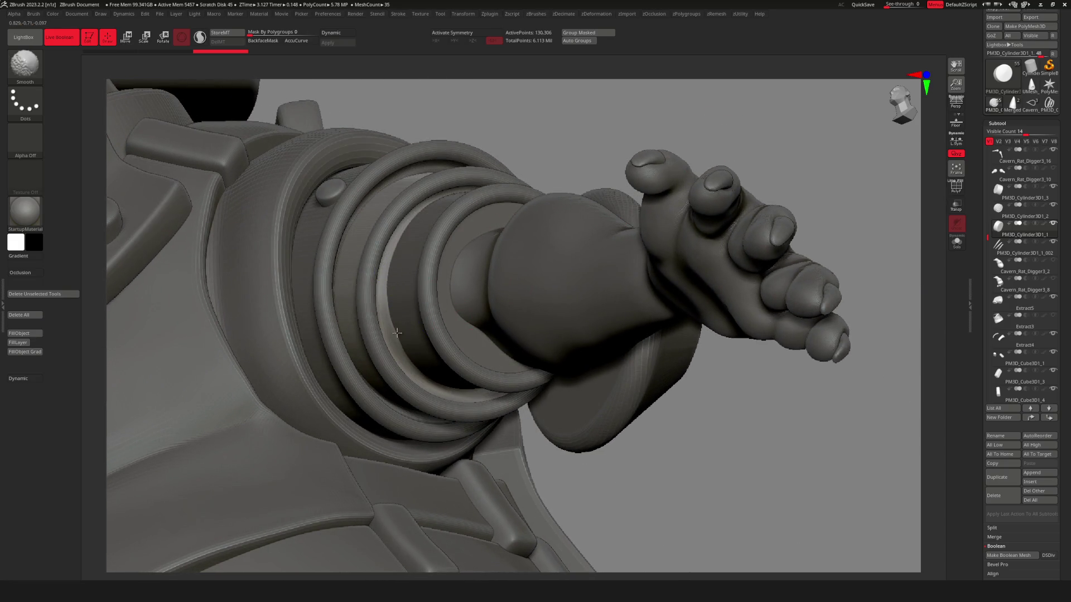
Flatten the inside of the ring into a shallow dish with the TrimDynamic brush.
key(alt+s)
key(space)
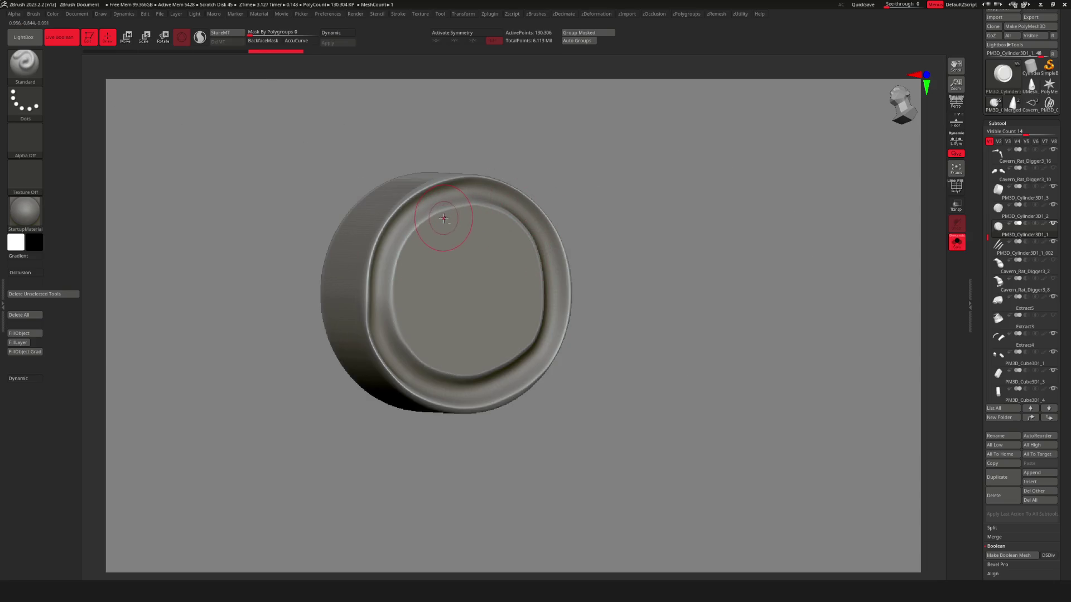
mouse_move(441, 216)
mouse_down()
mouse_move(402, 323)
mouse_move(412, 363)
mouse_move(396, 234)
mouse_move(516, 238)
mouse_move(513, 362)
mouse_move(424, 234)
mouse_move(469, 335)
mouse_move(495, 289)
mouse_up()
shift+drag(597, 262, 527, 237)
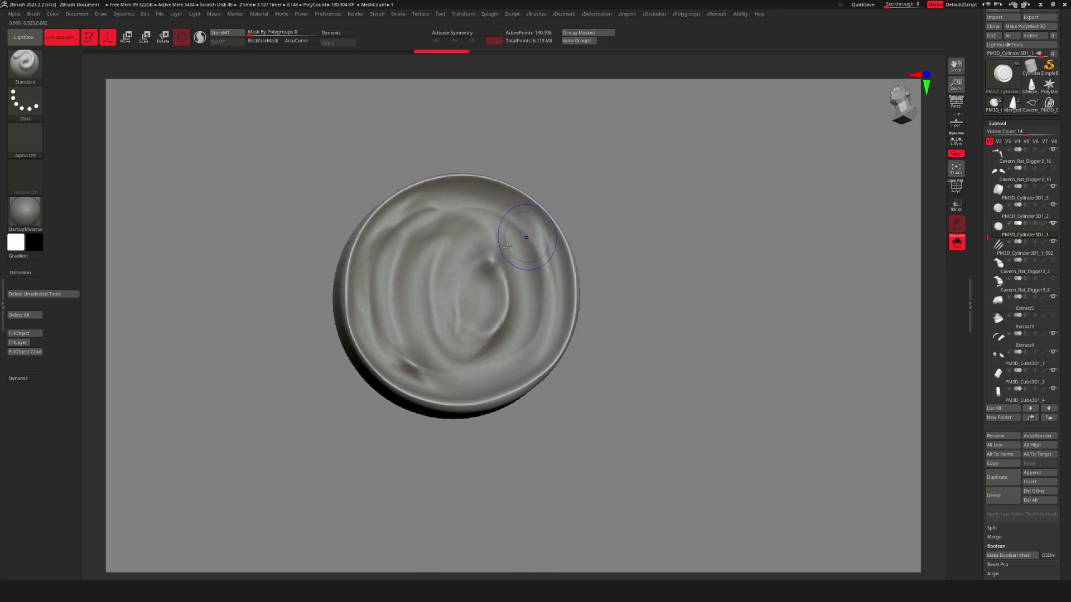
key(b)
click(471, 299)
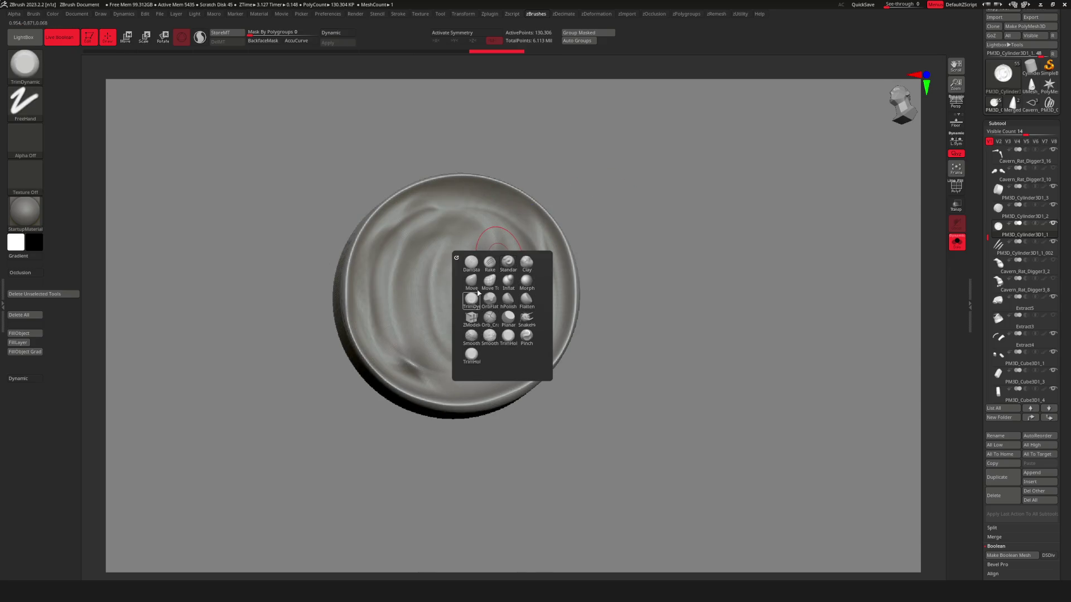
mouse_move(427, 244)
mouse_down()
mouse_move(395, 326)
mouse_move(385, 251)
mouse_move(446, 214)
mouse_move(507, 312)
mouse_up()
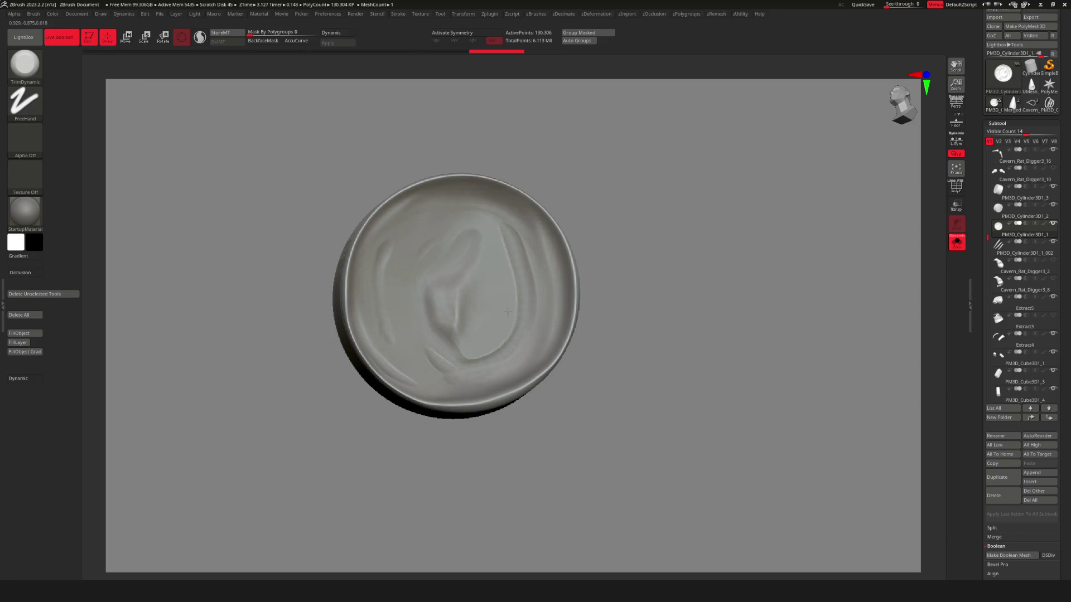
drag(442, 318, 505, 264)
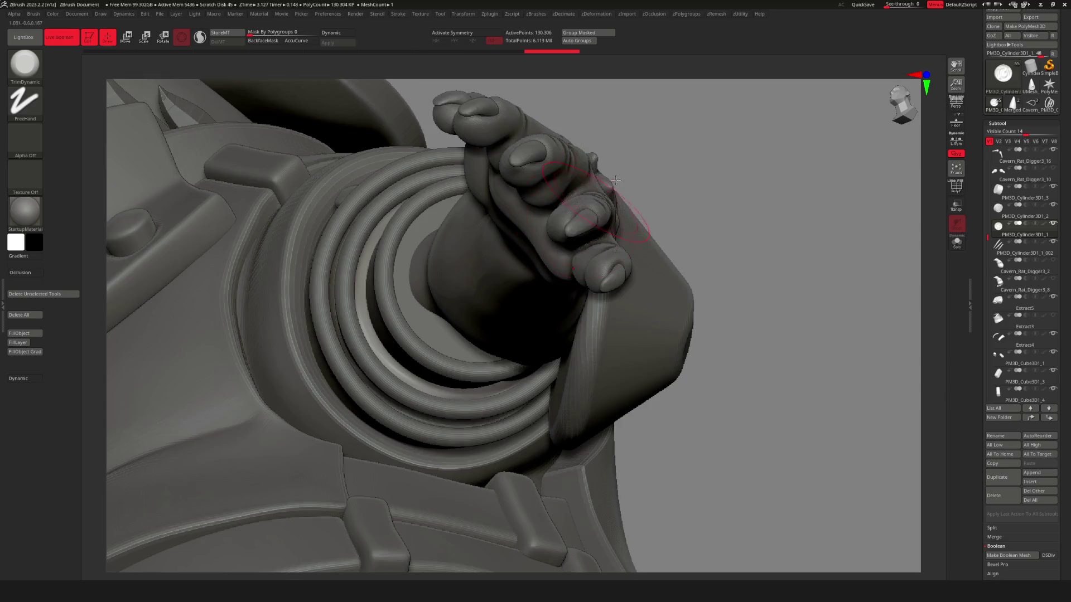
Bring the arm back into view and make PM3D_Cylinder3D1_3 the active ring part.
mouse_move(670, 184)
mouse_down()
mouse_move(729, 163)
mouse_move(610, 150)
mouse_up()
key(space)
mouse_move(618, 198)
mouse_down()
mouse_move(557, 178)
mouse_move(567, 223)
mouse_up()
alt+click(568, 223)
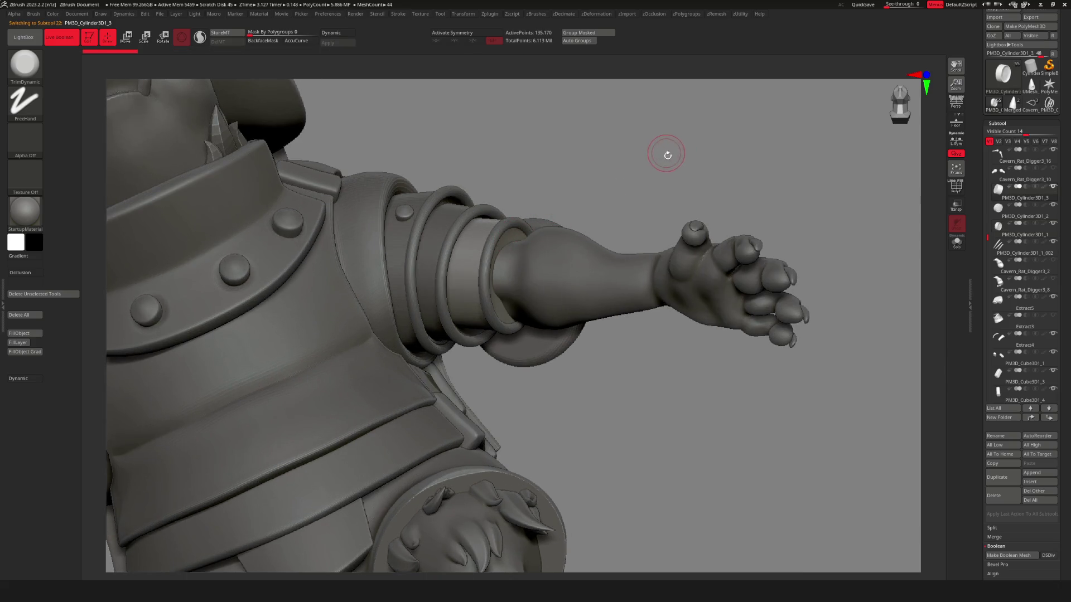
Solo the ring part, switch to the Standard brush and enlarge the brush size.
key(ctrl+alt+s)
drag(670, 184, 659, 229)
key(b)
key(s)
key(t)
key(space)
drag(683, 170, 708, 170)
Carve a dent into the ring face, undo it, and sculpt a swirl-shaped hollow instead.
mouse_move(522, 310)
mouse_down()
mouse_move(527, 290)
mouse_move(670, 228)
mouse_move(717, 164)
mouse_move(727, 167)
mouse_move(684, 208)
mouse_up()
key(ctrl+z)
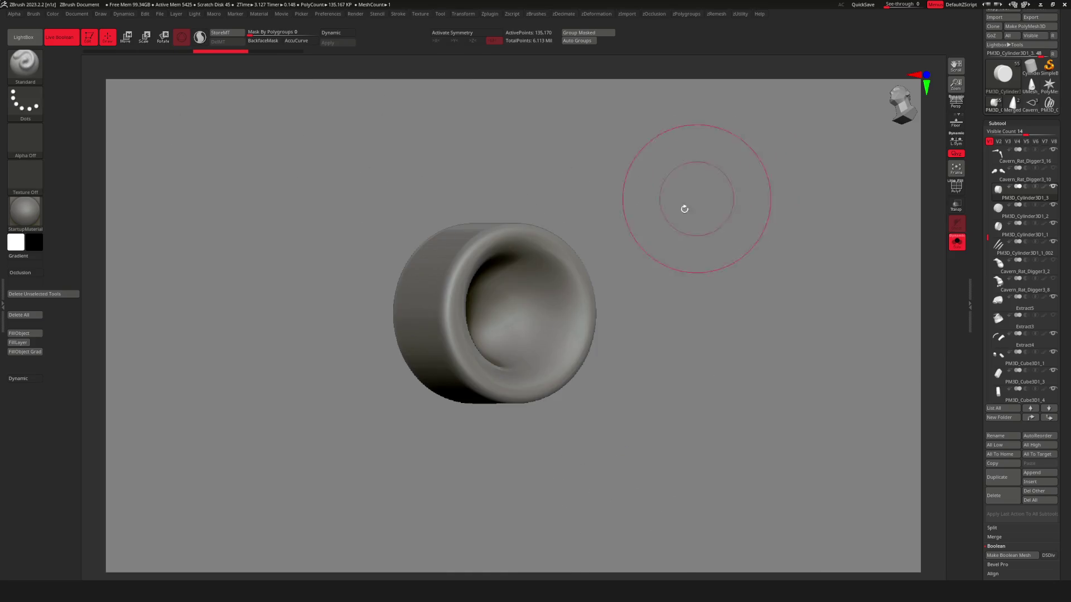
key(ctrl+z)
key(space)
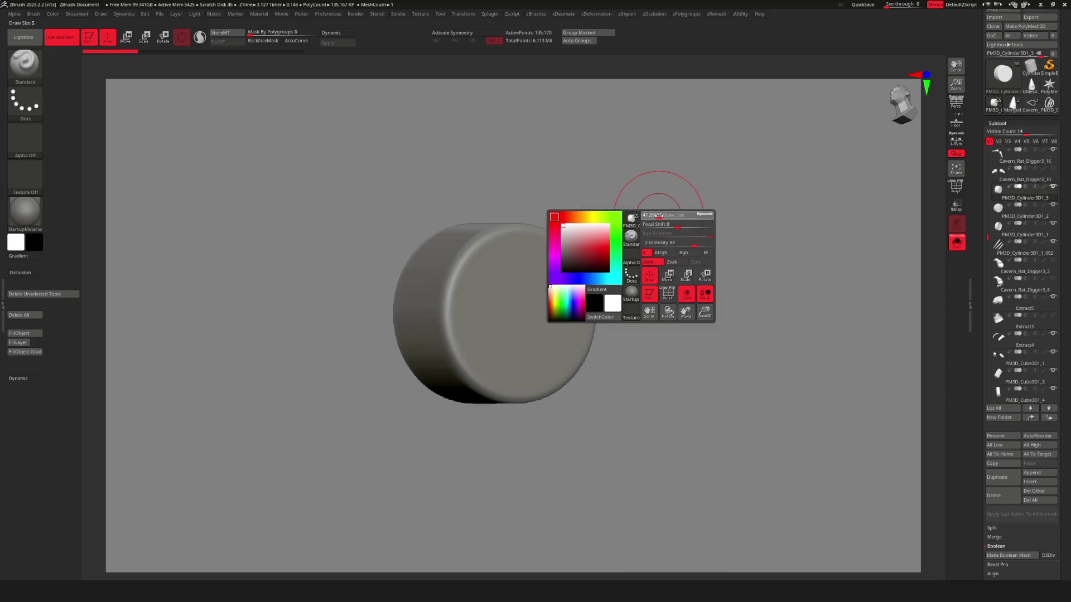
mouse_move(474, 305)
mouse_down()
mouse_move(538, 240)
mouse_move(583, 334)
mouse_move(503, 302)
mouse_up()
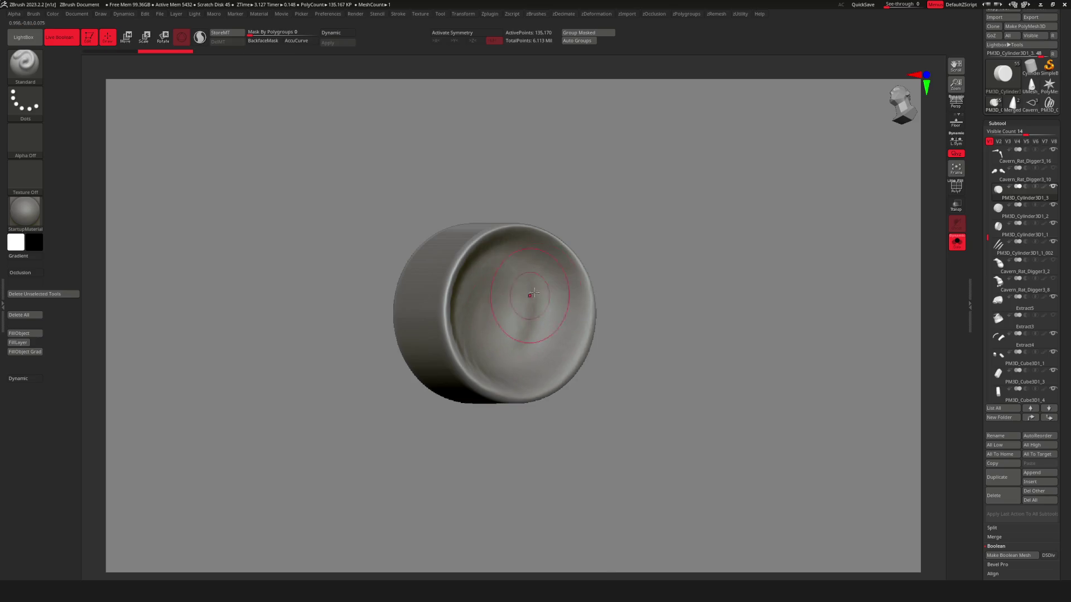
Show the full rat, turn it to a front view, and make PM3D_Cube3D1_1 active.
key(shift+alt+s)
mouse_move(746, 184)
mouse_down()
mouse_move(714, 149)
mouse_move(660, 239)
mouse_move(691, 209)
mouse_up()
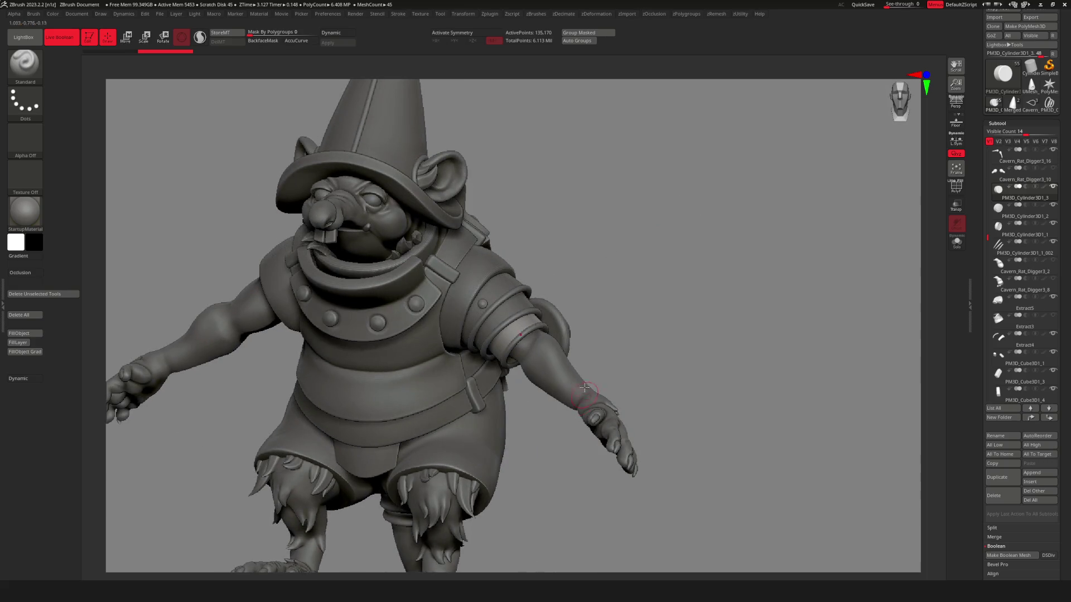
right_drag(584, 387, 519, 322)
mouse_move(488, 389)
right_down()
mouse_move(509, 317)
mouse_move(500, 326)
right_up()
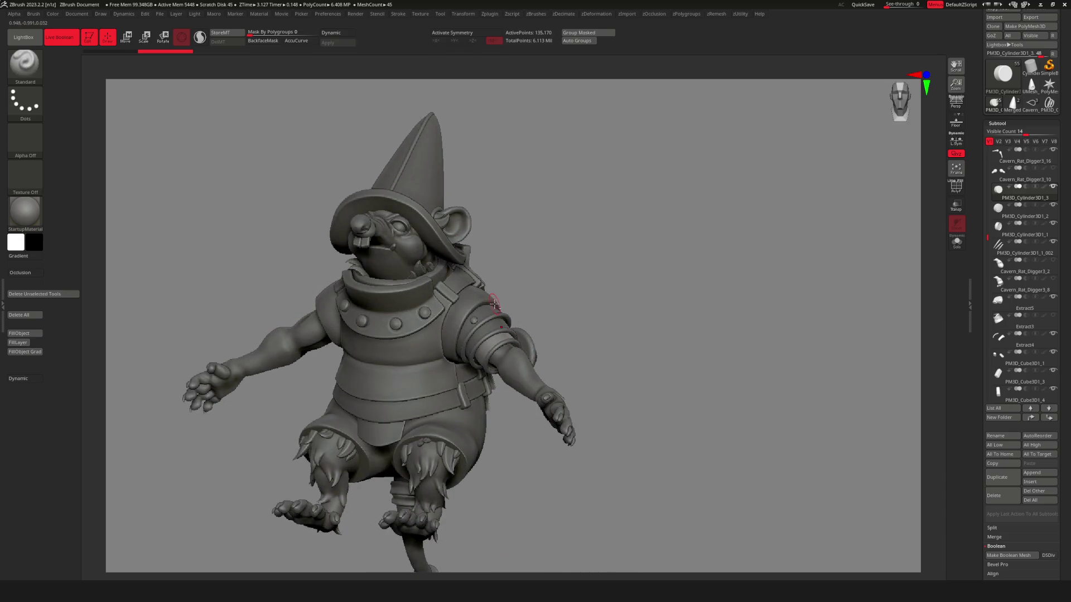
key(x)
alt+click(486, 390)
mouse_move(485, 390)
right_down()
mouse_move(487, 368)
mouse_move(356, 331)
mouse_move(480, 323)
mouse_move(538, 346)
mouse_move(510, 363)
mouse_move(469, 345)
mouse_move(538, 306)
mouse_move(537, 334)
mouse_move(540, 306)
mouse_move(496, 349)
mouse_move(566, 284)
mouse_move(555, 287)
right_up()
right_click(356, 331)
alt+click(480, 322)
key(space)
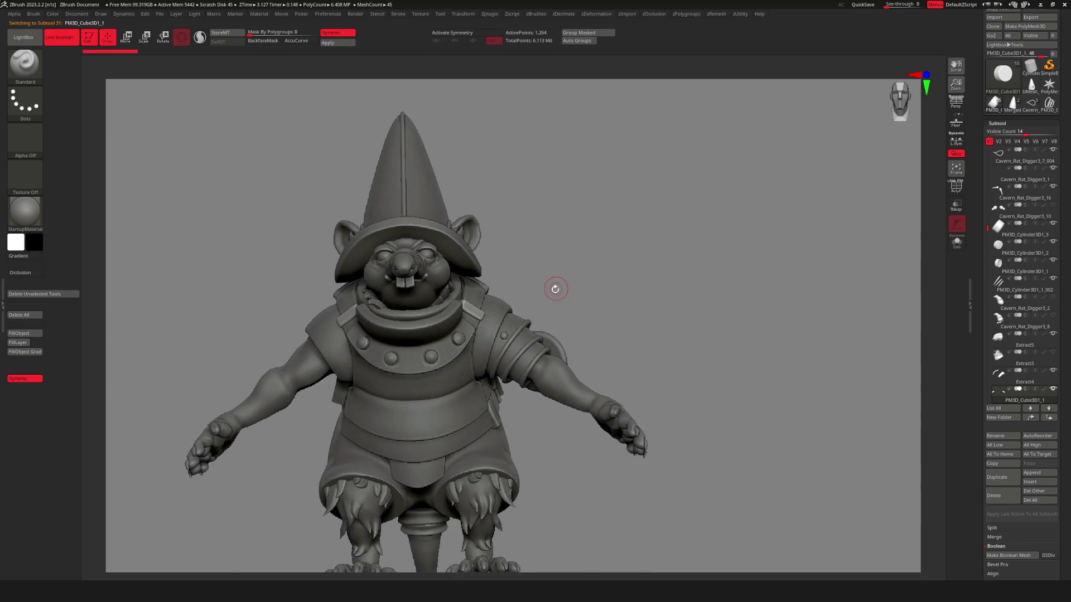
Solo the block, hide one of the two copies, and delete the hidden copy.
key(space)
key(w)
drag(479, 299, 569, 280)
ctrl+right_drag(591, 279, 709, 273)
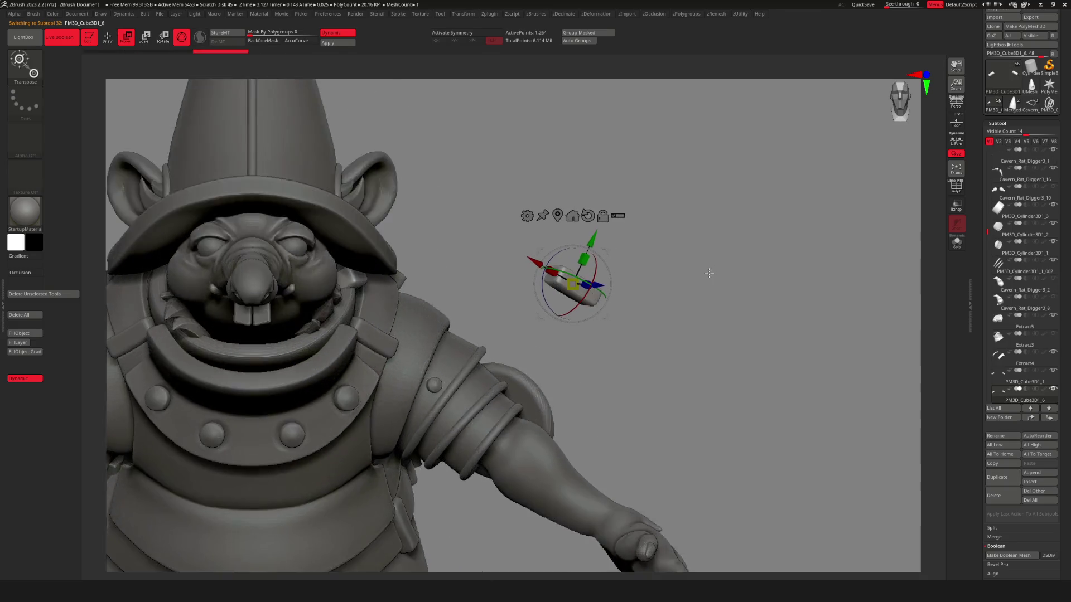
key(q)
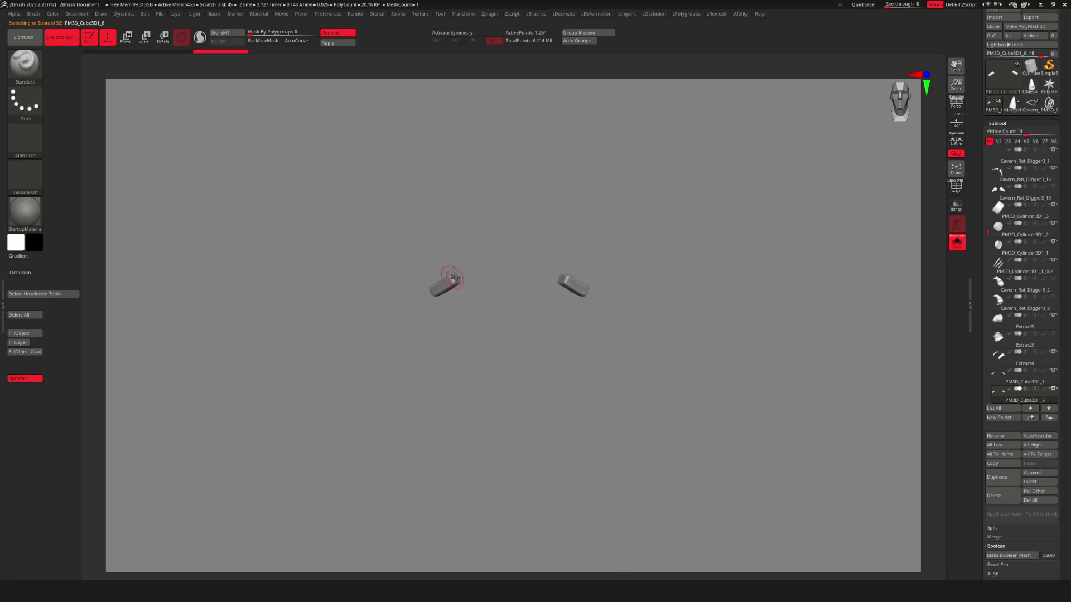
ctrl+shift+drag(350, 173, 497, 365)
key(space)
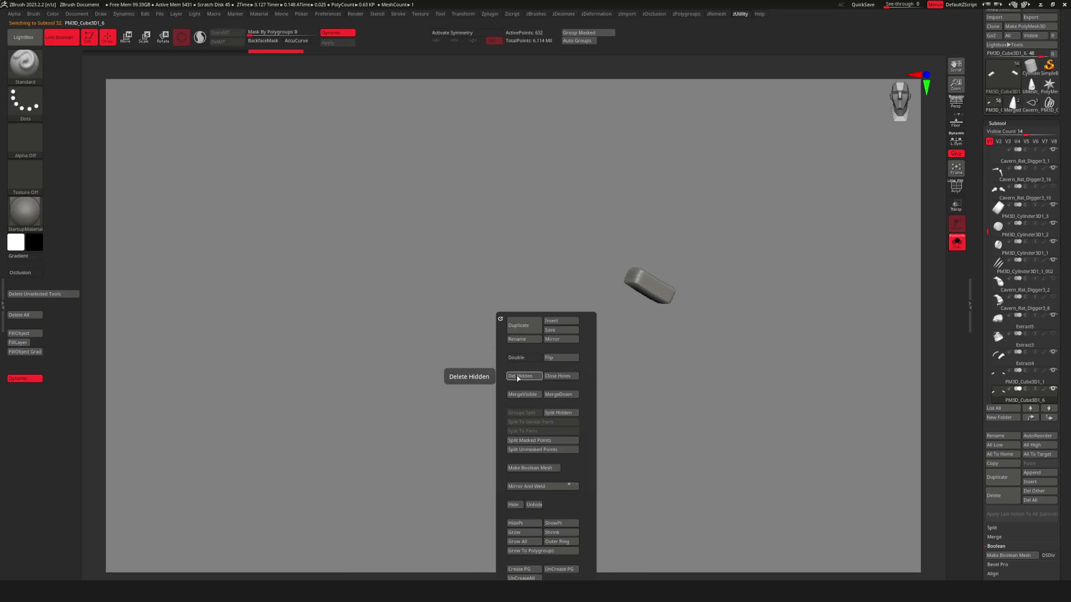
click(543, 342)
Move the remaining block with Transpose up onto the rat's shoulder strap.
key(w)
mouse_move(645, 315)
ctrl+right_down()
mouse_move(614, 290)
mouse_move(558, 313)
mouse_move(544, 340)
mouse_move(514, 330)
ctrl+right_up()
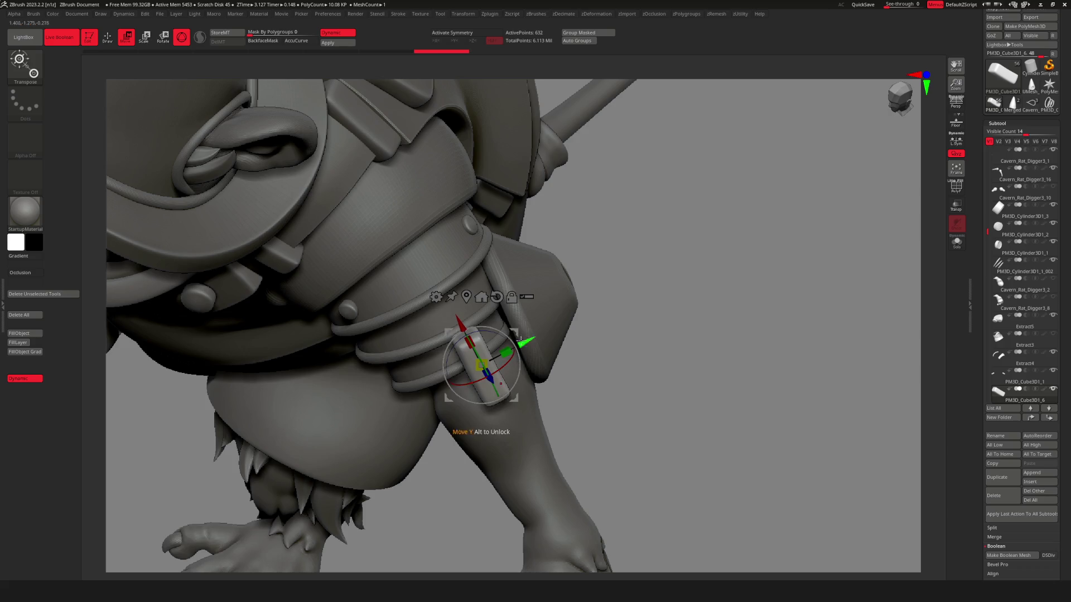
mouse_move(513, 358)
mouse_down()
mouse_move(431, 176)
mouse_move(441, 234)
mouse_up()
right_drag(432, 253, 453, 226)
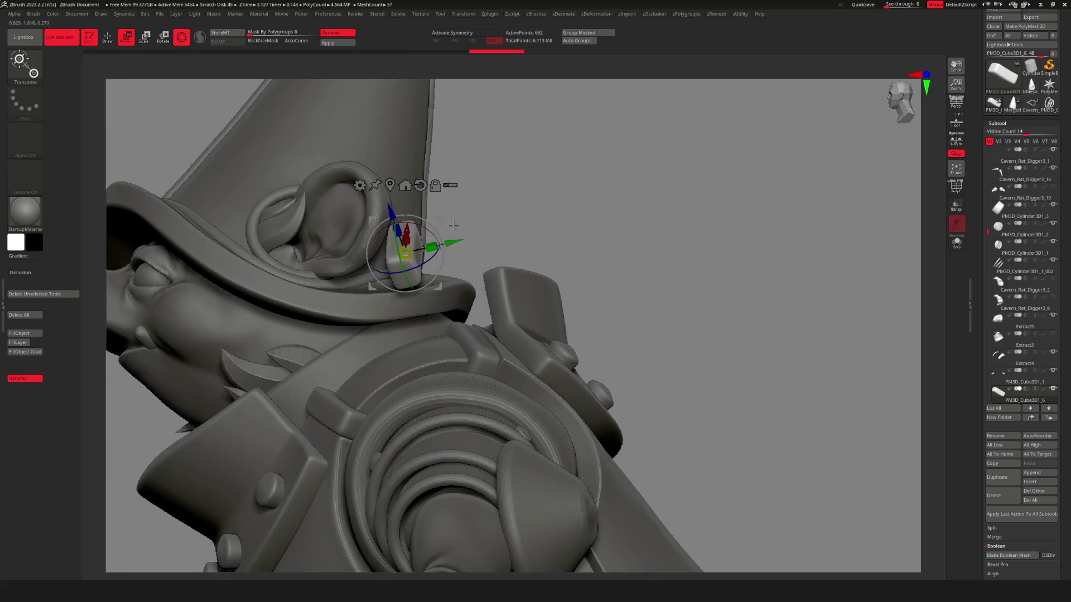
drag(440, 221, 475, 350)
right_drag(489, 370, 444, 373)
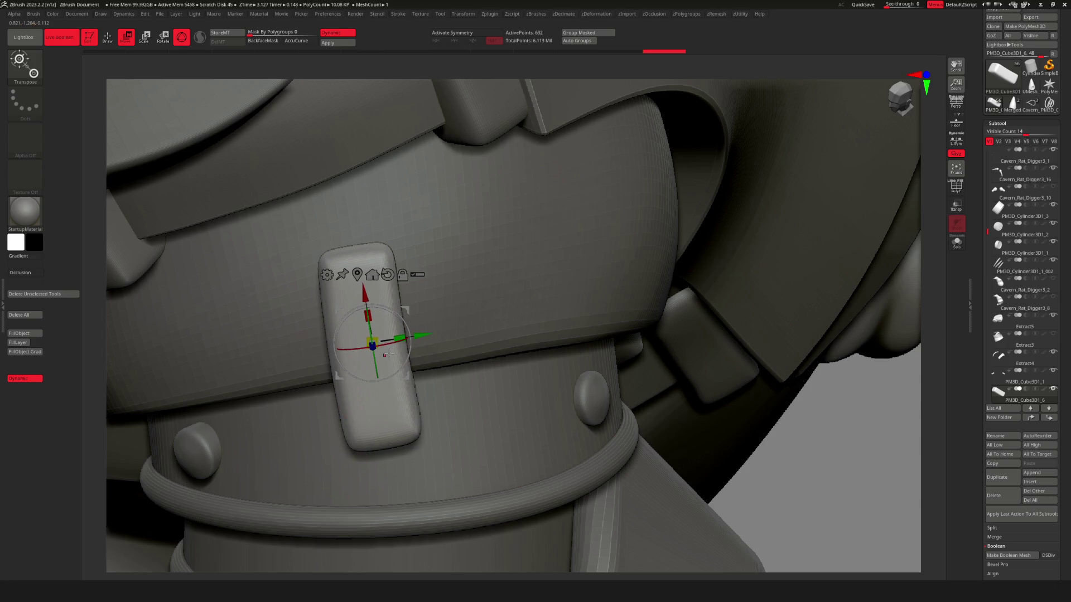
key(q)
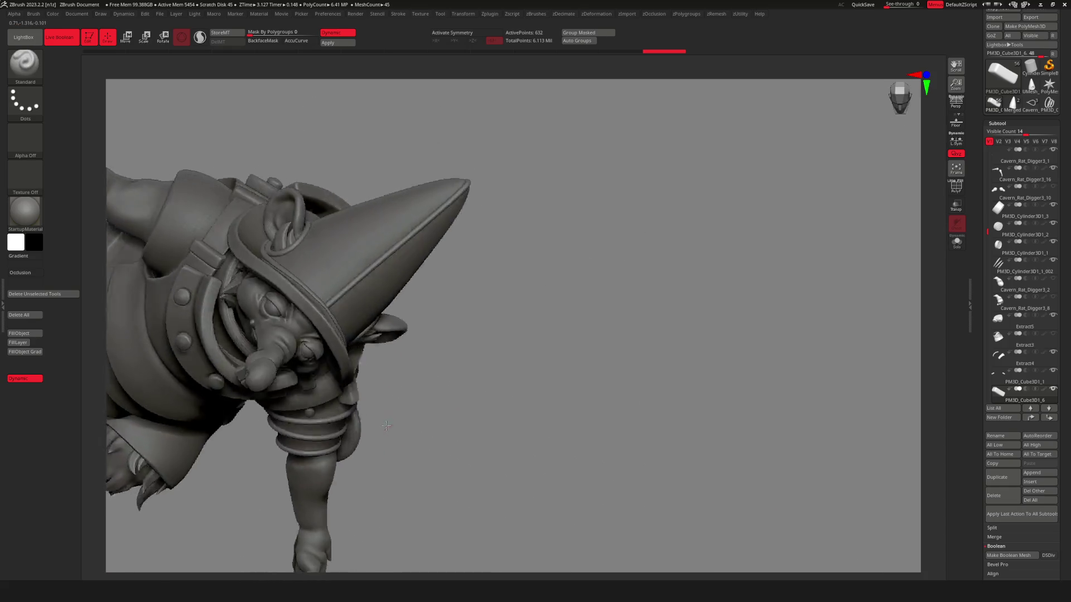
Duplicate the block as PM3D_Cube3D1_7 and offset it beside the original.
key(w)
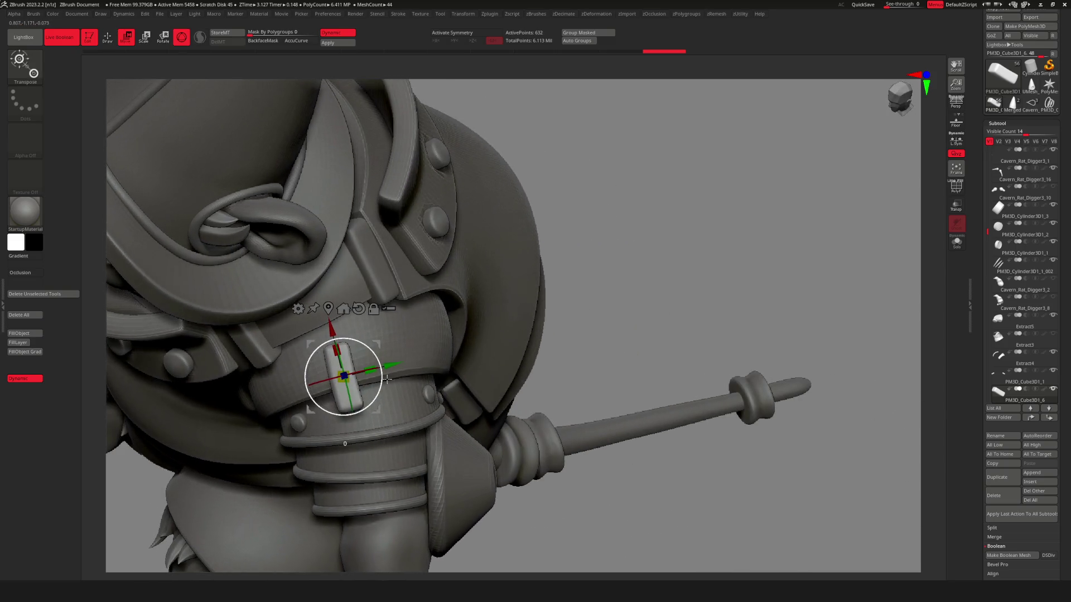
key(space)
click(378, 327)
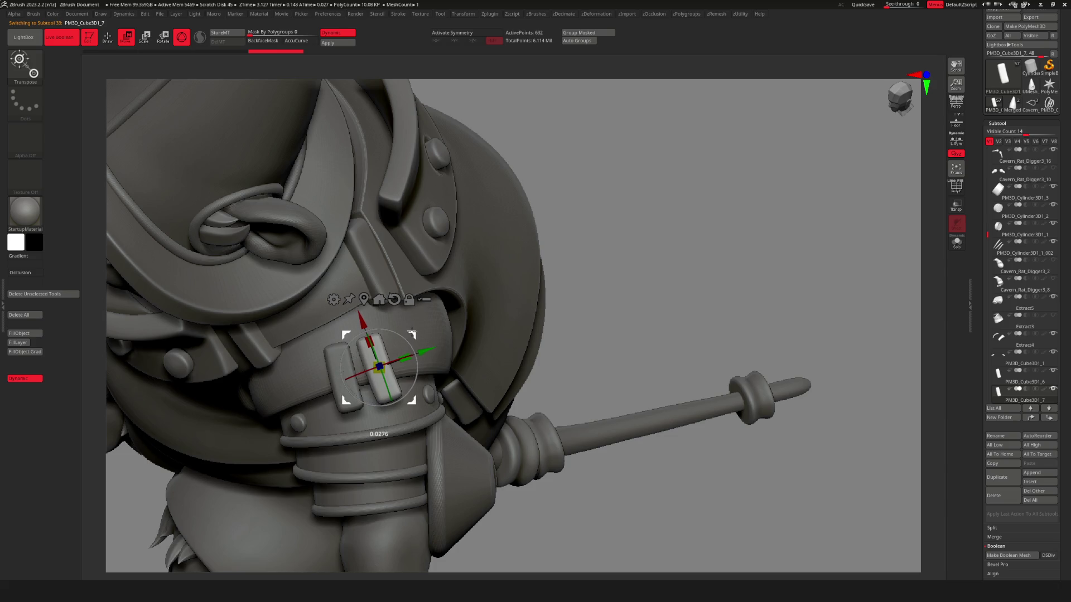
key(q)
key(f)
mouse_move(486, 385)
mouse_down()
mouse_move(441, 402)
mouse_move(330, 365)
mouse_up()
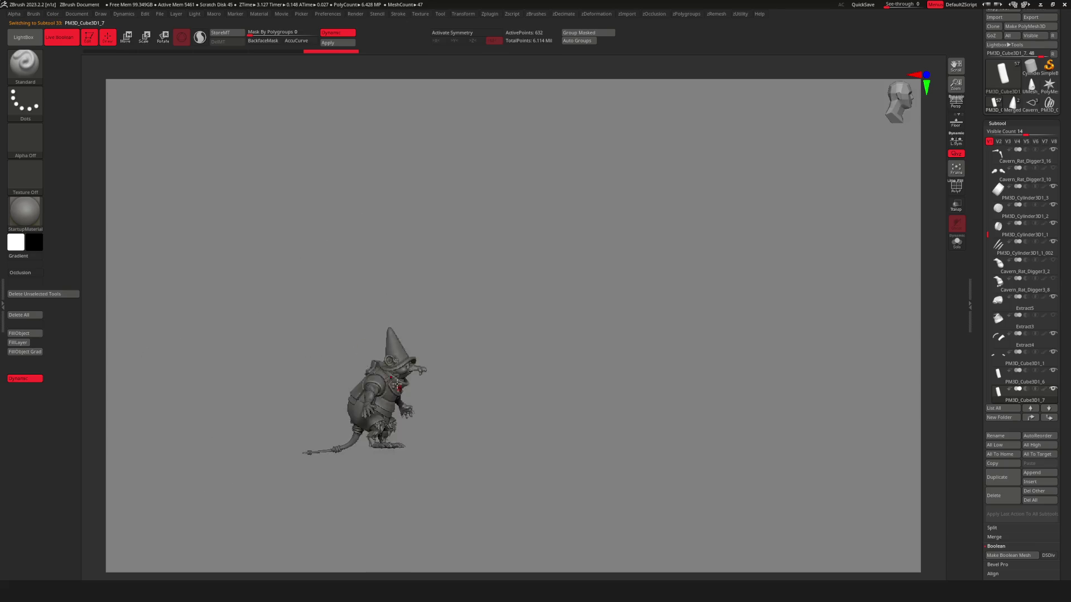
Delete the earlier duplicated block subtool and confirm the deletion.
scroll(547, 385, up, 5)
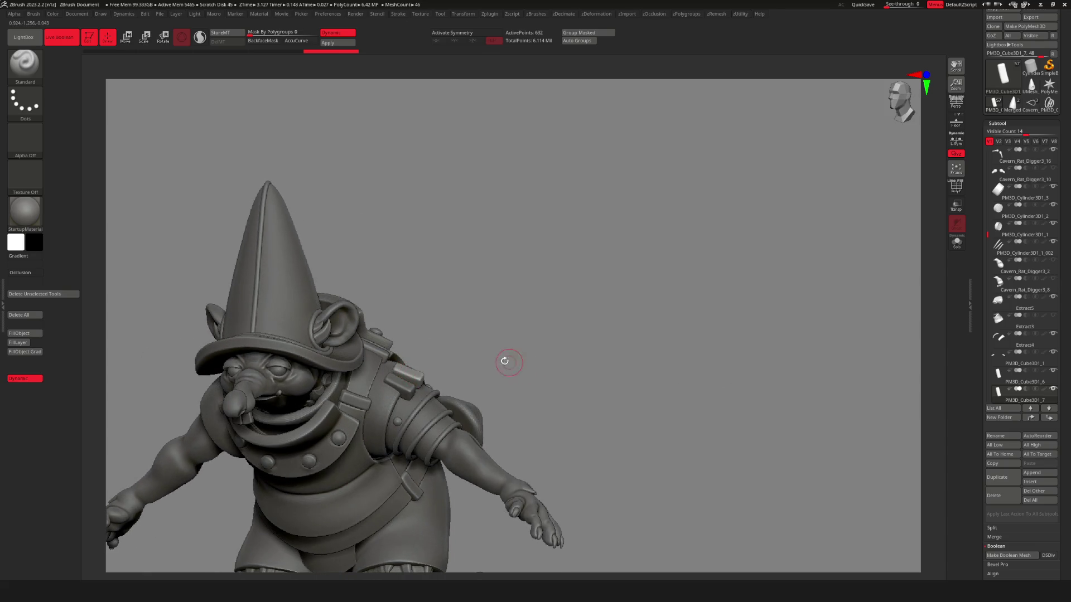
key(space)
click(994, 495)
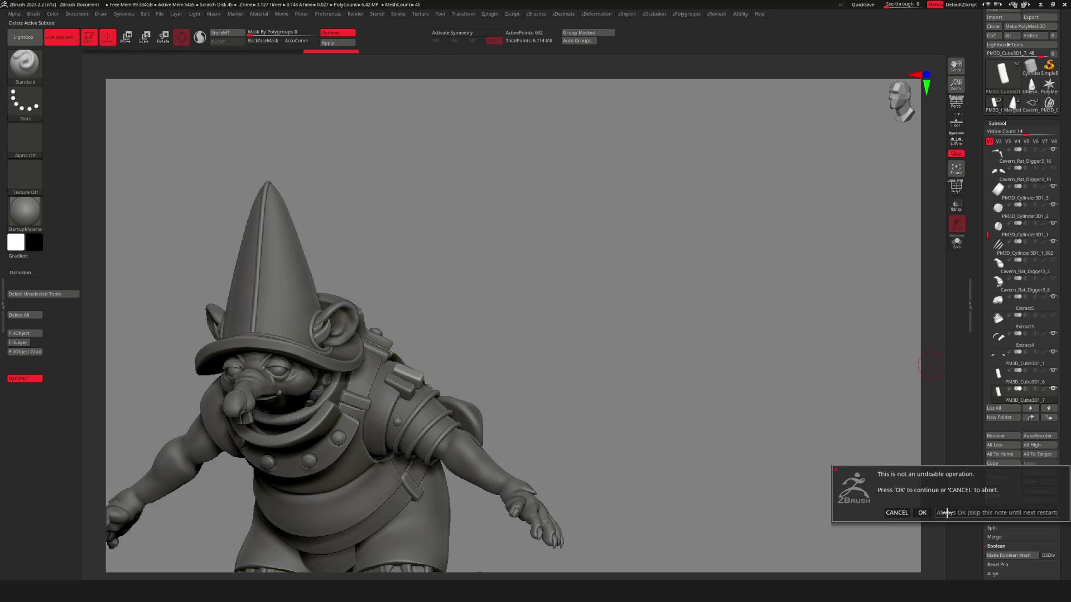
click(946, 513)
Reposition the block on the shoulder strap with the Transpose gizmo.
scroll(557, 377, up, 3)
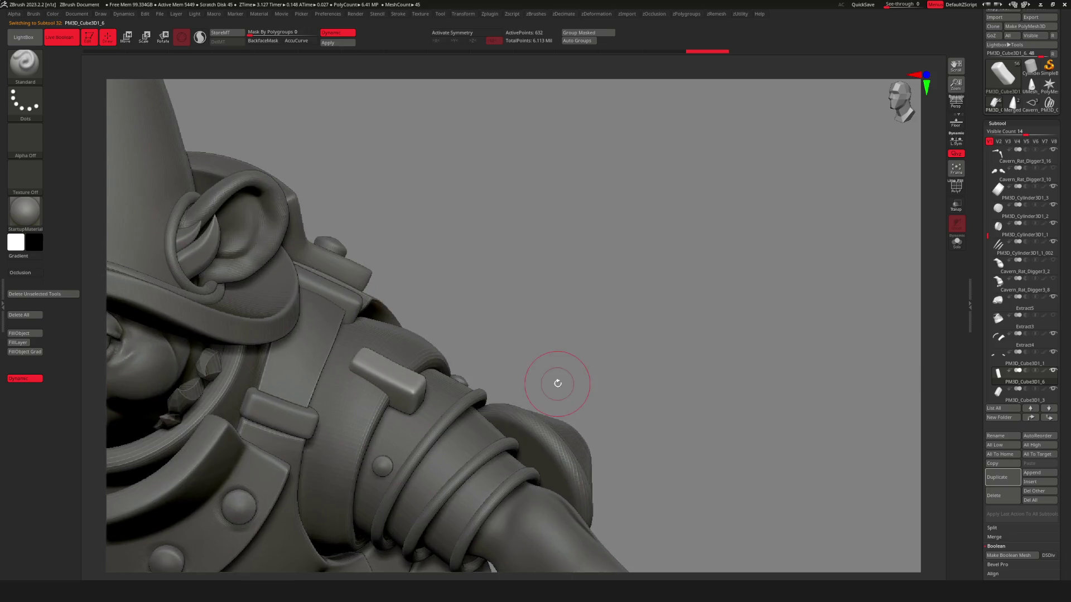
key(w)
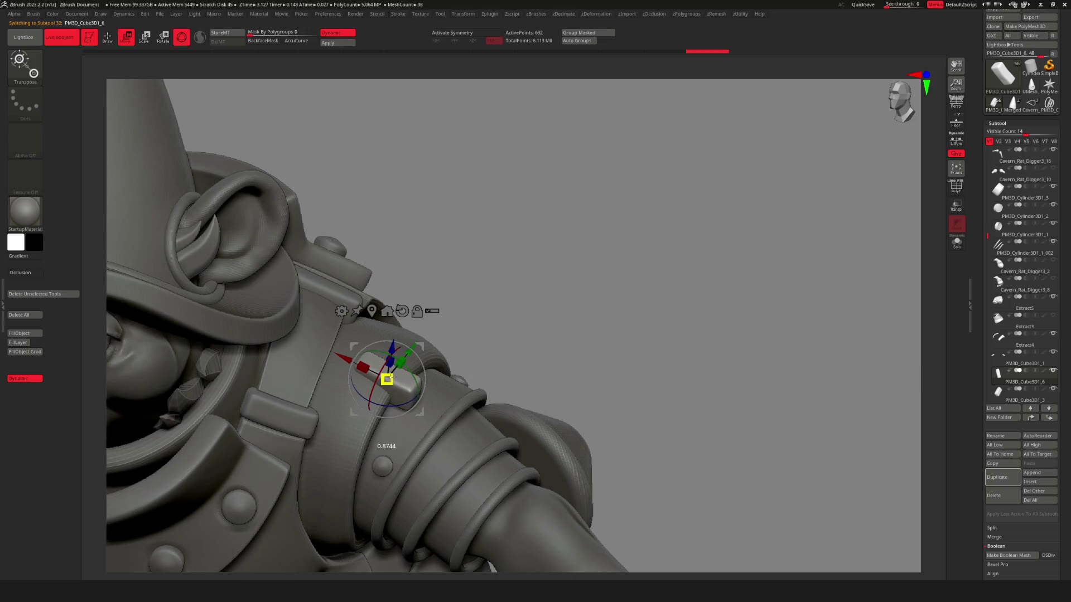
drag(557, 378, 408, 352)
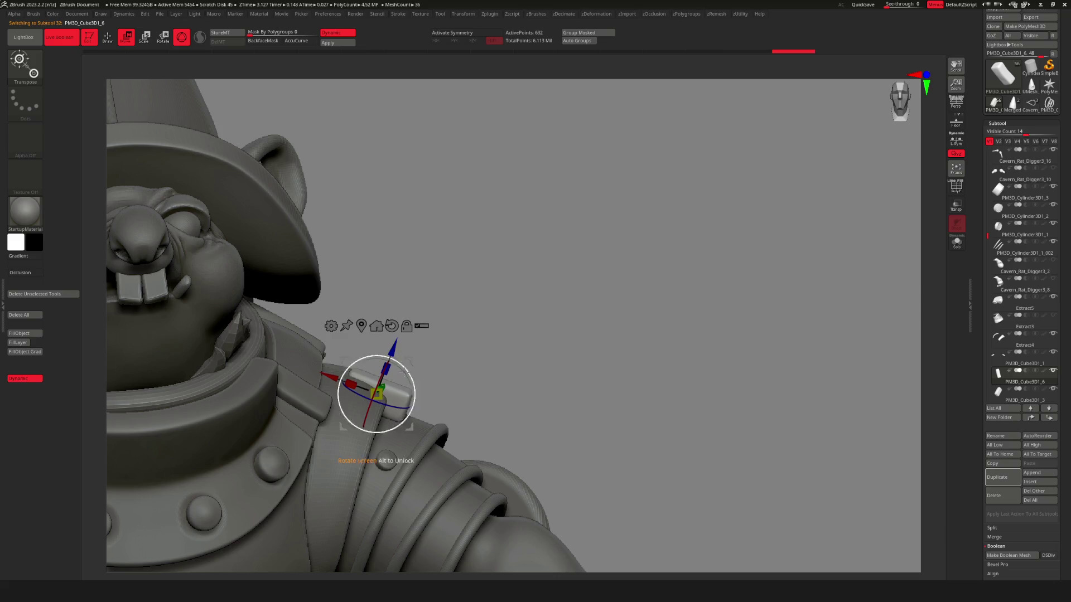
mouse_move(405, 374)
mouse_down()
mouse_move(385, 390)
mouse_move(397, 395)
mouse_up()
key(q)
scroll(396, 395, down, 5)
mouse_move(502, 366)
mouse_down()
mouse_move(463, 435)
mouse_move(457, 429)
mouse_up()
scroll(462, 438, up, 5)
Duplicate the block again and nudge the copy snugly against the first one.
key(space)
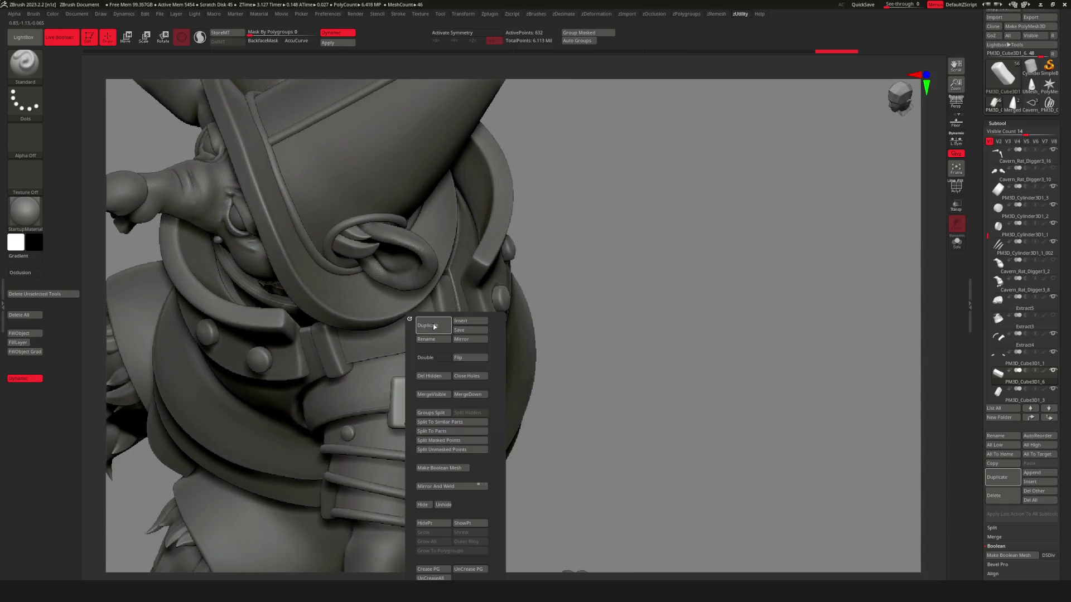
click(434, 327)
key(w)
scroll(434, 368, up, 3)
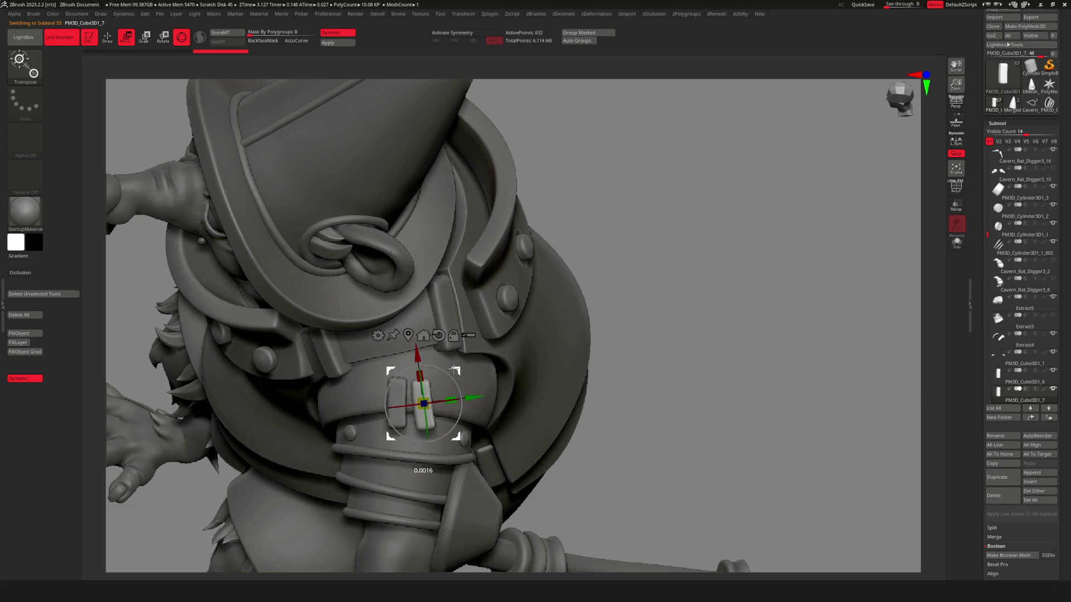
key(q)
scroll(522, 401, down, 5)
drag(553, 430, 581, 460)
mouse_move(445, 397)
right_down()
mouse_move(468, 446)
mouse_move(452, 424)
mouse_move(435, 437)
right_up()
drag(432, 442, 437, 422)
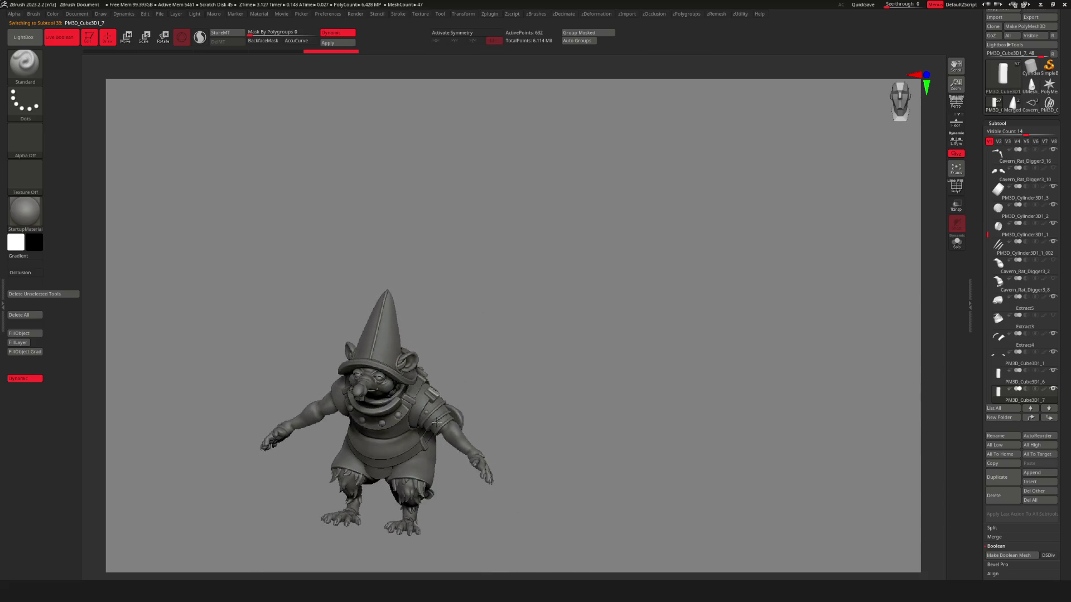
Briefly show the armoured rat reference model to compare, then hide it again.
mouse_move(440, 416)
right_down()
mouse_move(484, 448)
mouse_move(483, 419)
mouse_move(460, 390)
mouse_move(484, 408)
mouse_move(473, 459)
mouse_move(457, 411)
mouse_move(467, 432)
right_up()
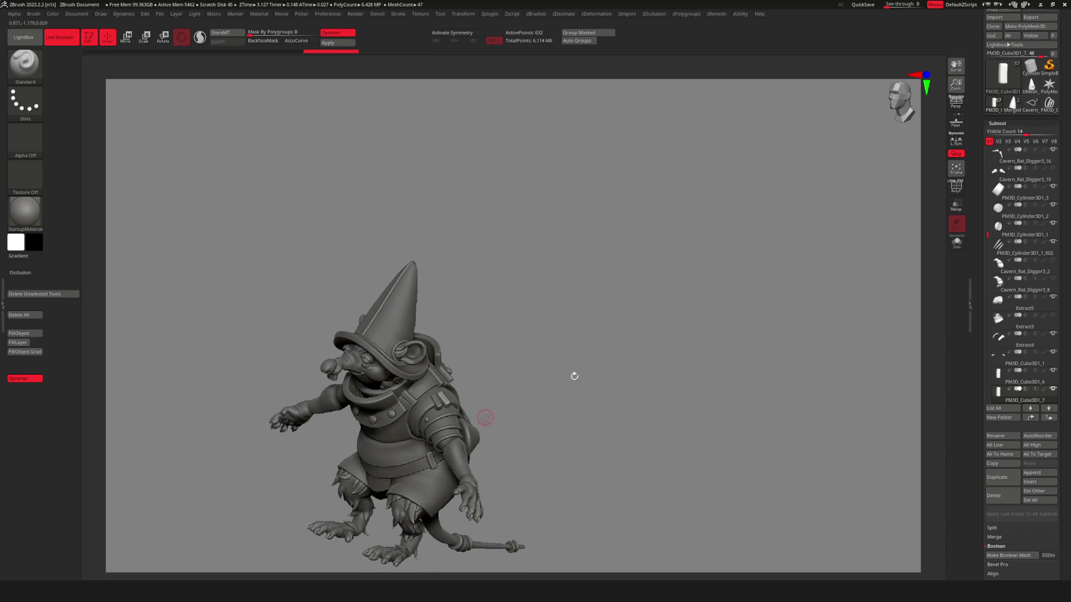
drag(987, 233, 984, 140)
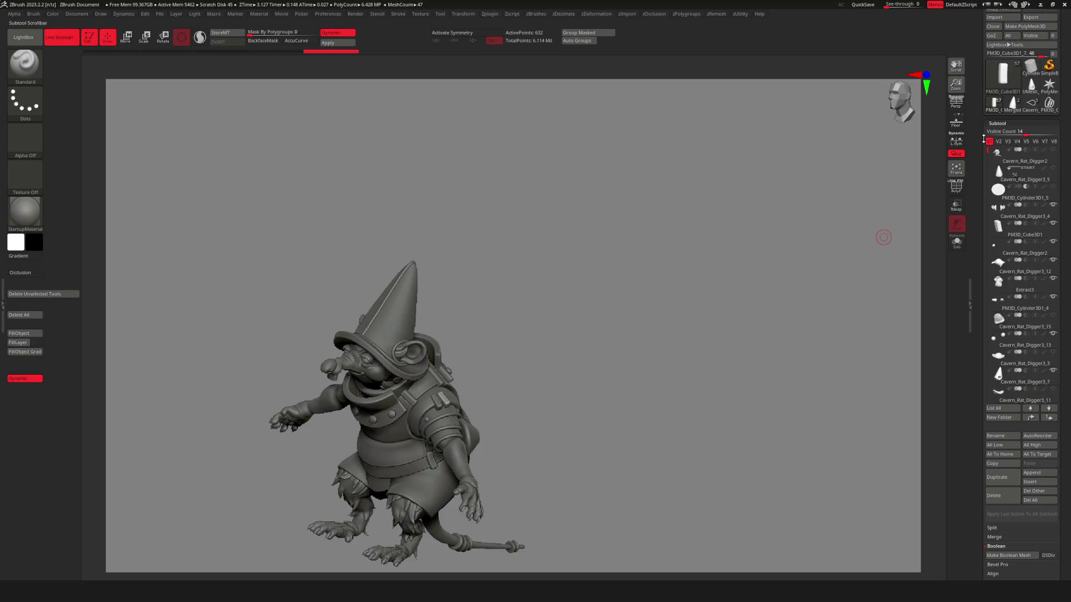
click(1054, 150)
mouse_move(532, 334)
right_down()
mouse_move(445, 323)
mouse_move(323, 362)
mouse_move(392, 302)
right_up()
mouse_move(422, 339)
ctrl+right_down()
mouse_move(626, 384)
mouse_move(933, 258)
ctrl+right_up()
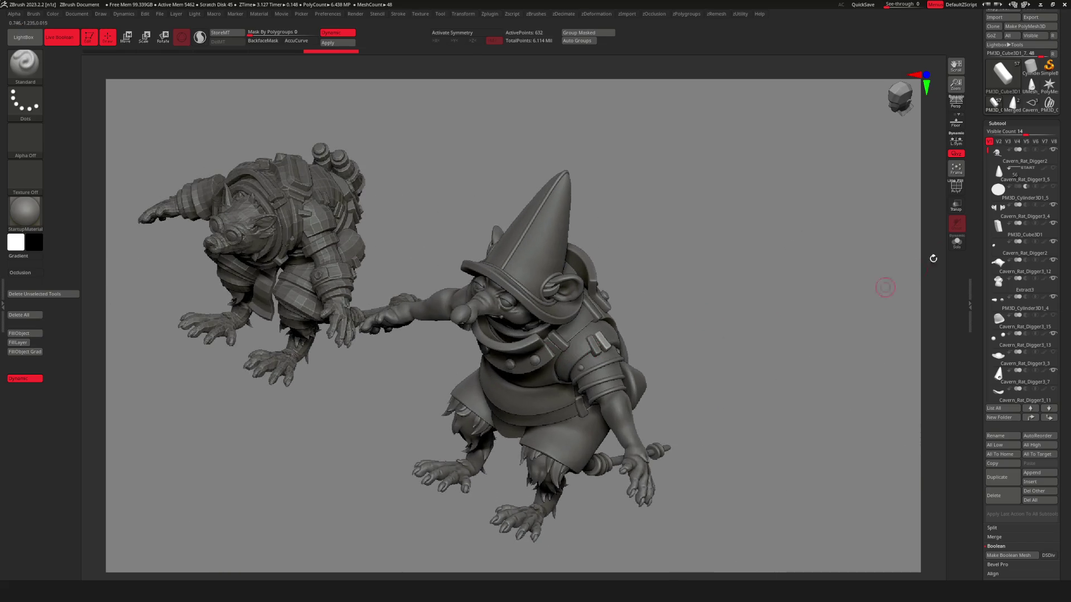
click(1054, 149)
mouse_move(822, 277)
right_down()
mouse_move(514, 354)
mouse_move(572, 329)
right_up()
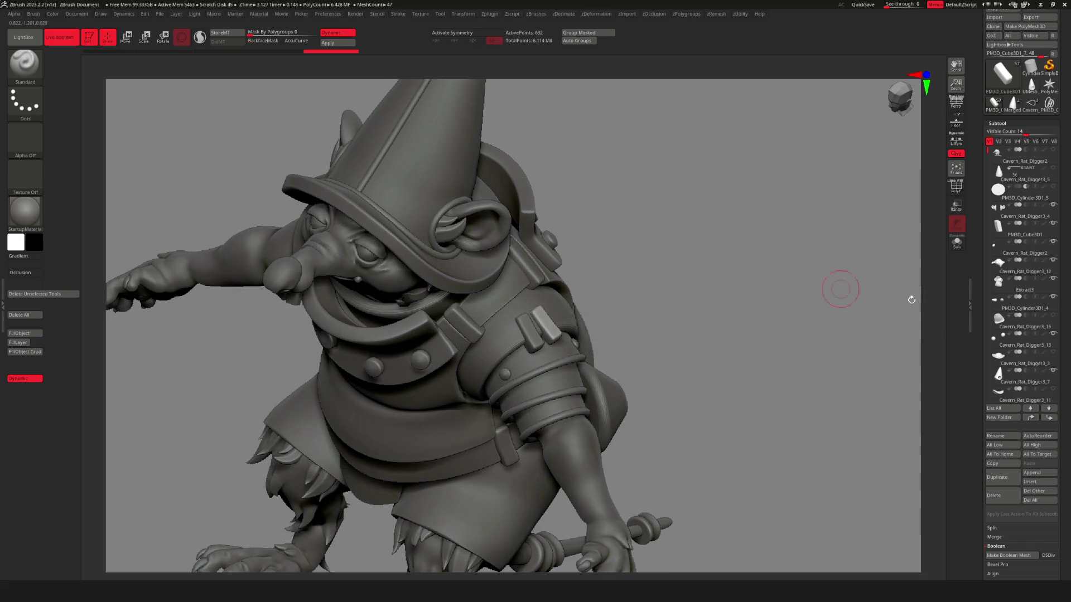
Delete the extra block from the shoulder strap, leaving a single block.
click(1010, 495)
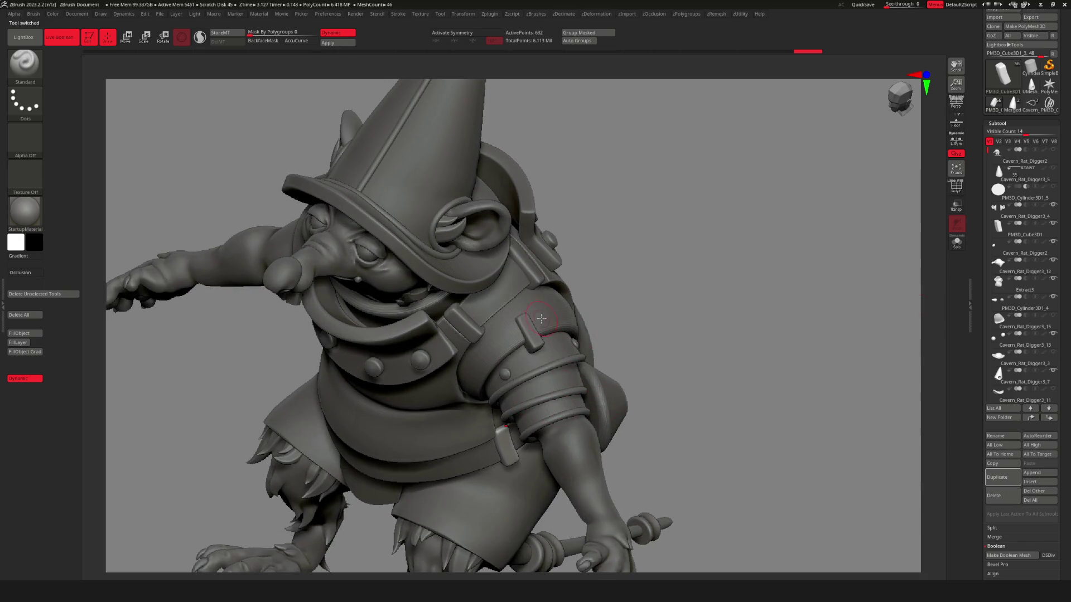
alt+click(532, 335)
mouse_move(610, 342)
right_down()
mouse_move(697, 335)
mouse_move(549, 356)
right_up()
right_drag(755, 326, 830, 303)
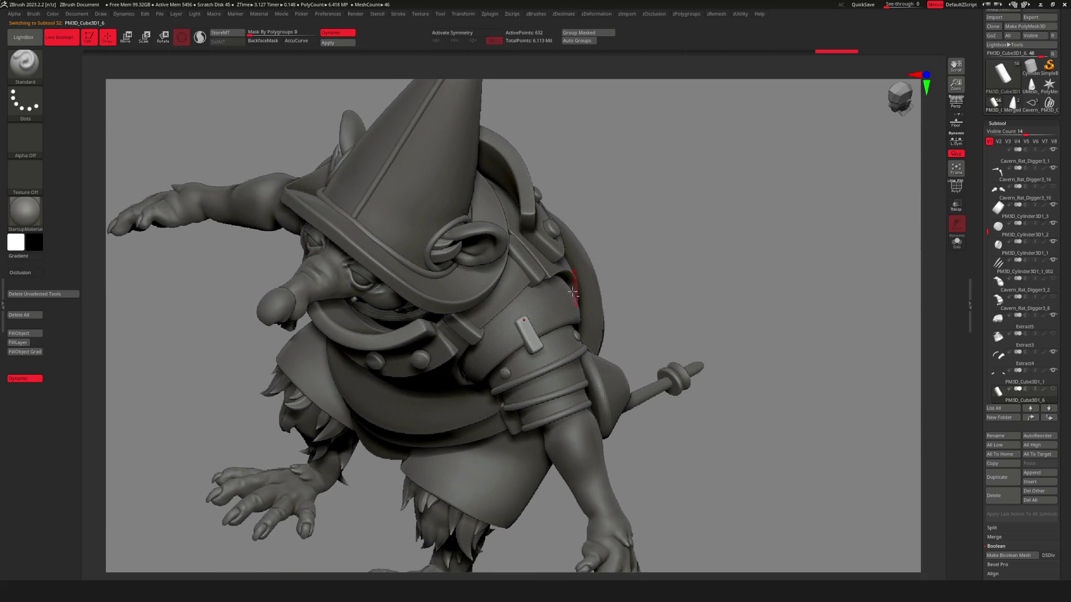
Make the Extract3 strap piece active with the Move Topological brush and solo it.
alt+click(573, 292)
mouse_move(521, 318)
ctrl+right_down()
mouse_move(609, 330)
mouse_move(545, 371)
mouse_move(543, 399)
ctrl+right_up()
key(b)
click(558, 357)
key(shift+s)
key(shift+s)
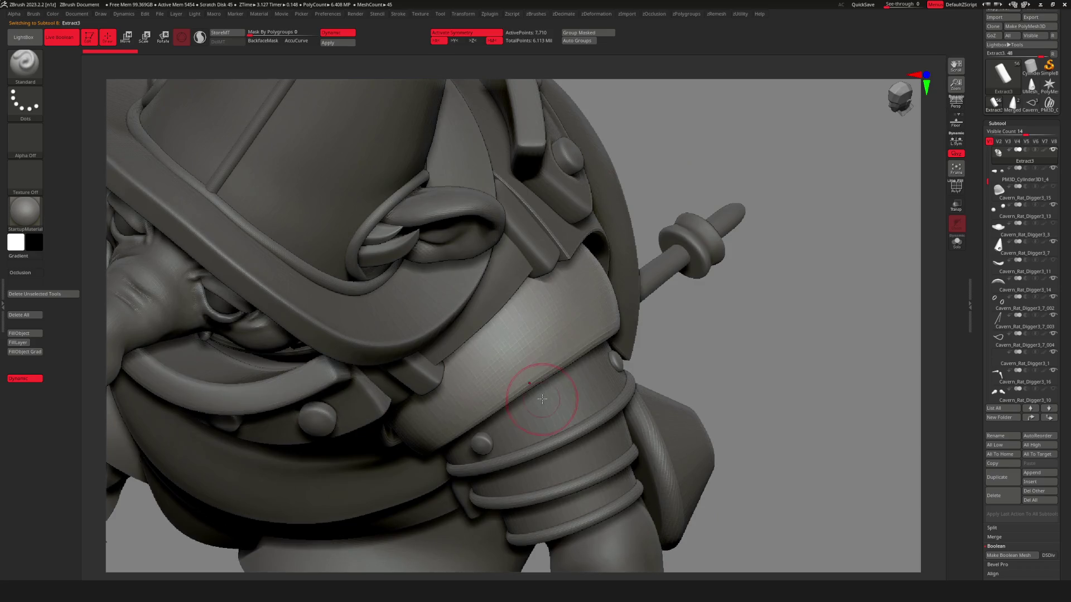
Slice a diagonal cut across the shoulder armour band with the KnifeCurve brush.
key(ctrl+shift)
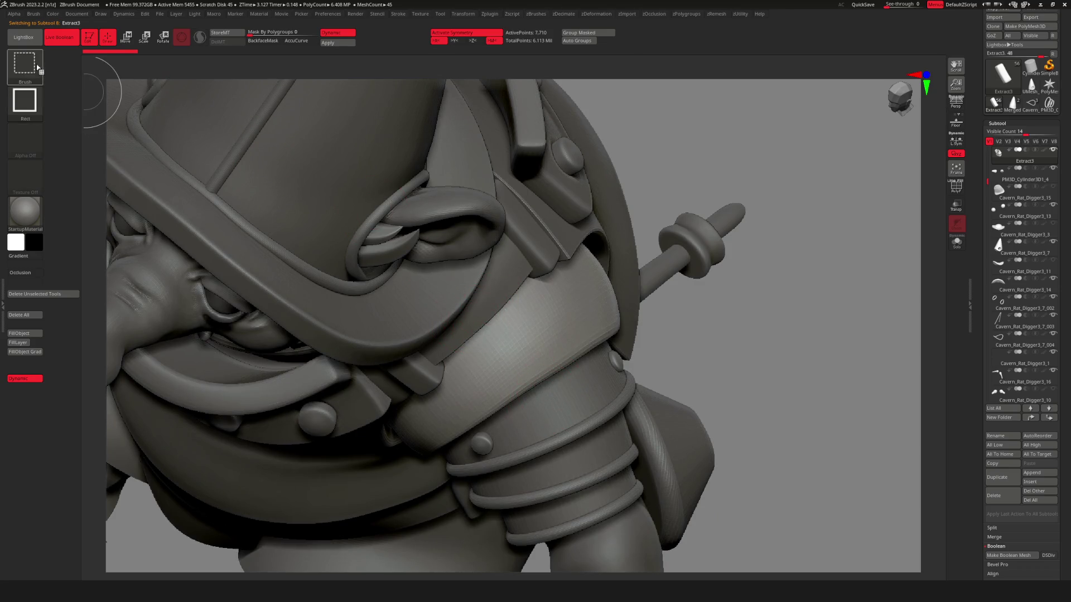
click(38, 68)
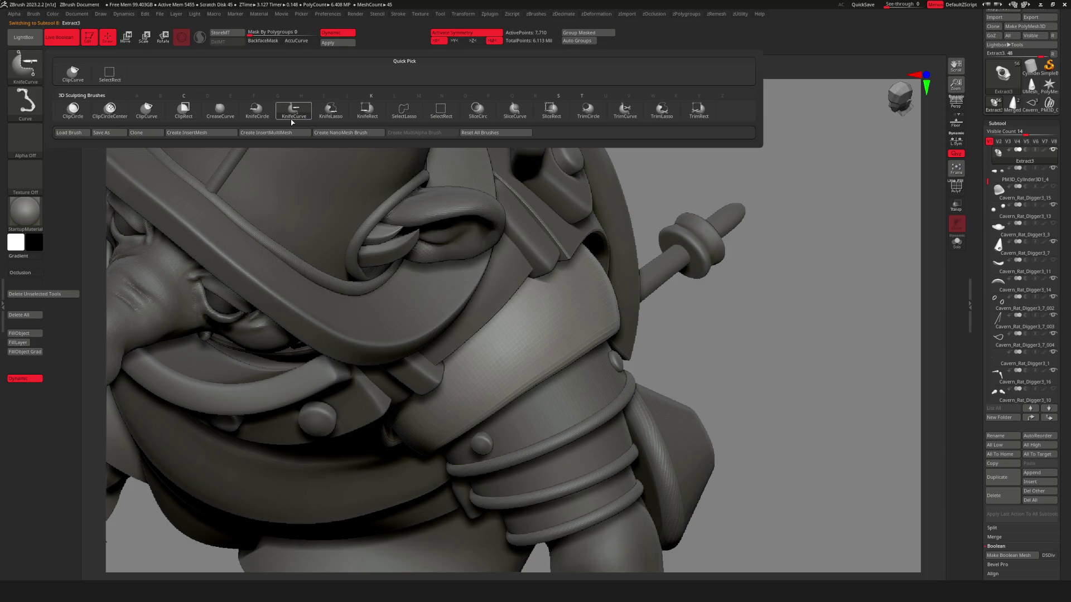
click(292, 117)
key(ctrl)
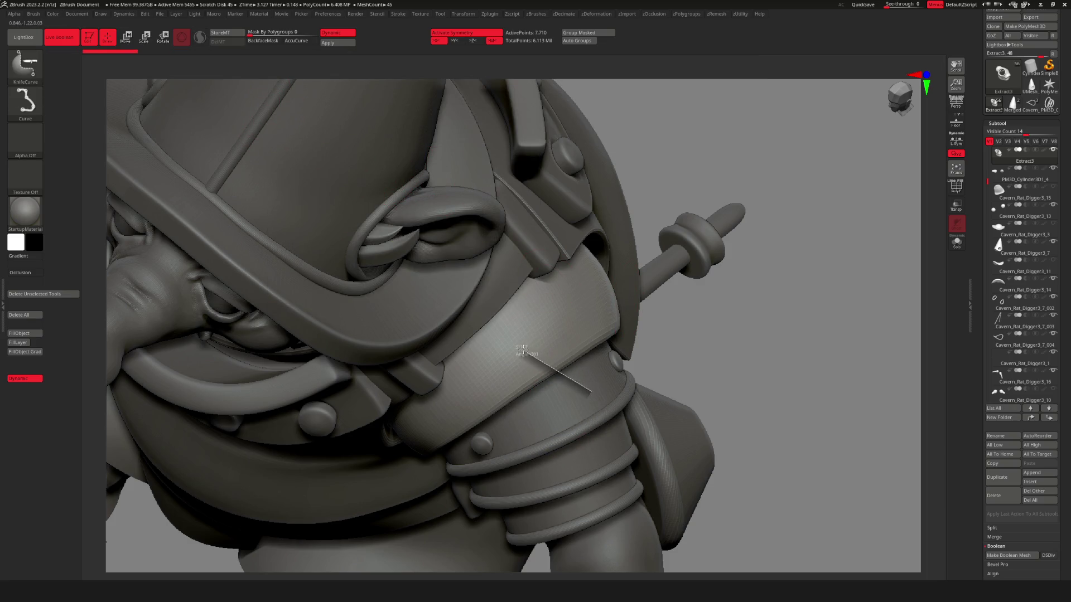
ctrl+shift+drag(523, 439, 541, 437)
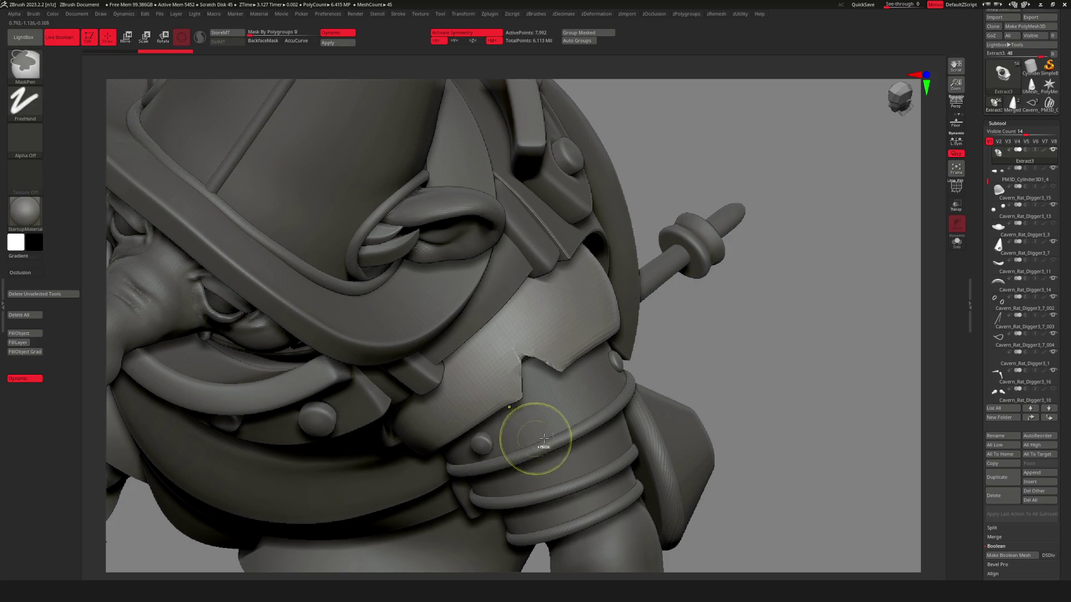
Frame the figure, select the shirt subtool and show it on its own.
key(f)
mouse_move(700, 270)
mouse_down()
mouse_move(582, 406)
mouse_move(622, 402)
mouse_move(661, 453)
mouse_move(612, 436)
mouse_move(576, 346)
mouse_up()
alt+click(577, 345)
key(shift+alt+s)
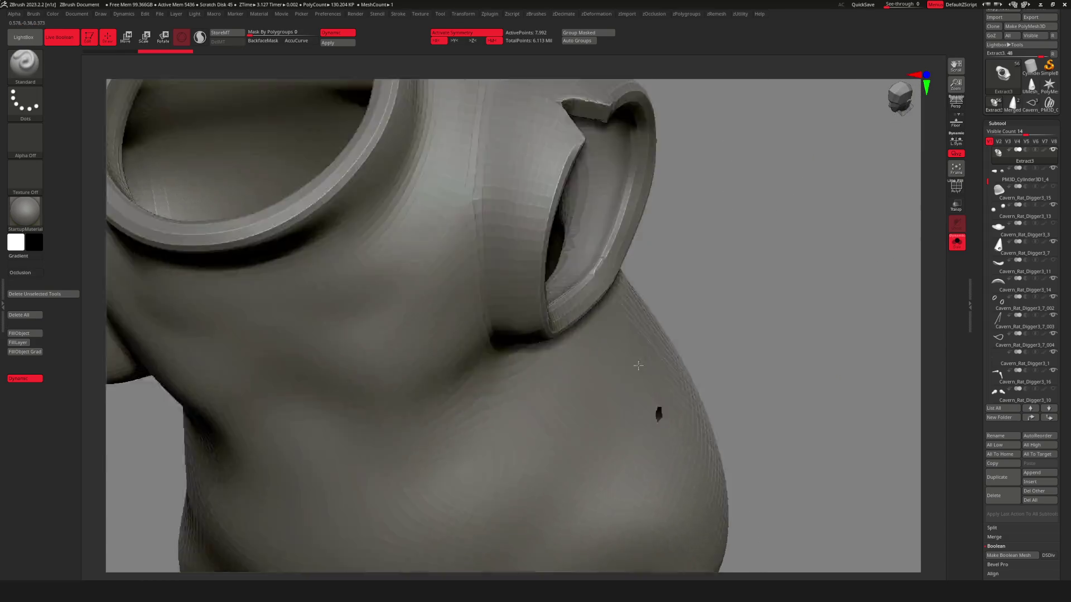
Inspect the shirt's polygroups at the neck and sleeve, turn off symmetry, and show the full character.
key(shift+f)
mouse_move(667, 339)
alt+mouse_down()
mouse_move(689, 339)
mouse_move(636, 461)
mouse_move(621, 363)
mouse_move(613, 377)
alt+mouse_up()
key(shift+f)
right_drag(613, 377, 459, 306)
key(ctrl)
mouse_move(549, 323)
right_down()
mouse_move(645, 342)
mouse_move(613, 323)
mouse_move(658, 340)
mouse_move(625, 363)
mouse_move(636, 355)
mouse_move(663, 366)
right_up()
key(x)
key(shift+s)
Make a KnifeCurve slice across the armour band near the chest.
ctrl+shift+drag(663, 367, 604, 314)
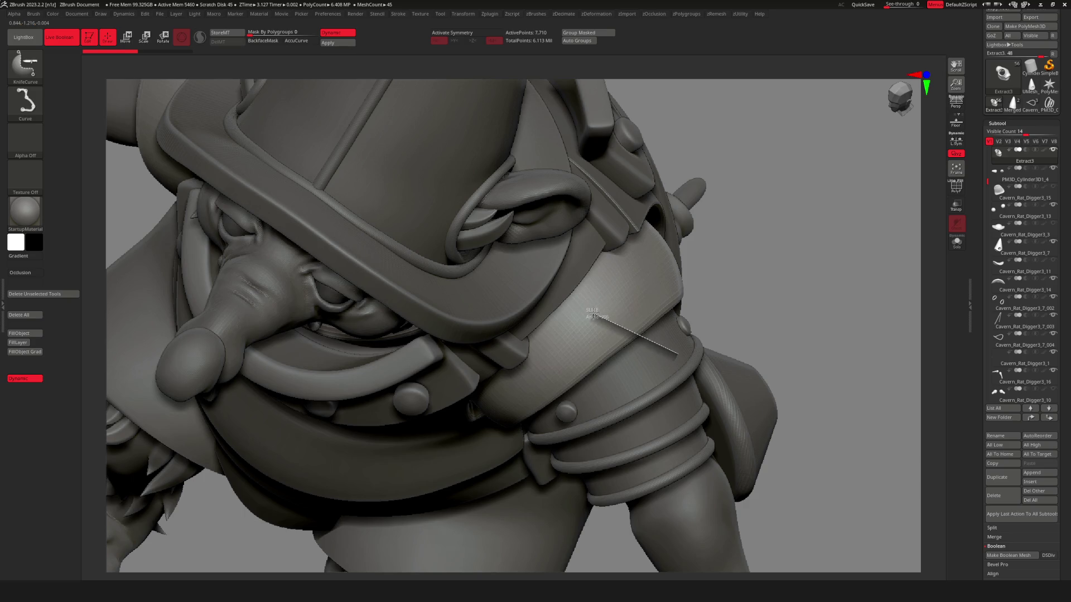
ctrl+shift+drag(604, 413, 604, 413)
key(f)
key(shift+s)
mouse_move(604, 413)
right_down()
mouse_move(593, 391)
mouse_move(558, 385)
mouse_move(522, 351)
mouse_move(426, 444)
mouse_move(434, 493)
mouse_move(502, 425)
mouse_move(638, 383)
right_up()
key(shift+s)
key(shift+s)
key(shift+s)
Slice the plate over the raised upper arm along a curve into a separate plate.
ctrl+right_drag(532, 306, 519, 315)
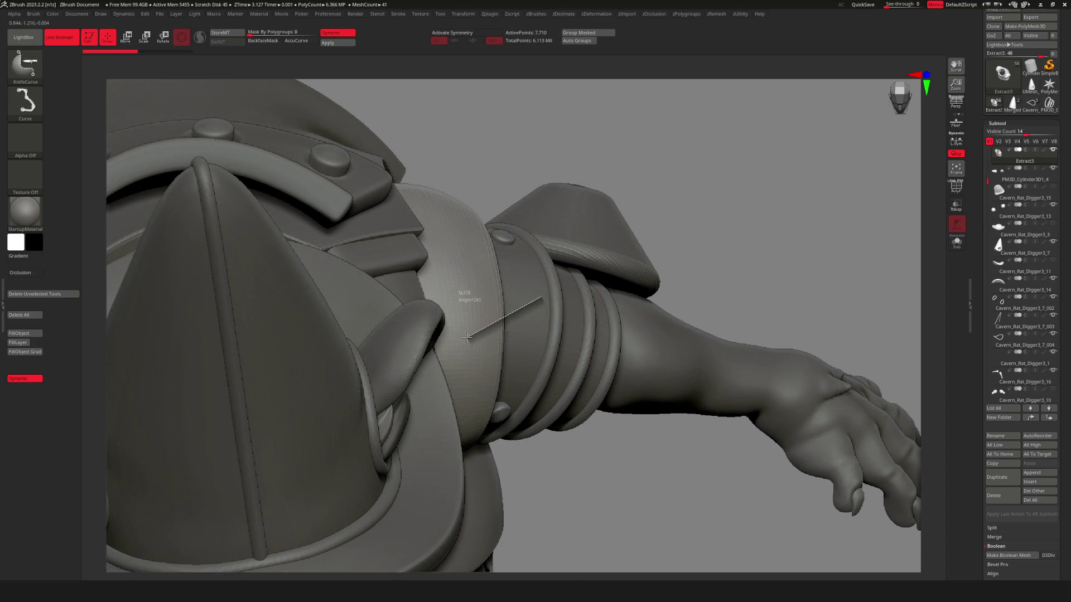
ctrl+shift+drag(533, 418, 533, 418)
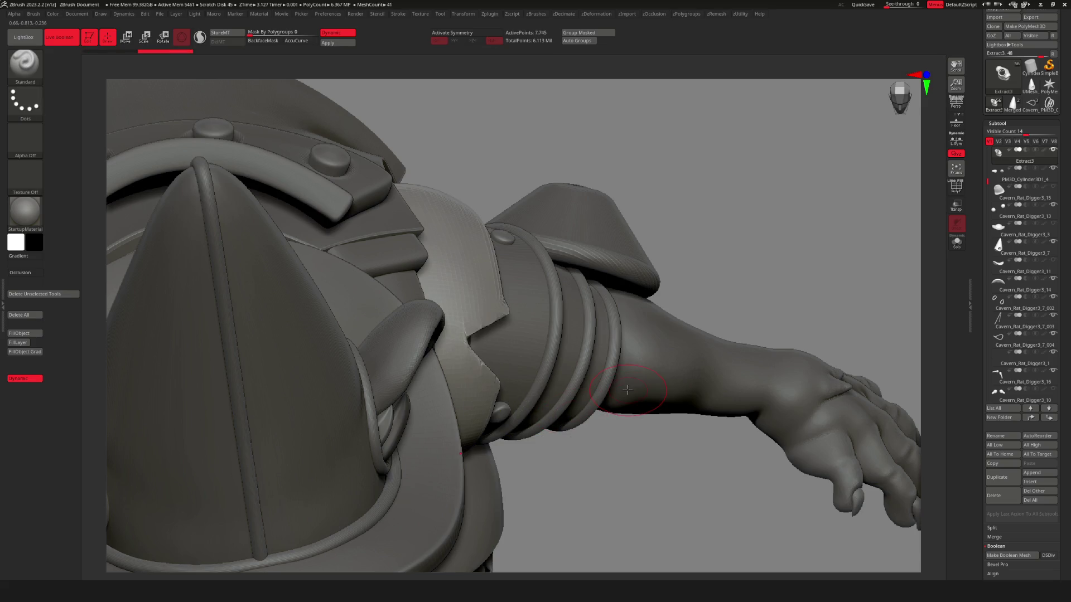
key(shift+s)
mouse_move(536, 382)
ctrl+right_down()
mouse_move(424, 346)
mouse_move(381, 316)
mouse_move(662, 363)
mouse_move(558, 290)
mouse_move(526, 251)
mouse_move(545, 286)
mouse_move(537, 316)
mouse_move(511, 314)
ctrl+right_up()
key(shift+s)
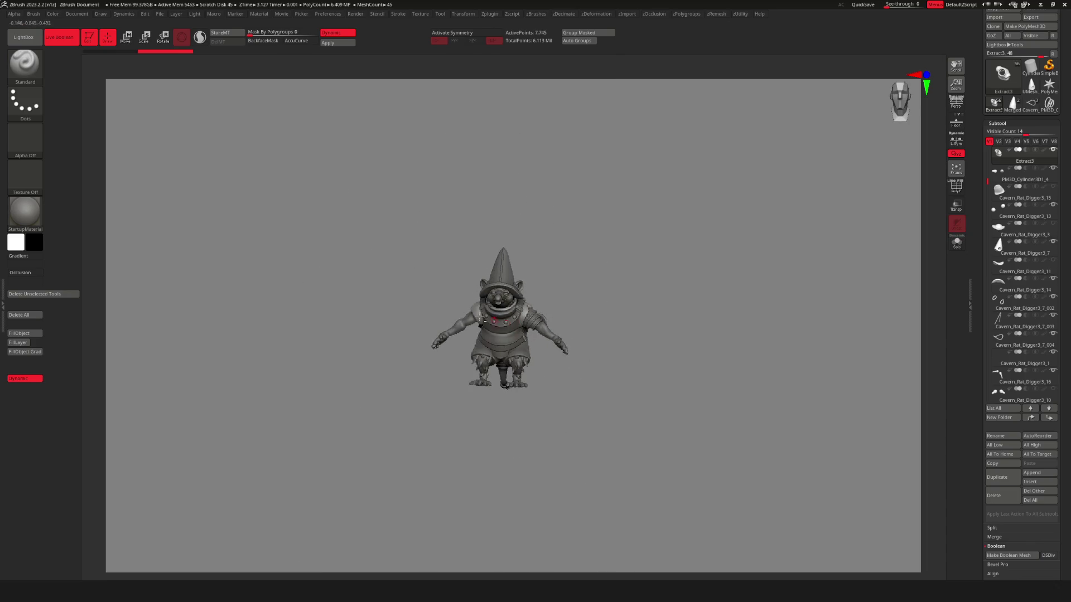
Slice the torso armor along a KnifeCurve across the rat's other shoulder.
key(f)
right_click(485, 293)
mouse_move(491, 301)
ctrl+right_down()
mouse_move(510, 311)
mouse_move(460, 338)
ctrl+right_up()
key(ctrl+shift)
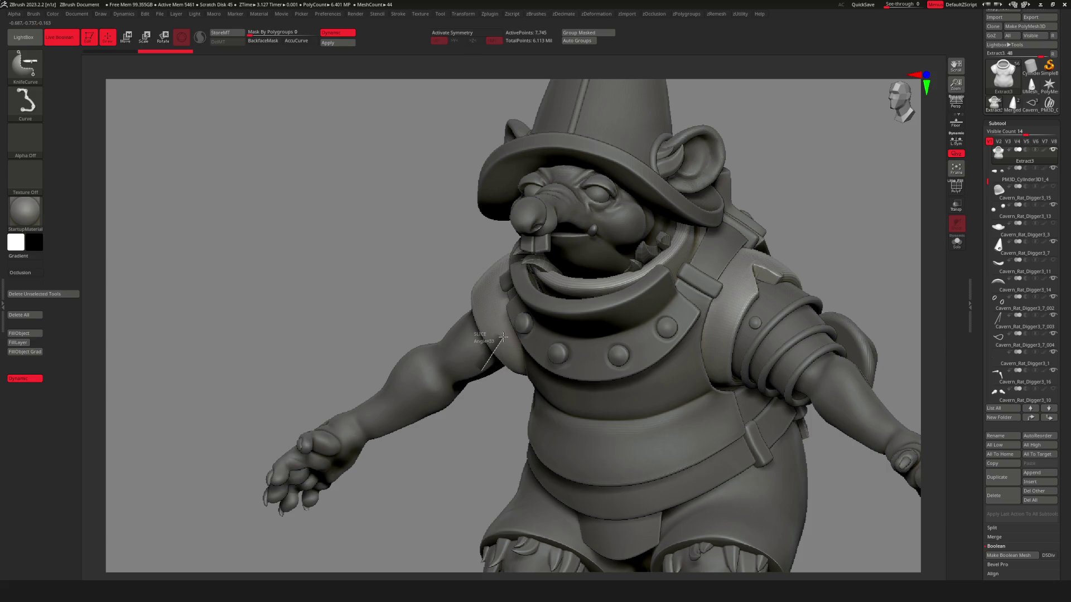
mouse_move(460, 337)
right_down()
mouse_move(523, 358)
mouse_move(519, 347)
mouse_move(568, 344)
mouse_move(595, 383)
right_up()
From behind, solo the Extract3 torso piece and cut another curved slice across it.
mouse_move(502, 316)
right_down()
mouse_move(607, 393)
mouse_move(621, 381)
right_up()
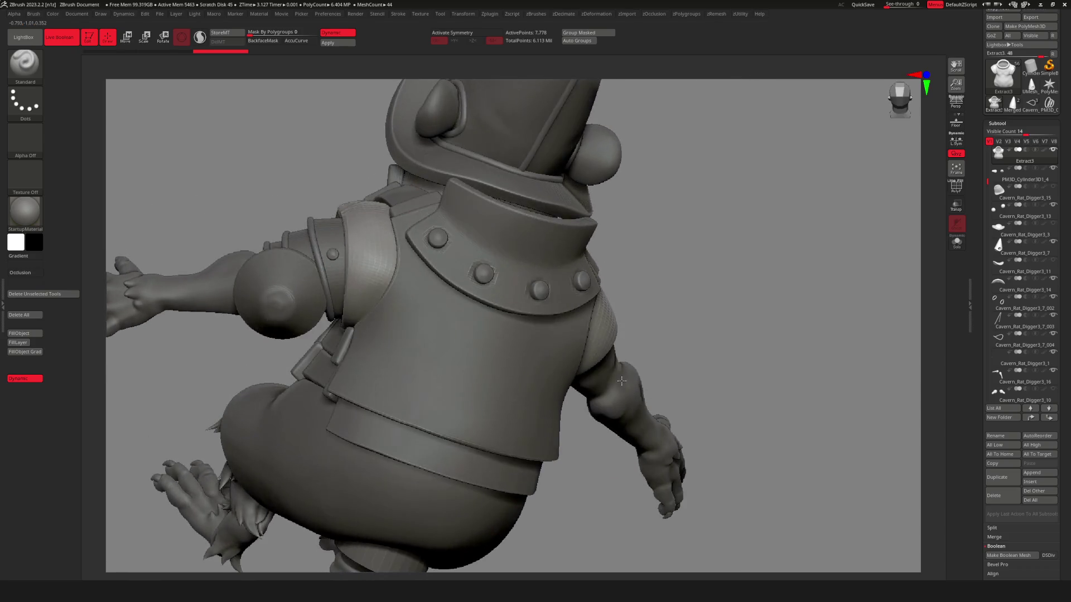
key(ctrl+shift+s)
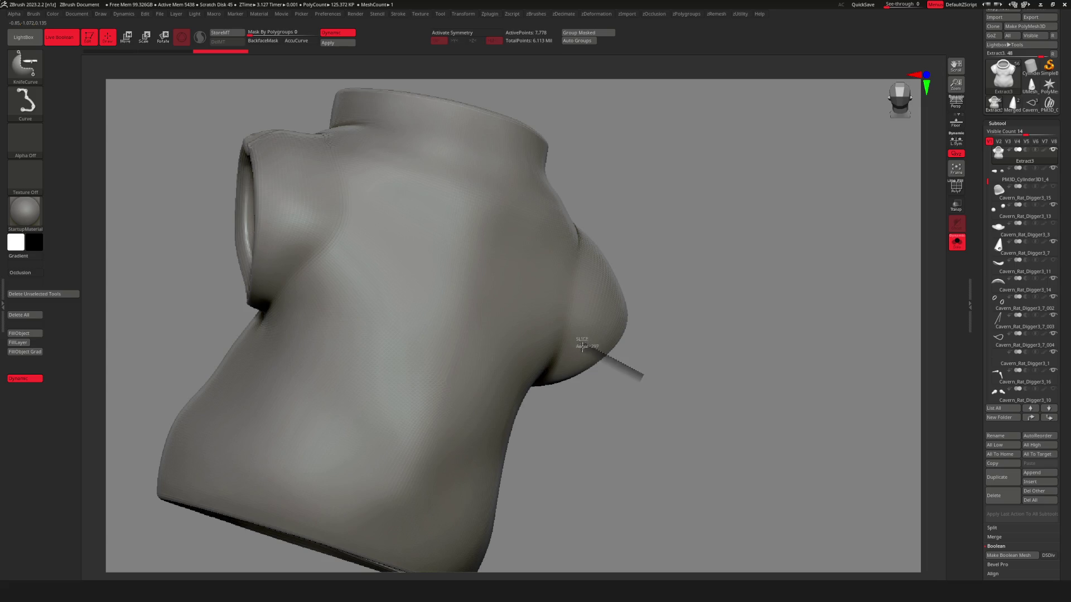
mouse_move(681, 363)
ctrl+right_down()
mouse_move(621, 350)
mouse_move(670, 308)
mouse_move(627, 344)
mouse_move(649, 353)
mouse_move(596, 326)
mouse_move(636, 318)
mouse_move(663, 353)
mouse_move(659, 325)
ctrl+right_up()
key(ctrl+shift+s)
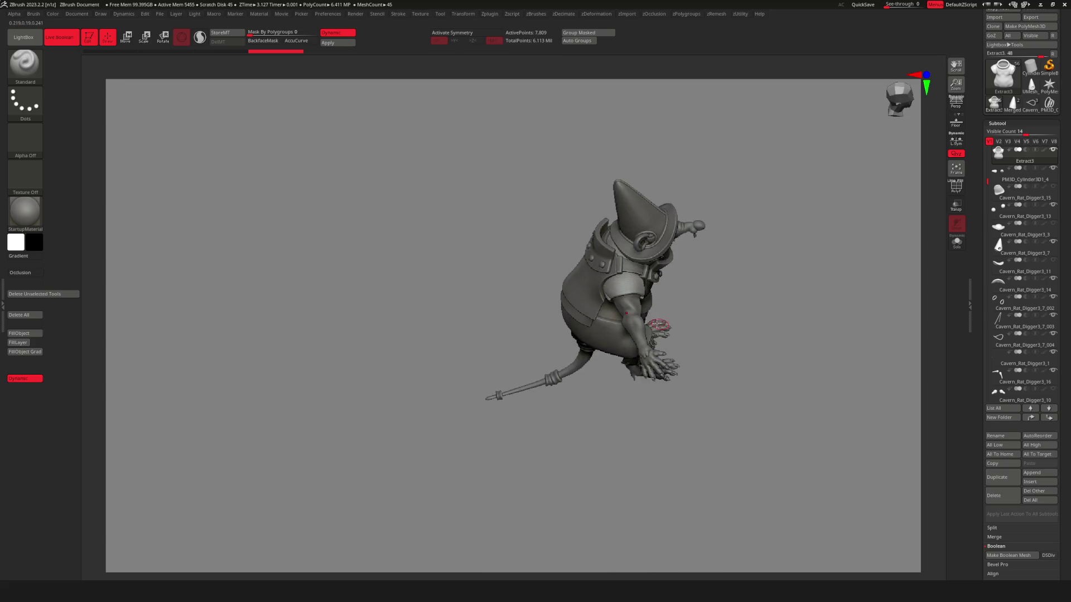
Cut further KnifeCurve slices along the armor plate's lower edge under the raised arm.
mouse_move(643, 268)
right_down()
mouse_move(655, 385)
mouse_move(650, 365)
right_up()
right_click(648, 357)
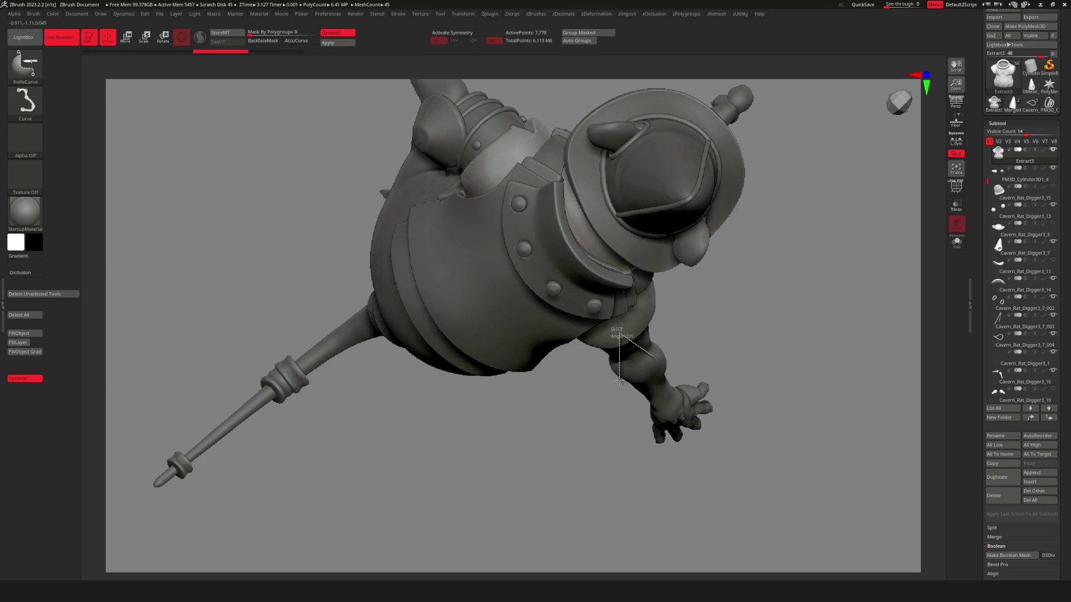
drag(616, 375, 617, 375)
mouse_move(616, 375)
right_down()
mouse_move(646, 367)
mouse_move(612, 362)
right_up()
mouse_move(636, 350)
ctrl+right_down()
mouse_move(743, 313)
mouse_move(724, 337)
mouse_move(737, 308)
ctrl+right_up()
key(ctrl+shift)
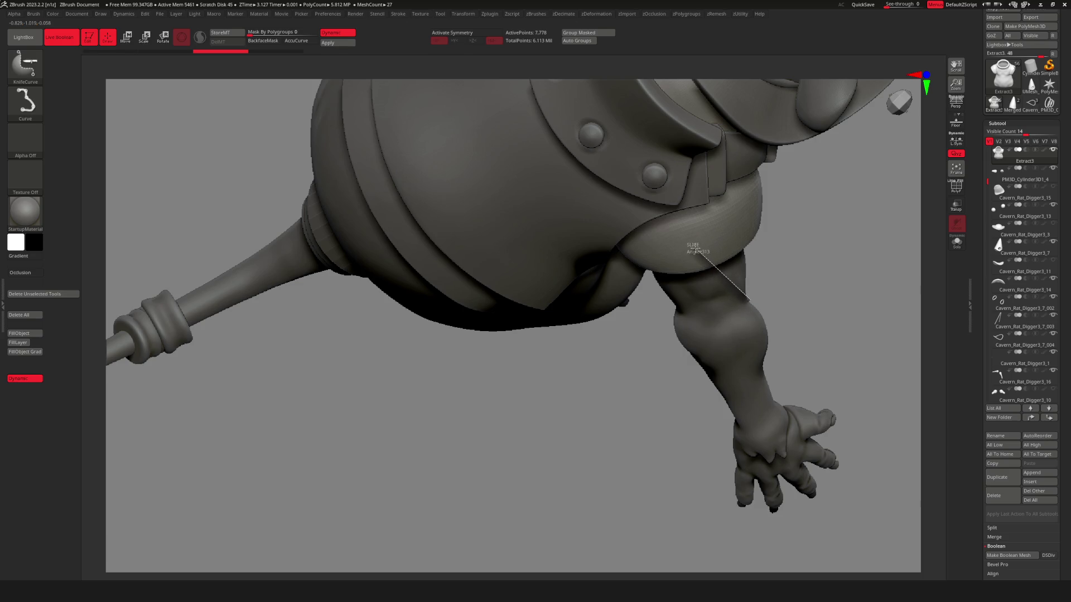
ctrl+shift+drag(673, 314, 675, 315)
mouse_move(675, 315)
right_down()
mouse_move(763, 294)
mouse_move(697, 302)
mouse_move(686, 268)
mouse_move(680, 283)
mouse_move(697, 302)
mouse_move(662, 329)
mouse_move(617, 352)
mouse_move(527, 358)
mouse_move(660, 304)
mouse_move(706, 376)
right_up()
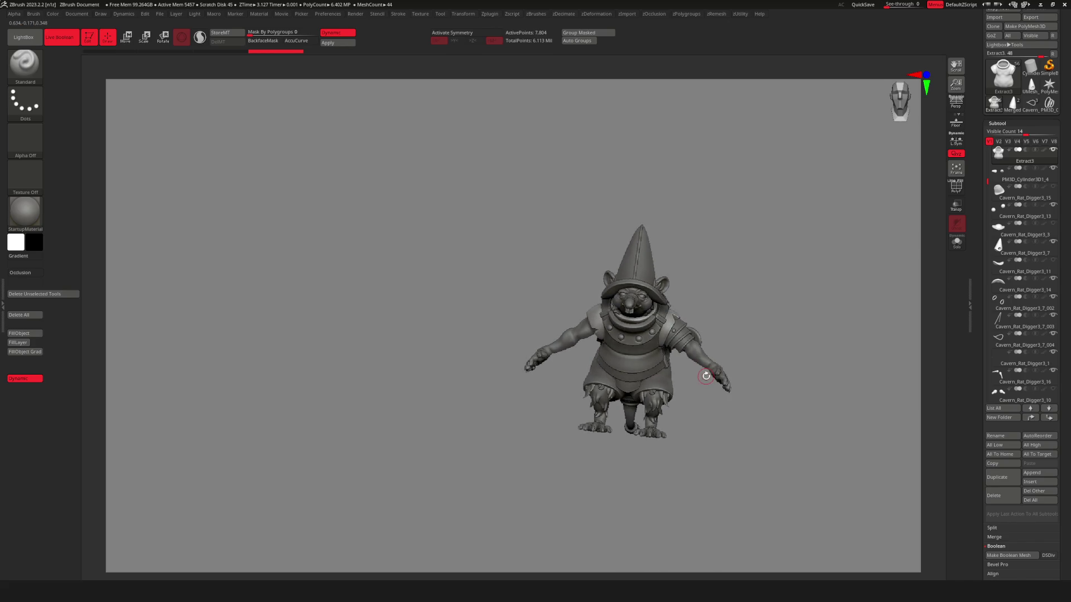
mouse_move(998, 282)
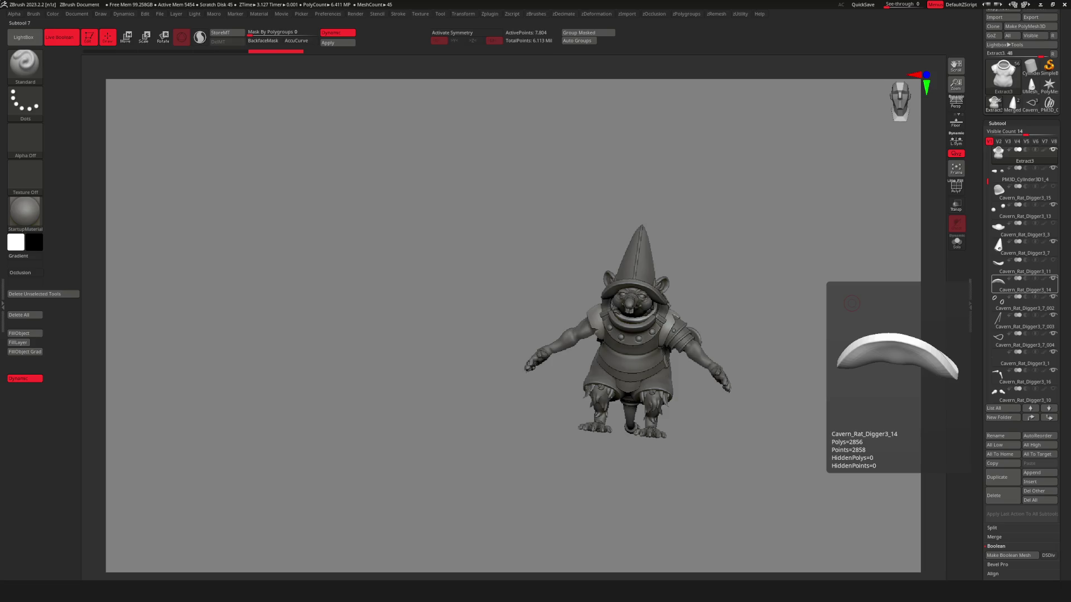
mouse_move(647, 402)
right_down()
mouse_move(619, 399)
mouse_move(640, 387)
right_up()
key(f)
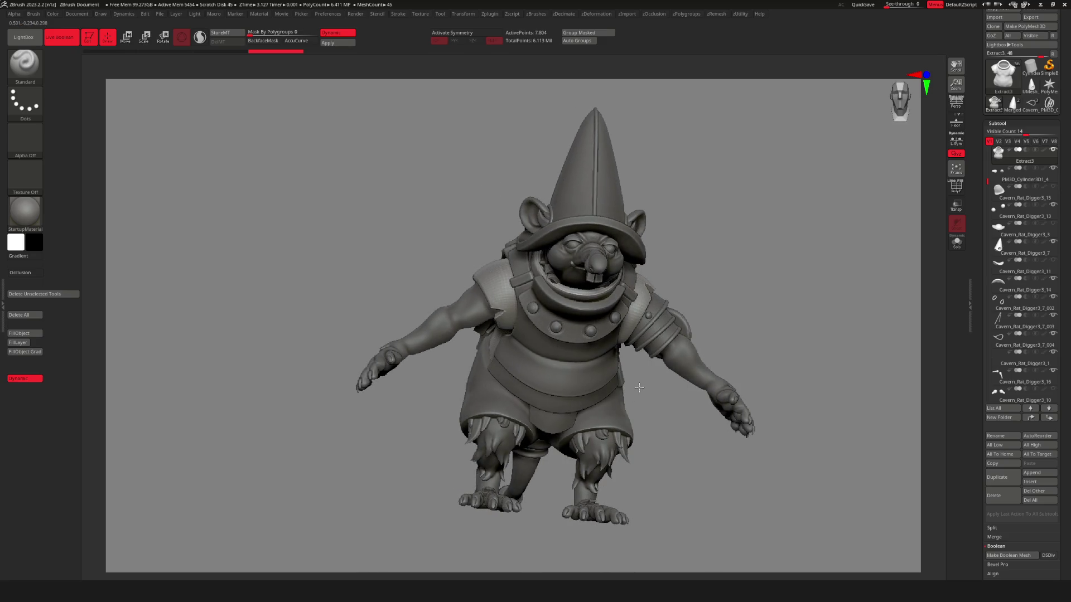
mouse_move(564, 362)
right_down()
mouse_move(477, 338)
mouse_move(478, 354)
mouse_move(571, 313)
mouse_move(537, 318)
right_up()
On Cavern_Rat_Digger3_16, insert a spiky fur tuft on the upper arm with FastNFurry_IMM.
alt+click(539, 325)
scroll(539, 324, up, 3)
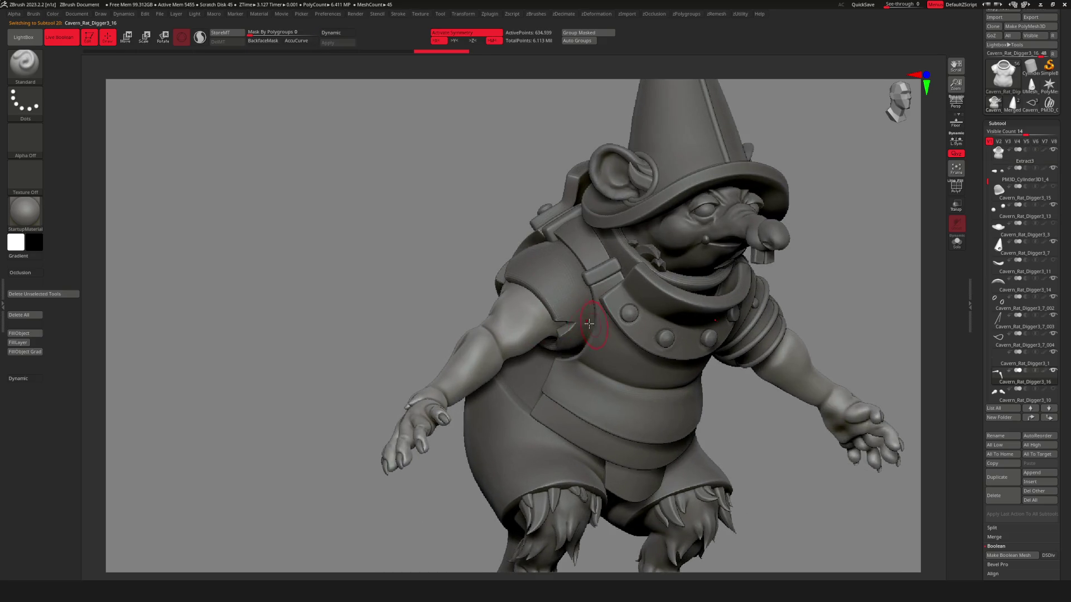
key(space)
key(b)
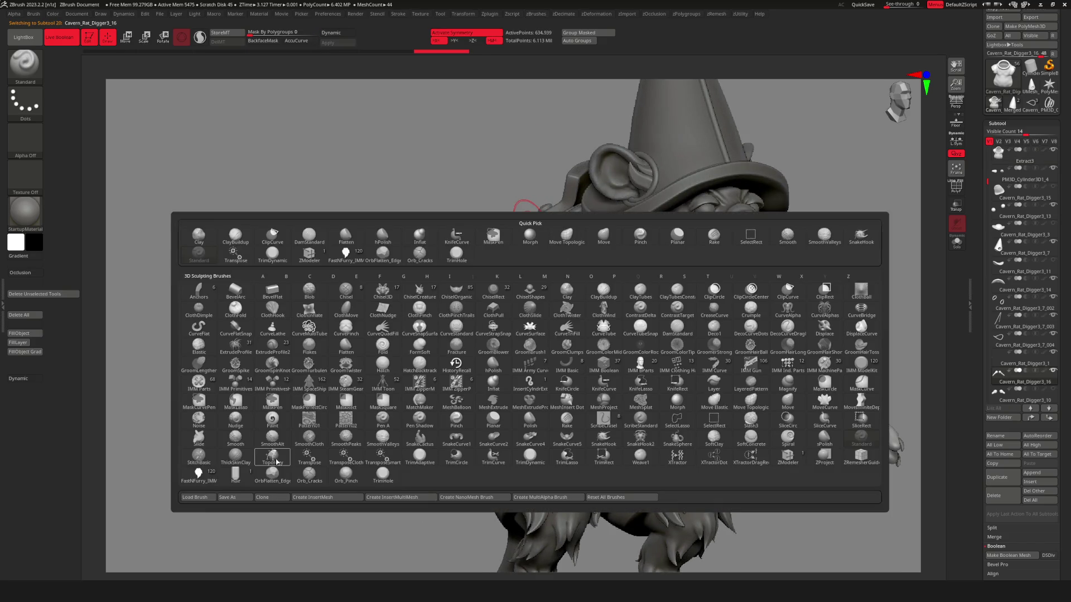
click(198, 475)
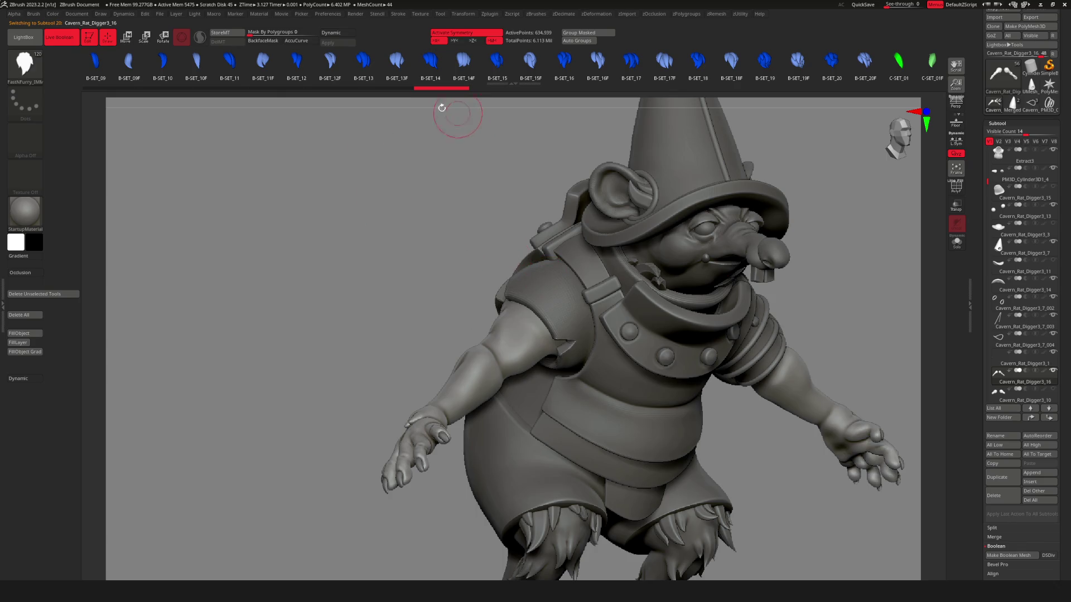
scroll(531, 331, up, 5)
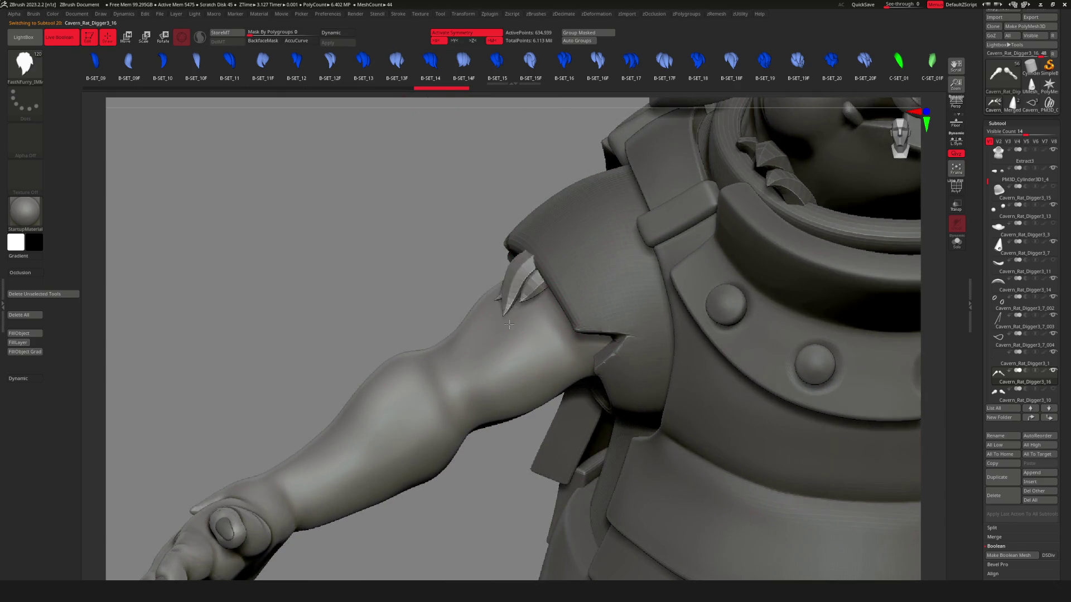
key(ctrl+z)
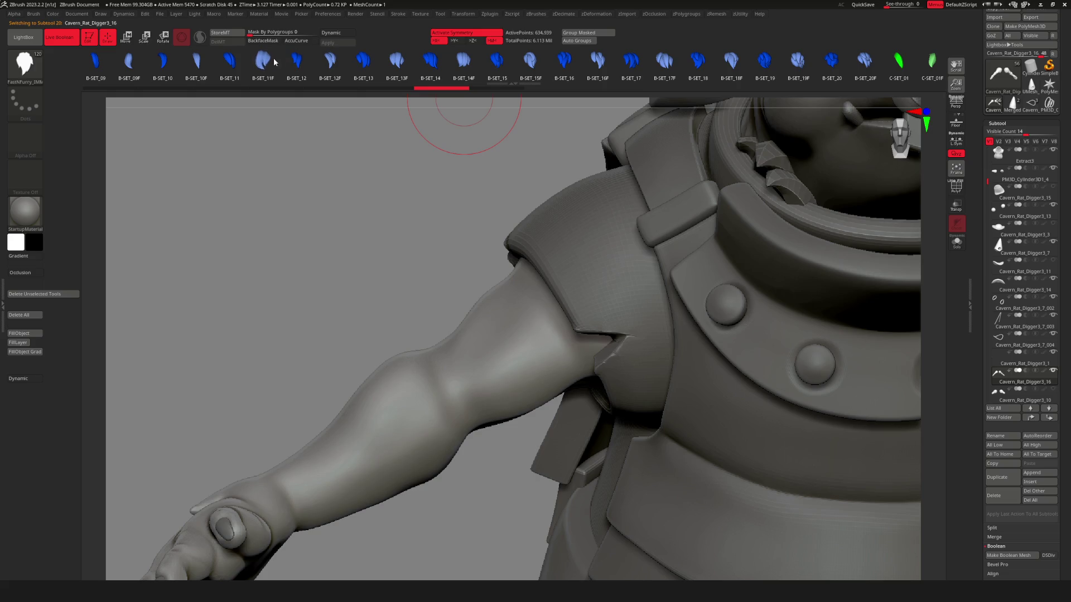
click(598, 61)
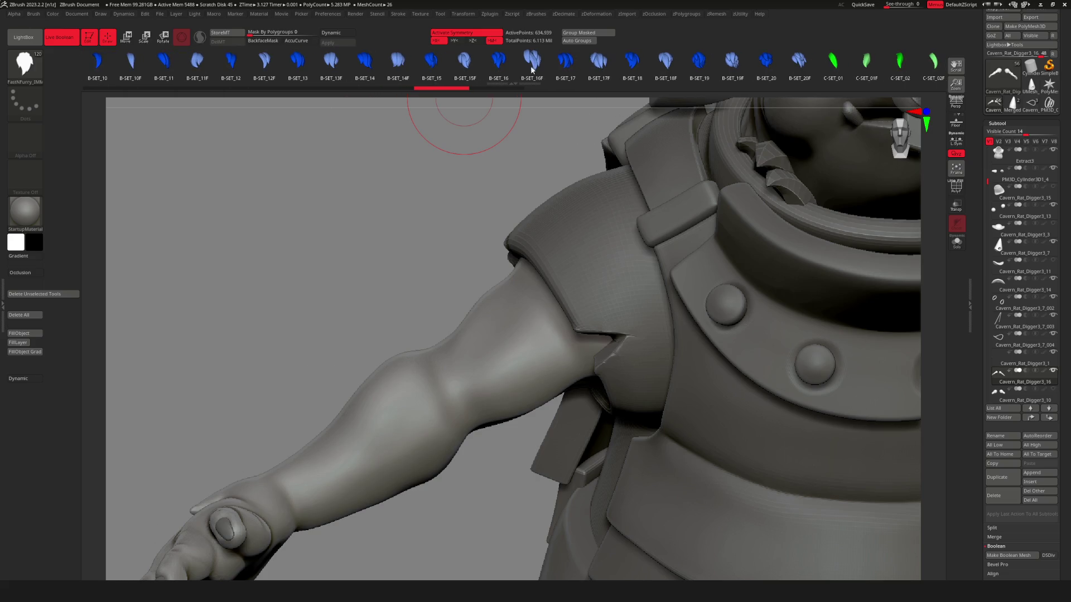
drag(524, 290, 546, 273)
Swap the inserted tuft to the B-SET_16F variant.
key(w)
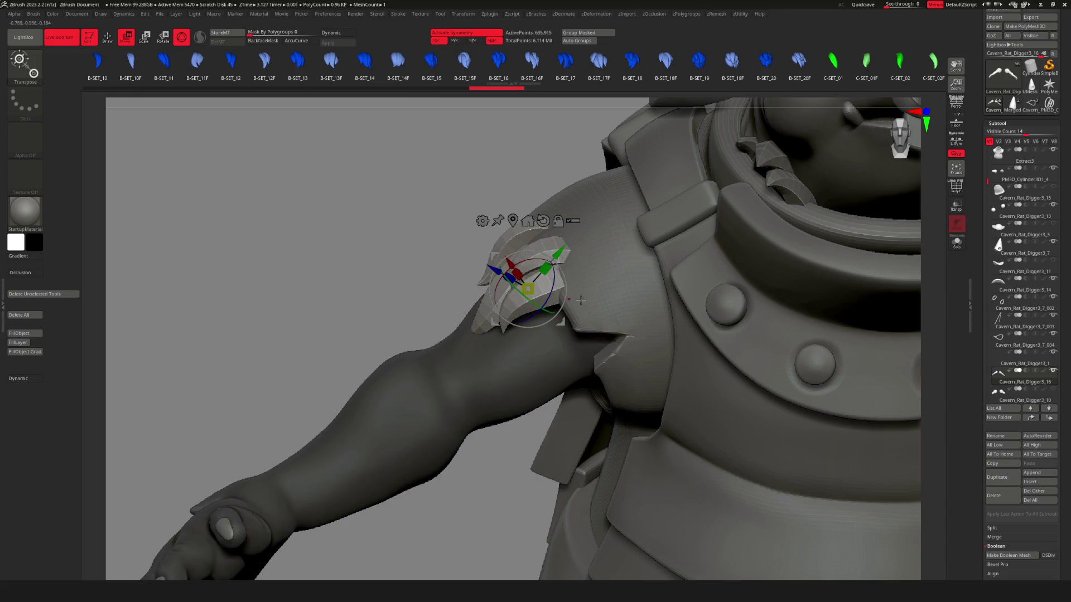
right_drag(581, 300, 583, 288)
right_drag(634, 198, 614, 234)
click(472, 66)
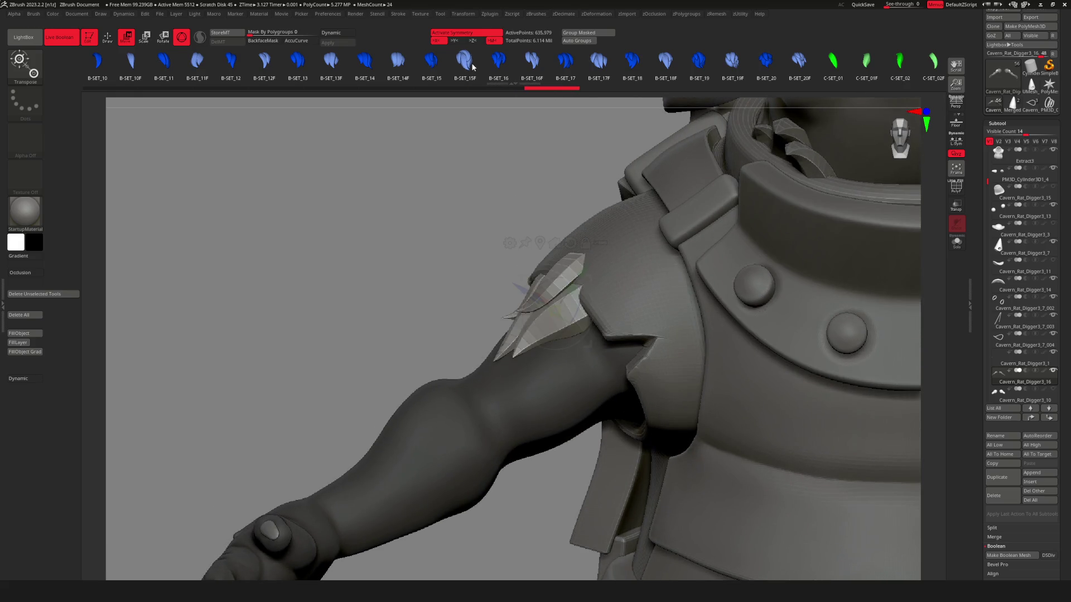
key(ctrl+z)
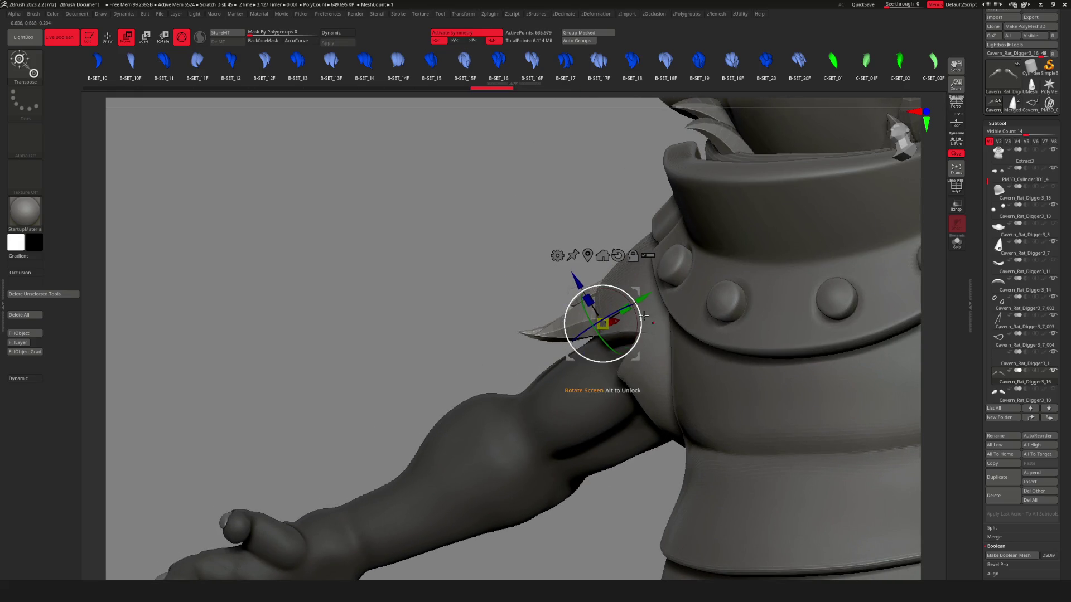
key(Right)
right_drag(639, 304, 576, 295)
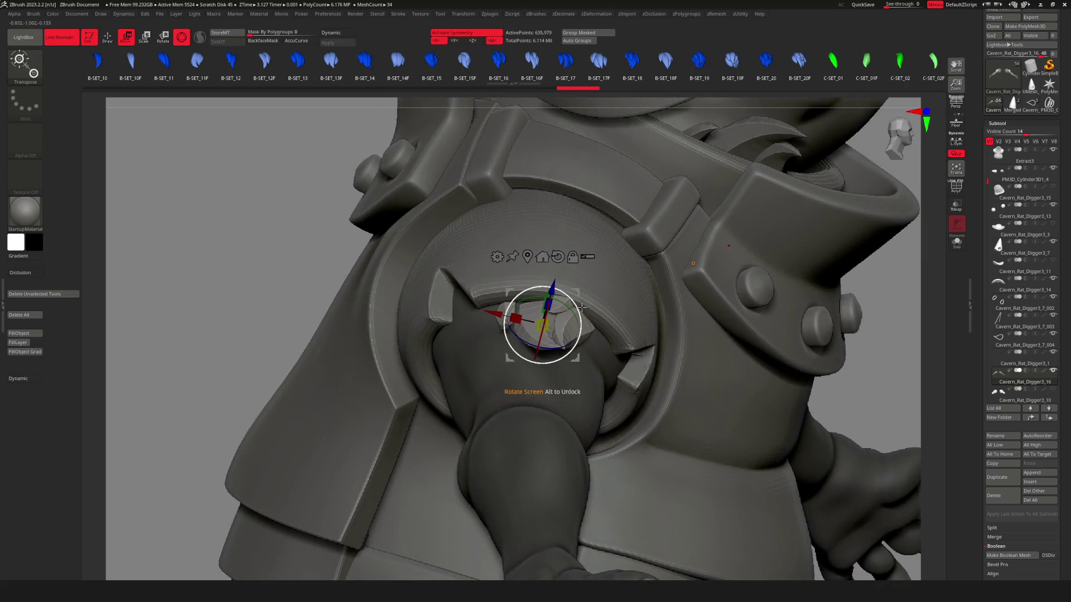
Reposition the fur tuft at the shoulder with the gizmo.
key(q)
key(f)
mouse_move(547, 357)
right_down()
mouse_move(623, 357)
mouse_move(629, 310)
mouse_move(601, 264)
mouse_move(586, 279)
mouse_move(603, 294)
mouse_move(563, 340)
mouse_move(570, 363)
right_up()
key(w)
key(q)
Reshape the tuft tips inside the shoulder opening with the Move Topologic brush.
key(space)
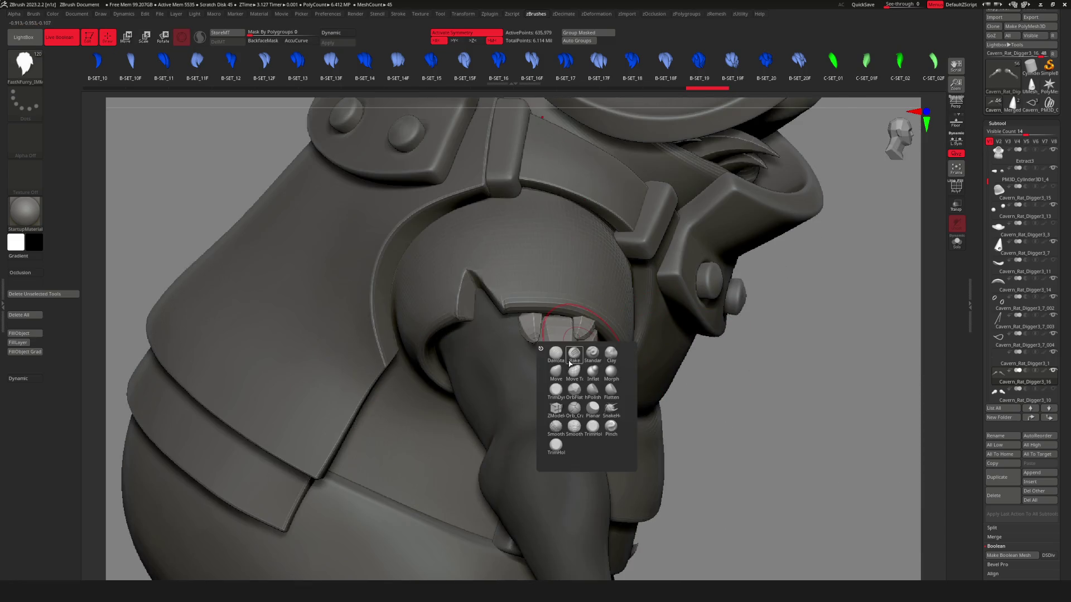
click(557, 382)
mouse_move(608, 274)
right_down()
mouse_move(547, 297)
mouse_move(583, 334)
right_up()
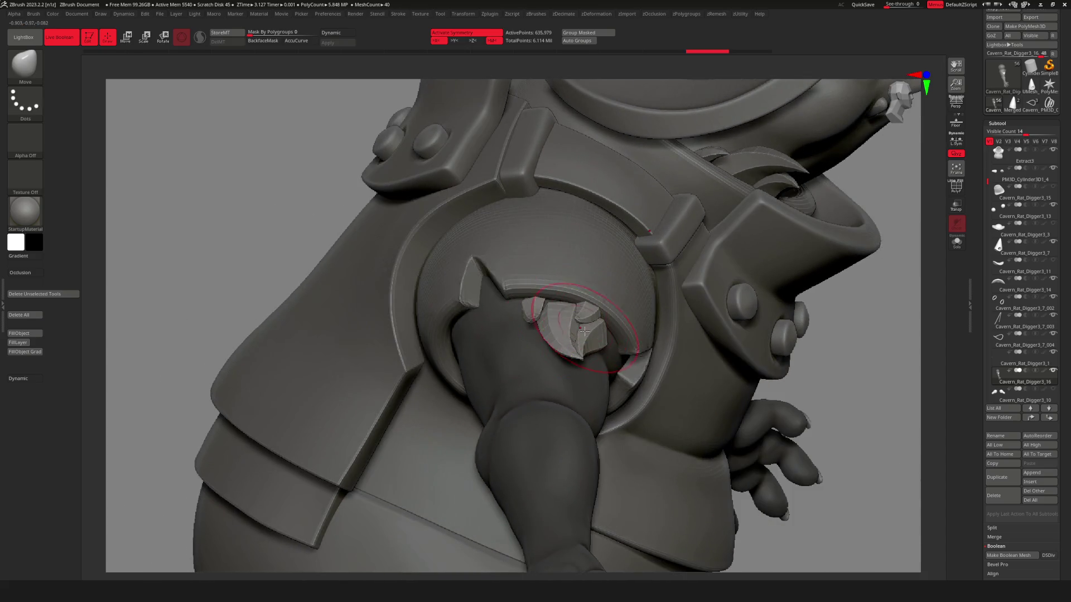
key(b)
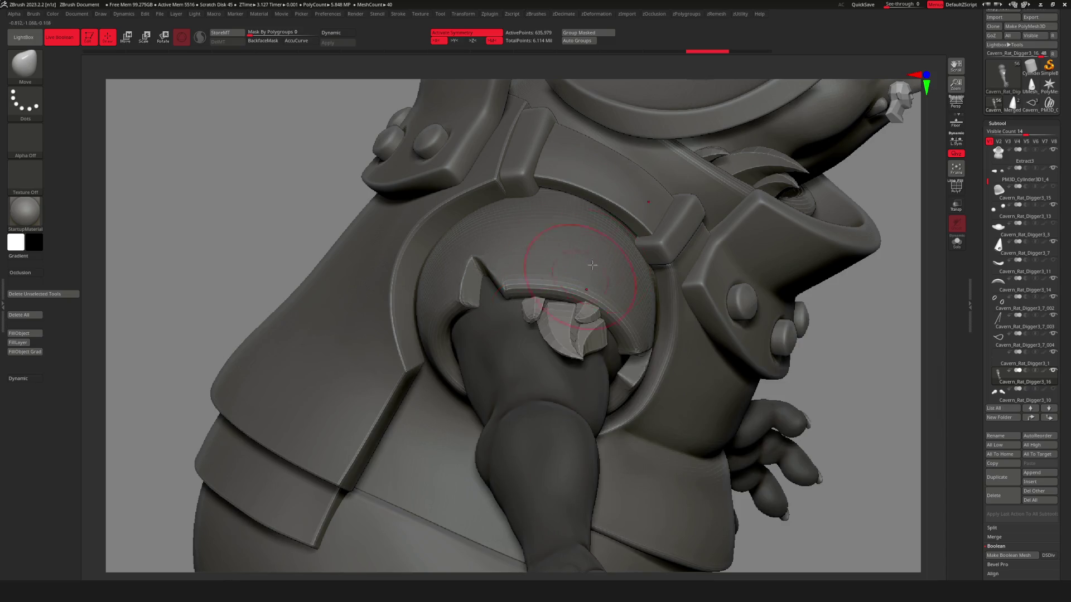
key(b)
click(540, 331)
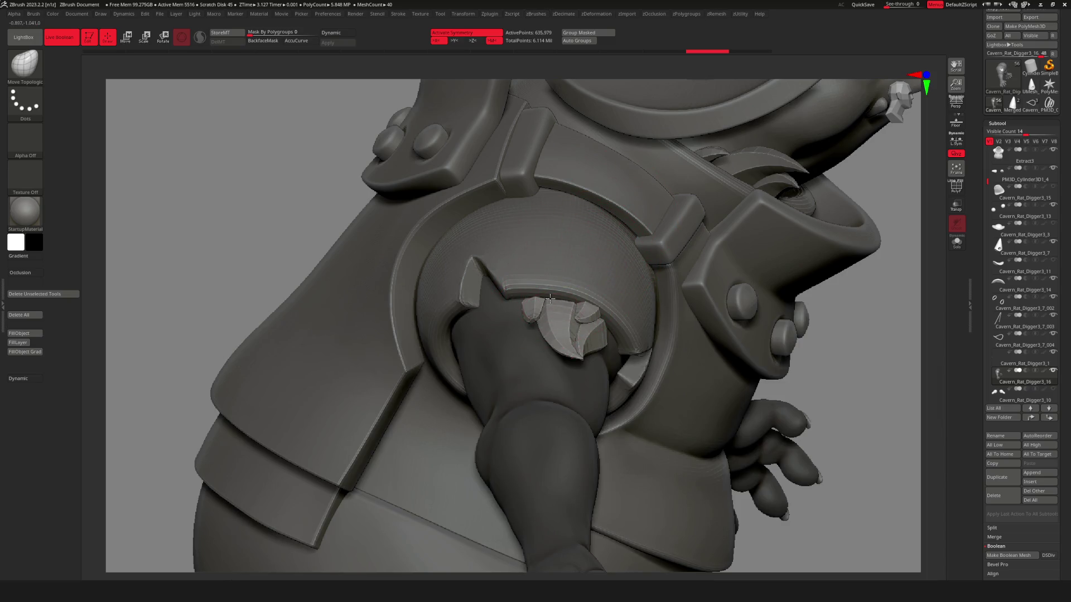
mouse_move(545, 335)
right_down()
mouse_move(598, 309)
mouse_move(619, 334)
mouse_move(624, 381)
right_up()
key(f)
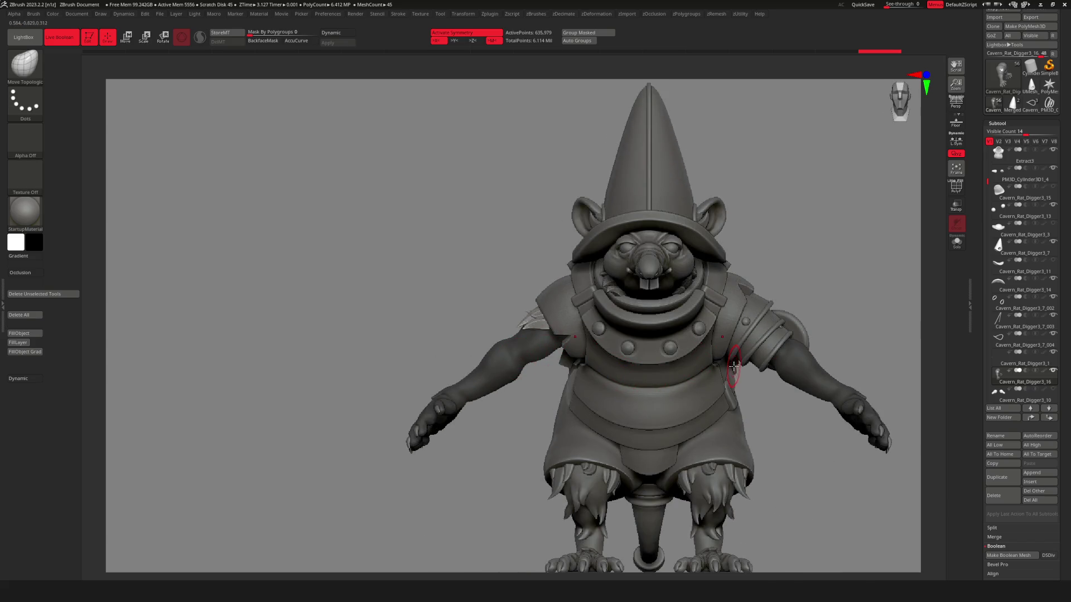
Orbit to check the rat's back and sides, then select the Extract5 skirt subtool.
ctrl+right_drag(508, 361, 753, 306)
mouse_move(619, 368)
right_down()
mouse_move(650, 401)
mouse_move(670, 383)
mouse_move(652, 385)
mouse_move(631, 411)
mouse_move(605, 373)
mouse_move(650, 363)
mouse_move(596, 345)
mouse_move(638, 356)
mouse_move(641, 343)
mouse_move(784, 341)
mouse_move(564, 345)
mouse_move(598, 381)
mouse_move(623, 370)
right_up()
key(space)
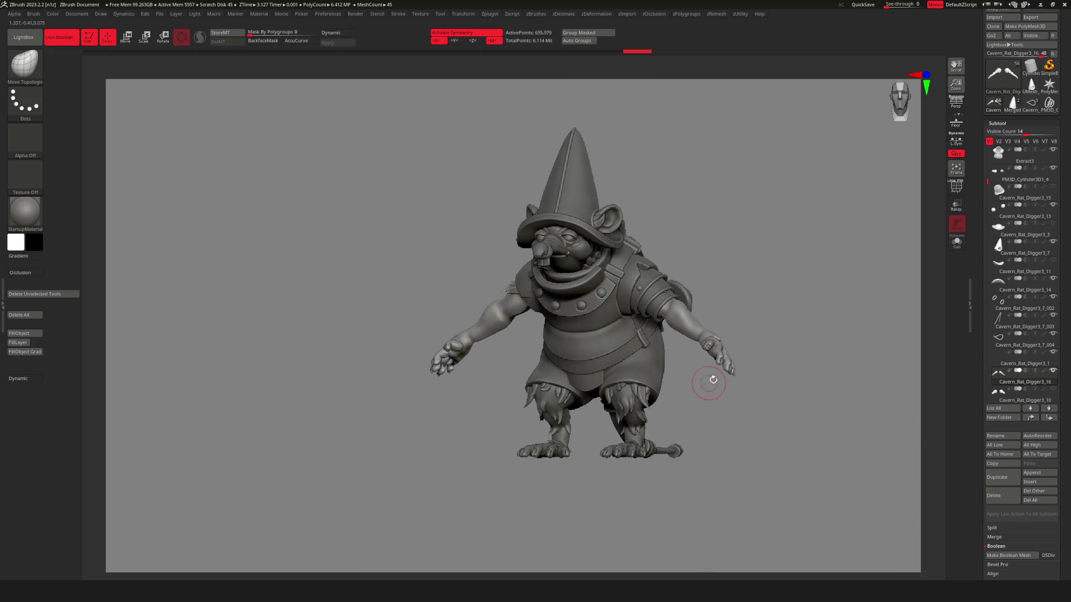
mouse_move(732, 360)
right_down()
mouse_move(892, 357)
mouse_move(650, 350)
mouse_move(671, 313)
mouse_move(726, 323)
mouse_move(691, 353)
mouse_move(594, 365)
mouse_move(595, 375)
right_up()
mouse_move(505, 418)
right_down()
mouse_move(559, 350)
mouse_move(734, 366)
mouse_move(661, 367)
mouse_move(609, 335)
mouse_move(605, 365)
mouse_move(683, 382)
mouse_move(717, 359)
right_up()
alt+click(642, 357)
Solo the Extract5 skirt, turn on PolyF, and run ZRemesher from the custom popup.
key(shift+alt+s)
key(shift+f)
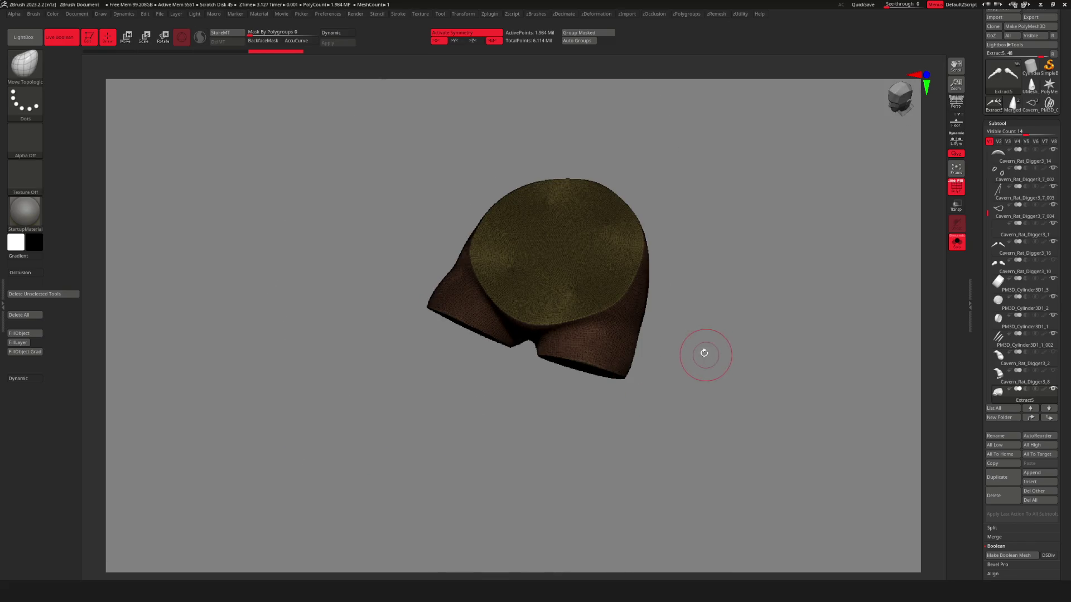
right_click(704, 353)
key(ctrl+r)
click(668, 356)
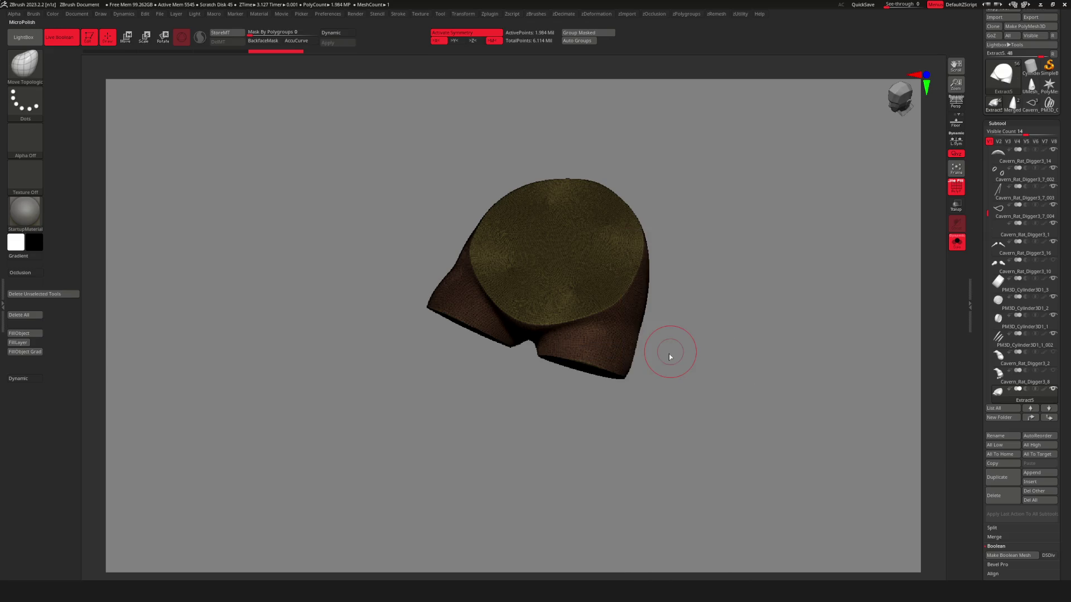
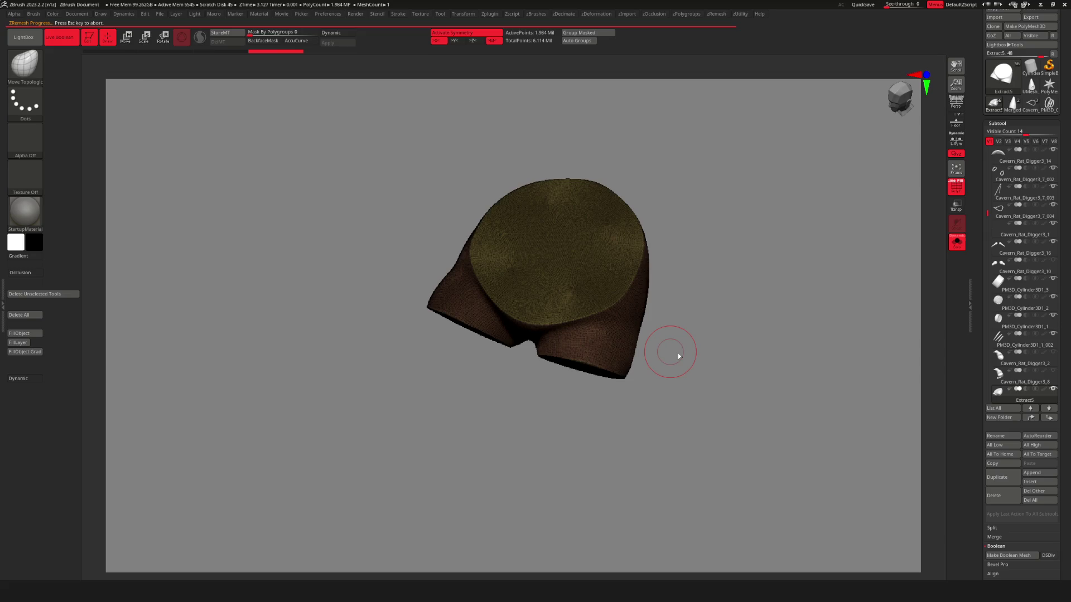
ZRemesh the solo'd shorts three times, bringing them down to about 23,000 polygons.
drag(608, 325, 731, 358)
key(shift+r)
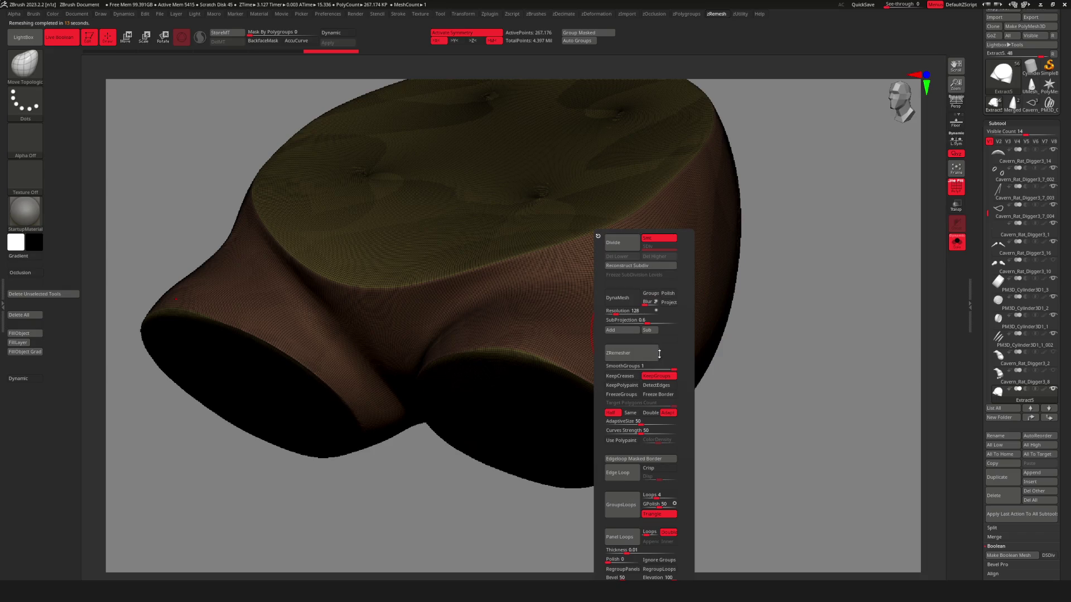
click(624, 362)
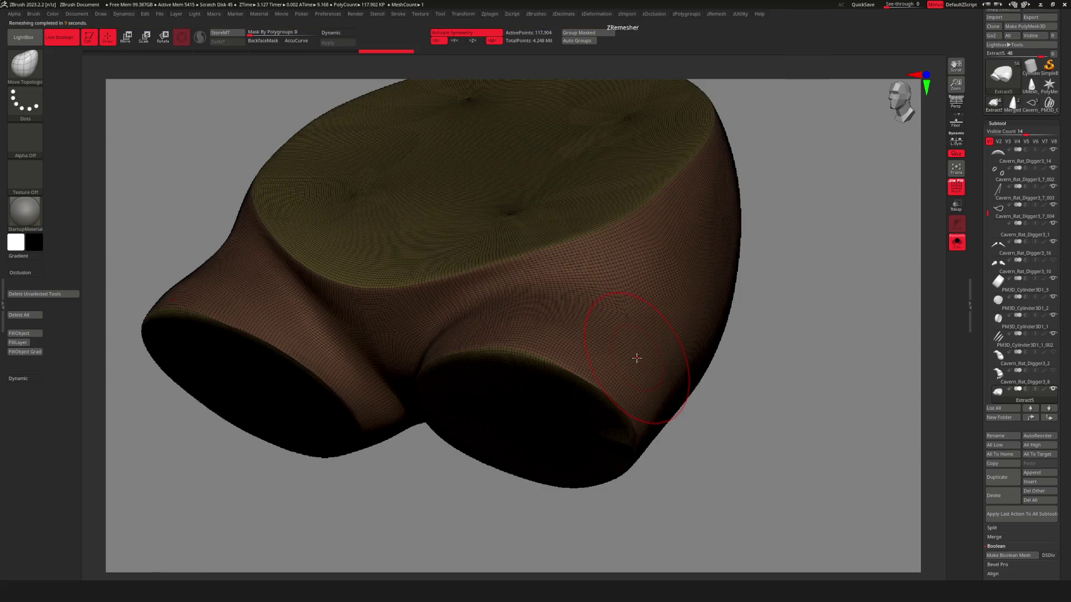
key(space)
click(597, 351)
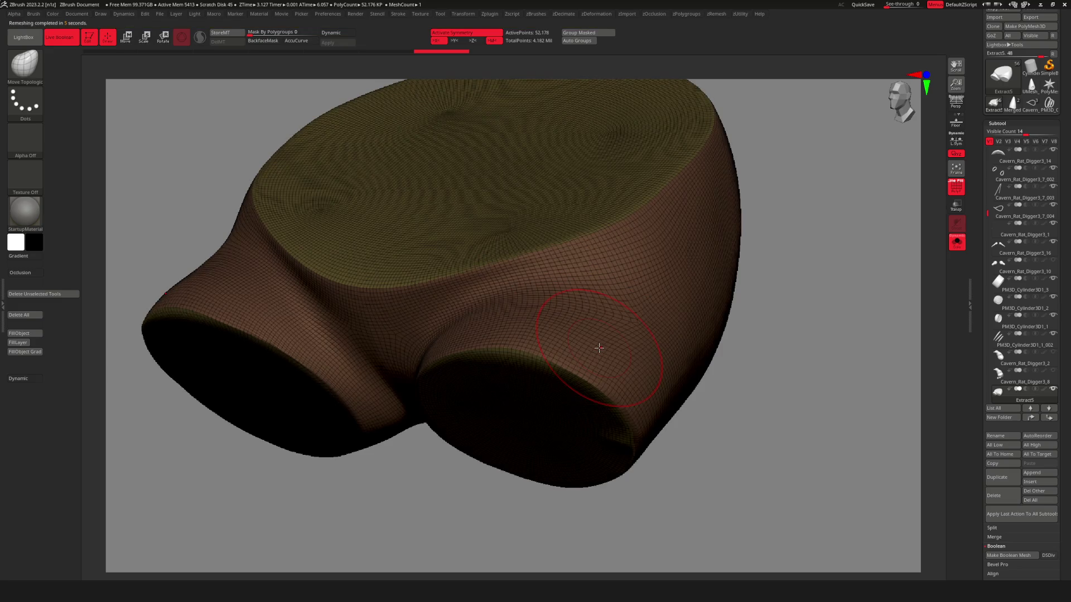
key(space)
click(601, 355)
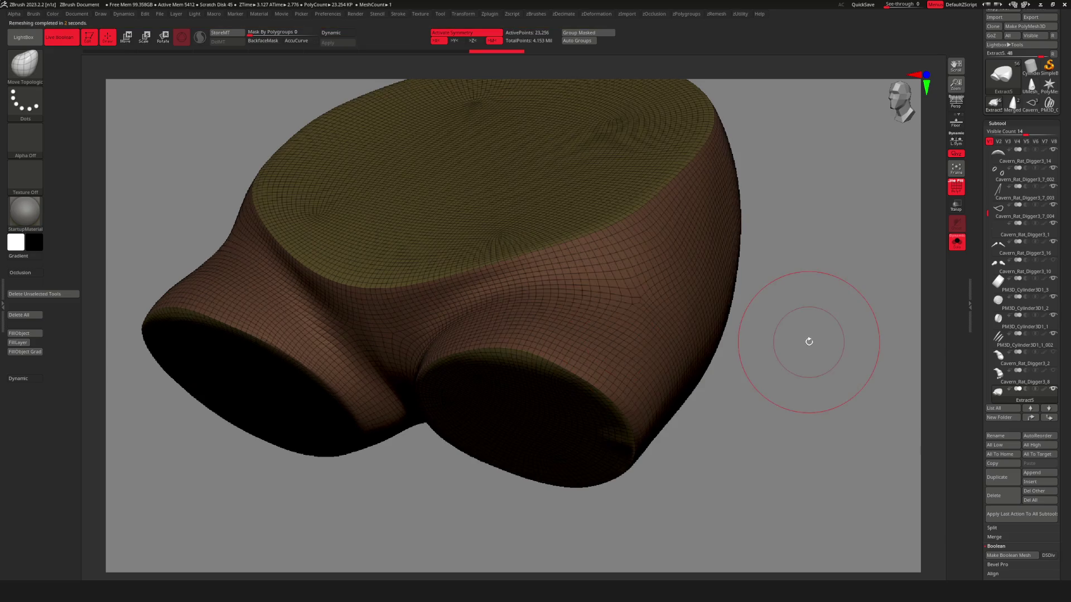
Bring back the full rat character with wireframe and polygroup colours displayed.
mouse_move(729, 390)
mouse_down()
mouse_move(536, 379)
mouse_move(560, 386)
mouse_move(494, 390)
mouse_move(508, 256)
mouse_move(510, 387)
mouse_move(526, 380)
mouse_move(514, 359)
mouse_move(680, 395)
mouse_move(586, 385)
mouse_move(490, 341)
mouse_move(530, 363)
mouse_move(540, 389)
mouse_move(493, 375)
mouse_move(508, 384)
mouse_move(497, 375)
mouse_move(736, 304)
mouse_move(692, 258)
mouse_up()
key(shift+alt+s)
key(shift+f)
Select the TrimDynamic brush with the B, T, D shortcut.
key(b)
key(t)
key(d)
Orbit around the shorts to inspect the new quad topology and capped leg openings.
drag(604, 145, 478, 297)
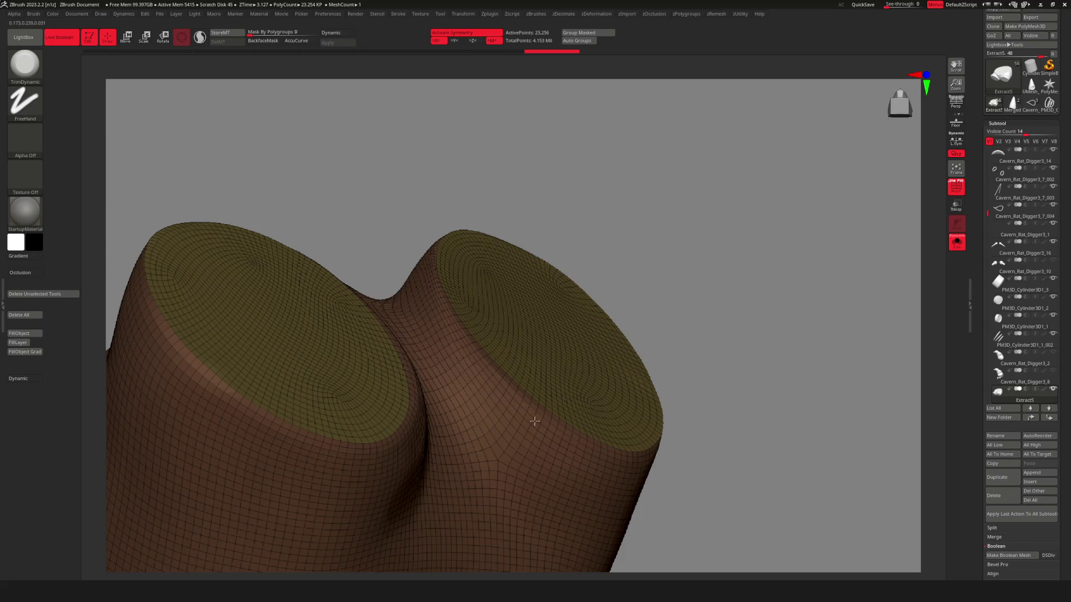
mouse_move(586, 225)
mouse_down()
mouse_move(553, 240)
mouse_move(521, 227)
mouse_up()
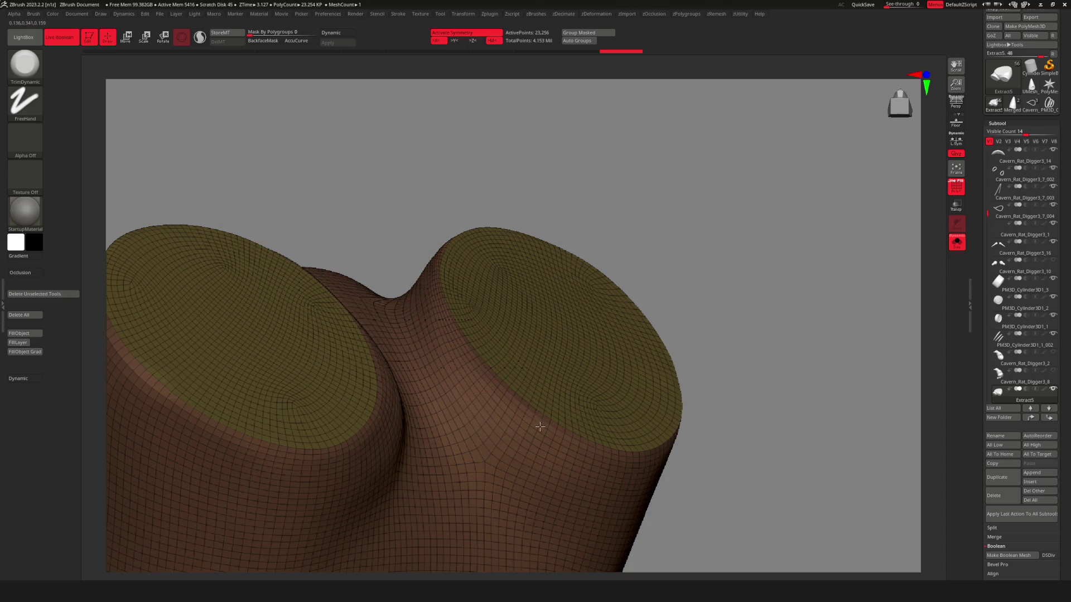
drag(569, 462, 629, 218)
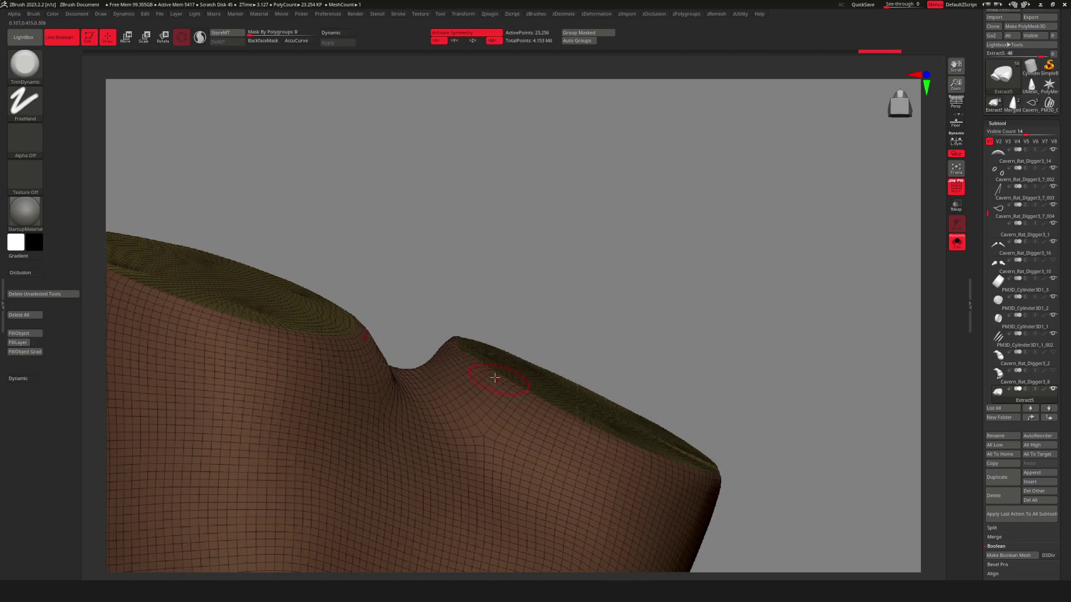
mouse_move(622, 438)
mouse_down()
mouse_move(696, 246)
mouse_move(753, 284)
mouse_move(698, 264)
mouse_up()
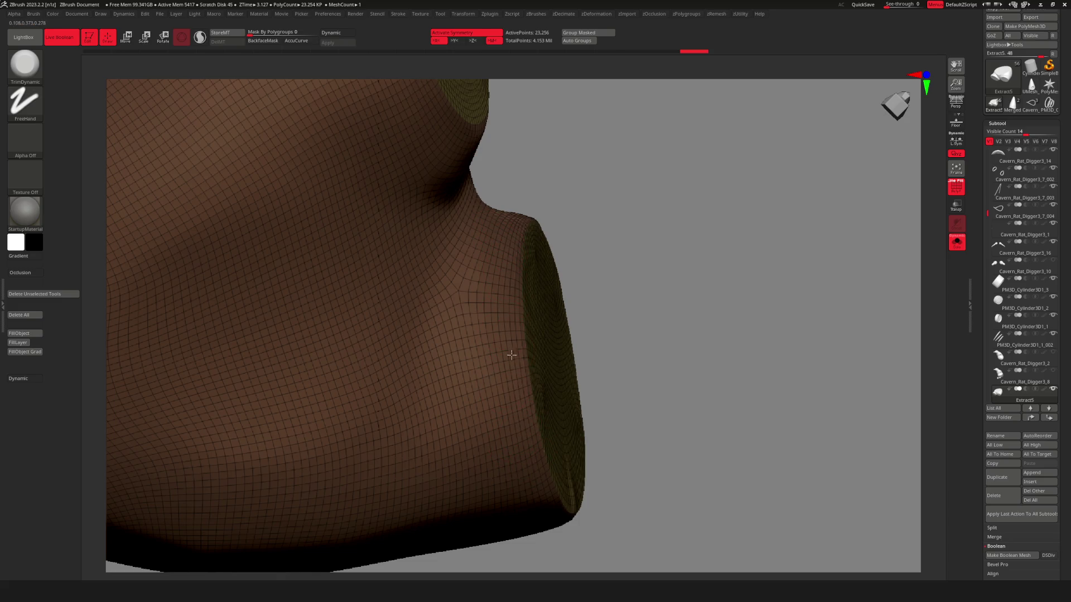
mouse_move(539, 462)
mouse_down()
mouse_move(677, 359)
mouse_move(753, 340)
mouse_move(749, 313)
mouse_up()
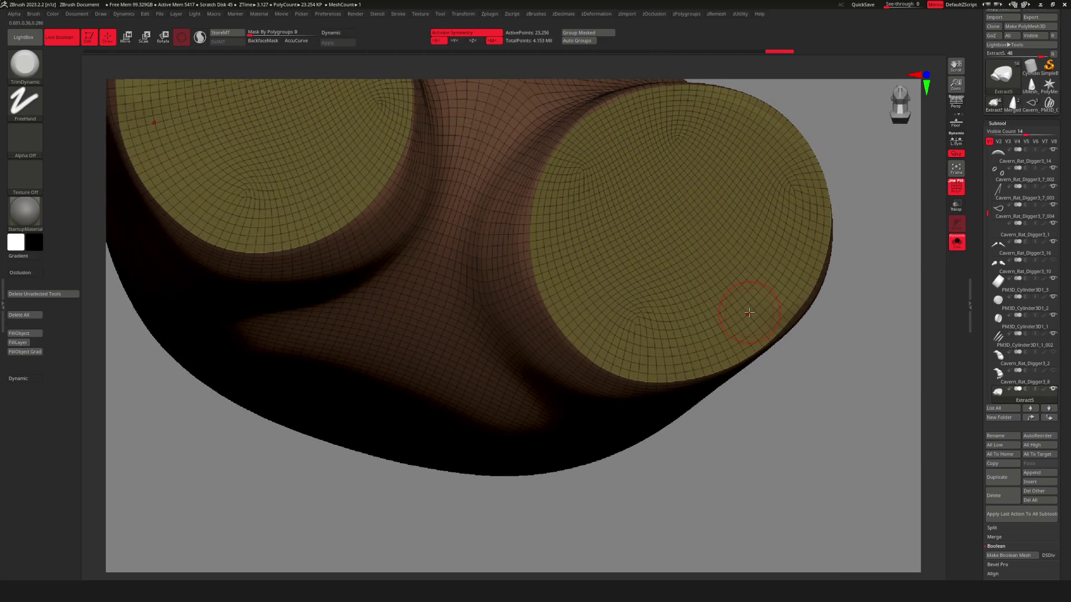
mouse_move(702, 255)
mouse_down()
mouse_move(737, 255)
mouse_move(634, 280)
mouse_move(665, 318)
mouse_move(562, 273)
mouse_up()
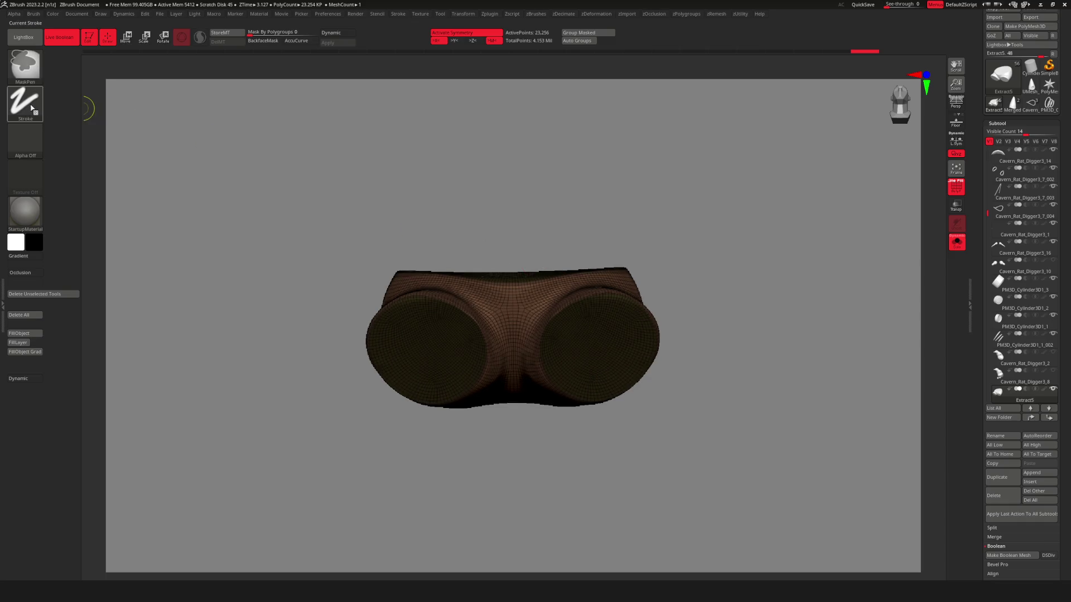
Lasso-mask the top edge of the shorts using the freehand lasso stroke.
click(42, 115)
click(146, 131)
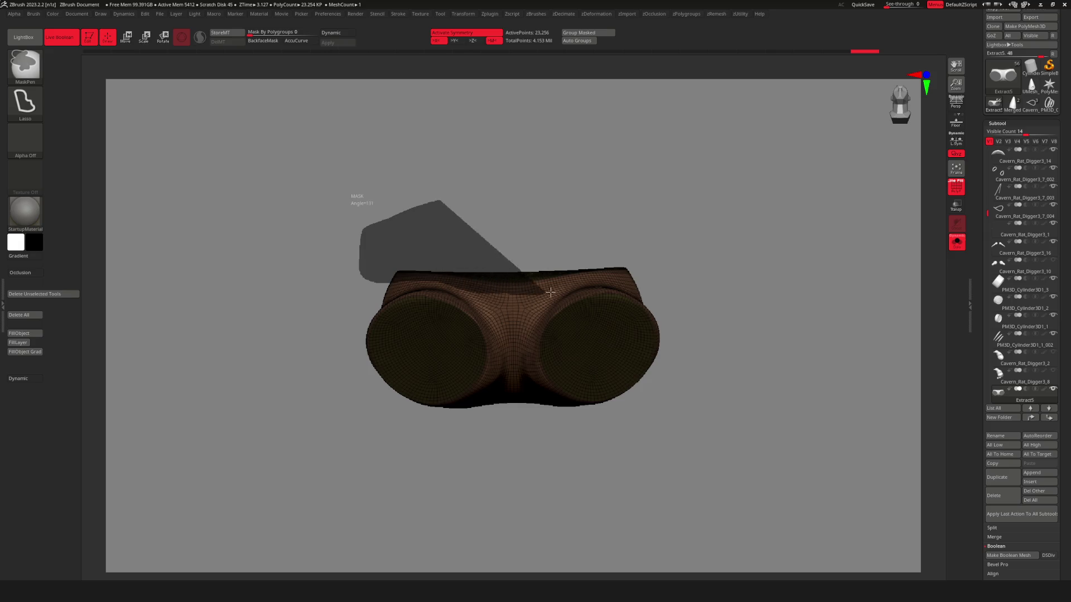
ctrl+drag(690, 275, 679, 224)
mouse_move(567, 264)
mouse_down()
mouse_move(569, 312)
mouse_move(575, 268)
mouse_up()
Use Transpose Move on the masked shorts, checking them against the full rat's leg.
key(w)
scroll(665, 323, up, 3)
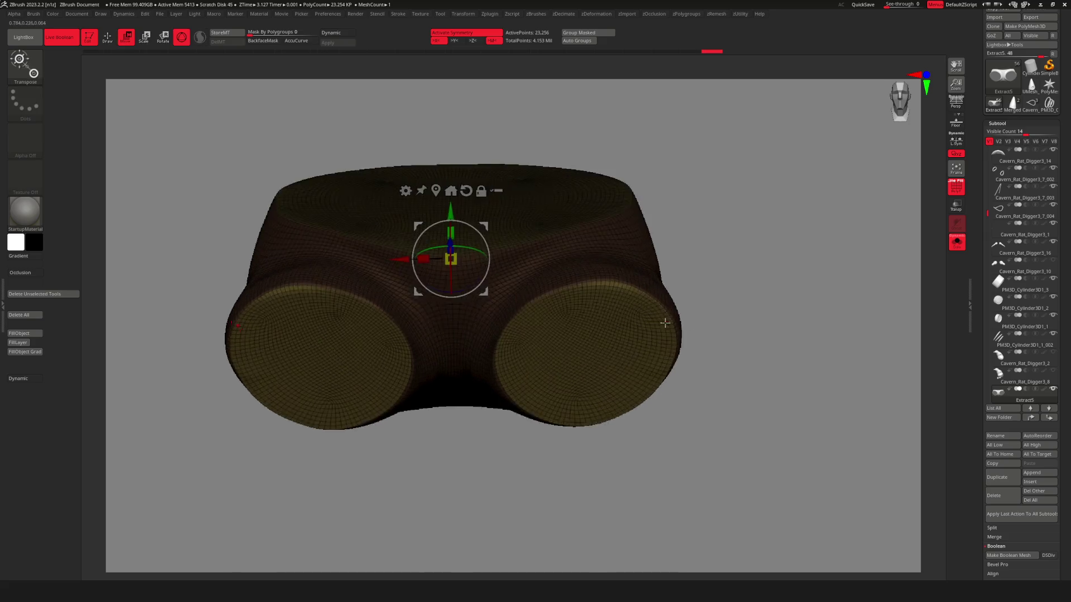
drag(665, 322, 649, 340)
key(shift+ctrl+s)
drag(642, 192, 591, 282)
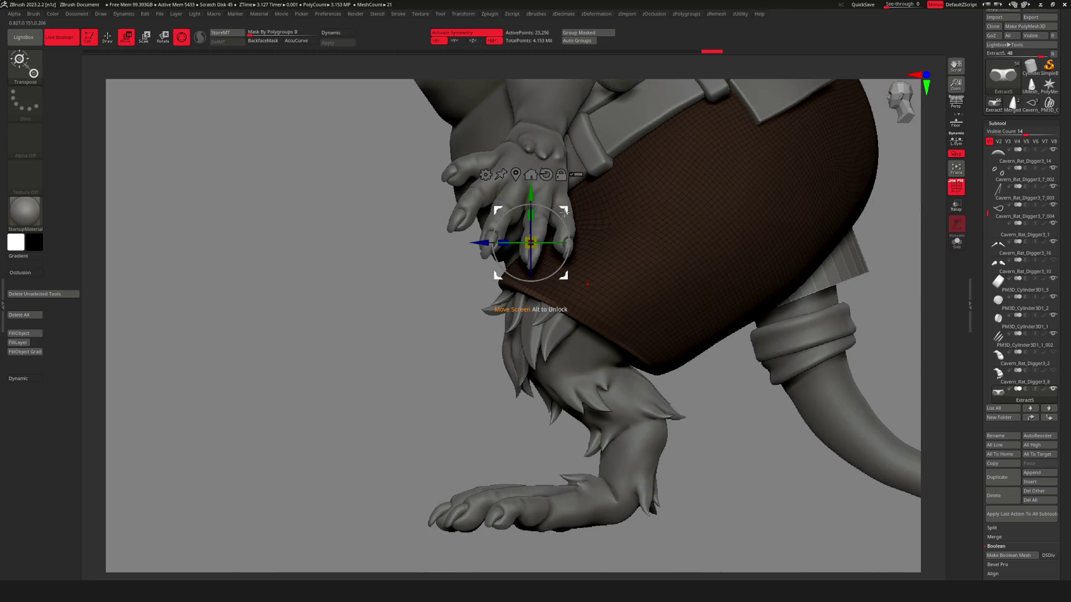
key(q)
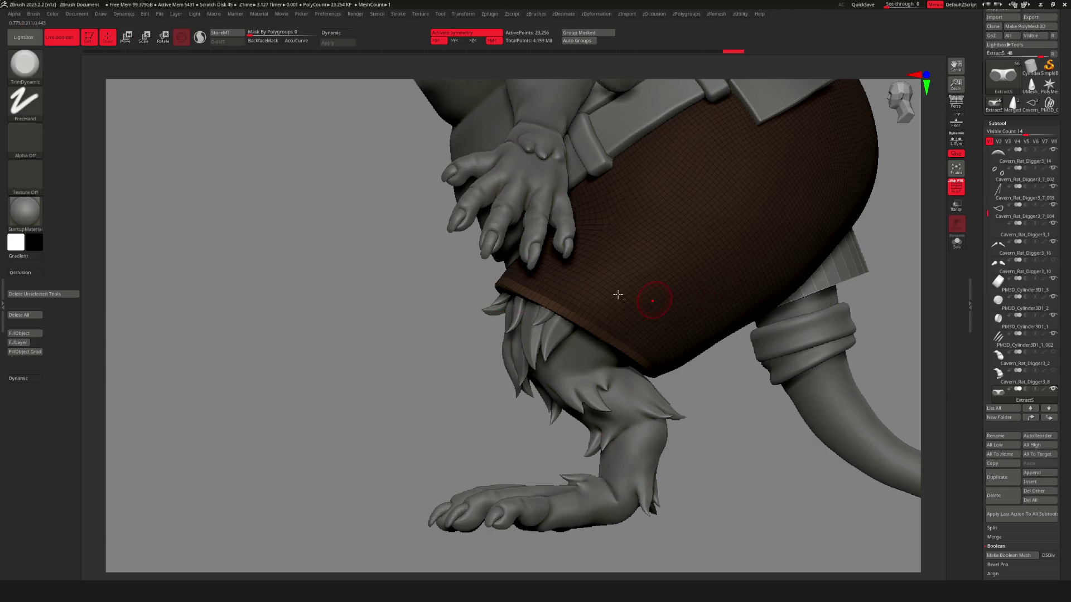
Inspect the leg openings with the shorts isolated, then restore the full rat without wireframe.
scroll(617, 294, down, 5)
mouse_move(617, 294)
mouse_down()
mouse_move(638, 327)
mouse_move(567, 350)
mouse_move(581, 342)
mouse_up()
key(shift+ctrl+s)
scroll(548, 294, up, 5)
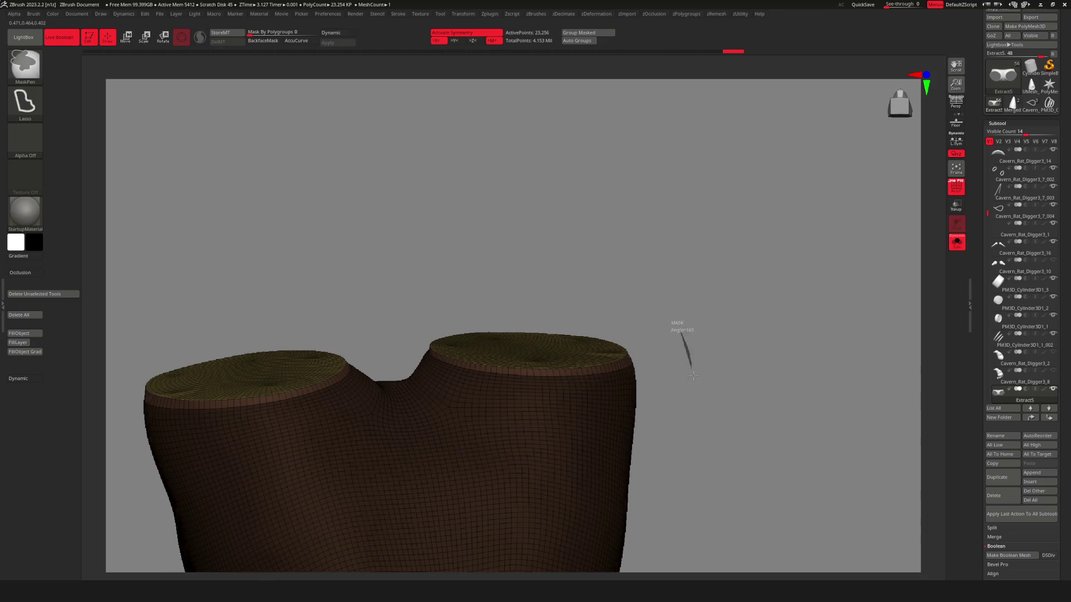
scroll(681, 335, down, 3)
mouse_move(681, 334)
mouse_down()
mouse_move(545, 413)
mouse_move(573, 383)
mouse_move(681, 330)
mouse_move(629, 362)
mouse_move(586, 369)
mouse_move(574, 385)
mouse_move(680, 343)
mouse_move(755, 337)
mouse_move(563, 357)
mouse_move(643, 334)
mouse_move(640, 431)
mouse_up()
key(shift+f)
key(shift+ctrl+s)
scroll(604, 349, up, 3)
Turn on Dynamic subdivision for a smoothly rounded preview of the shorts.
key(d)
scroll(643, 334, down, 3)
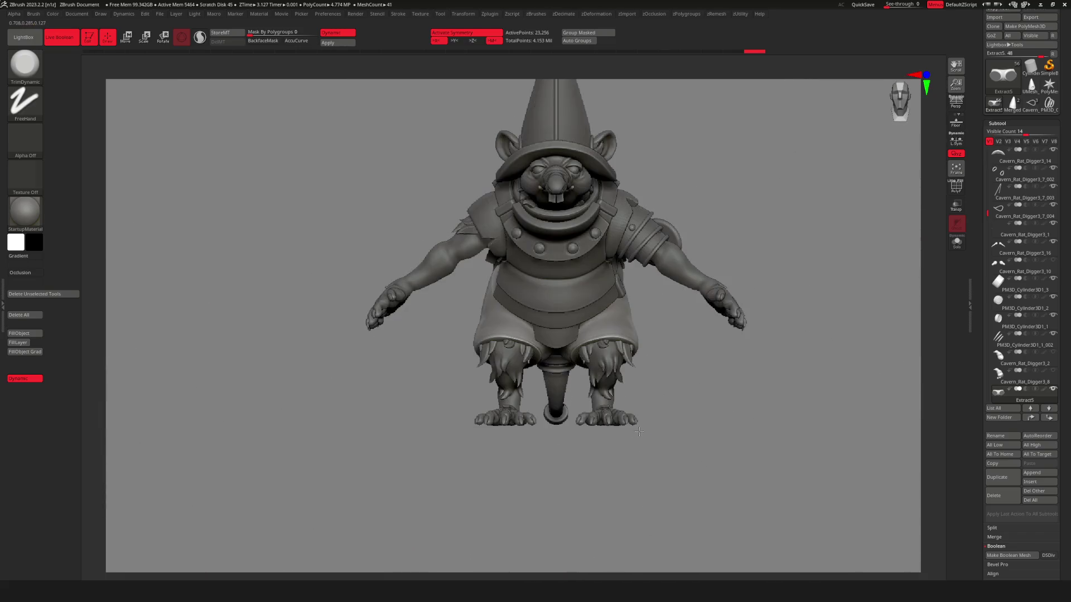
scroll(636, 376, up, 5)
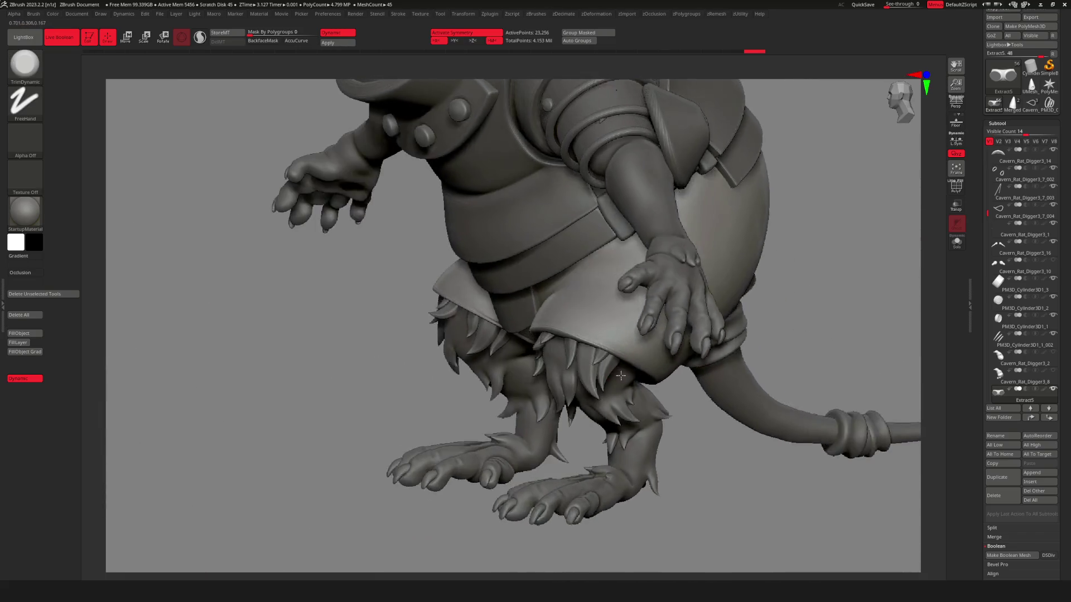
key(shift+f)
scroll(613, 360, up, 5)
scroll(611, 356, down, 5)
key(space)
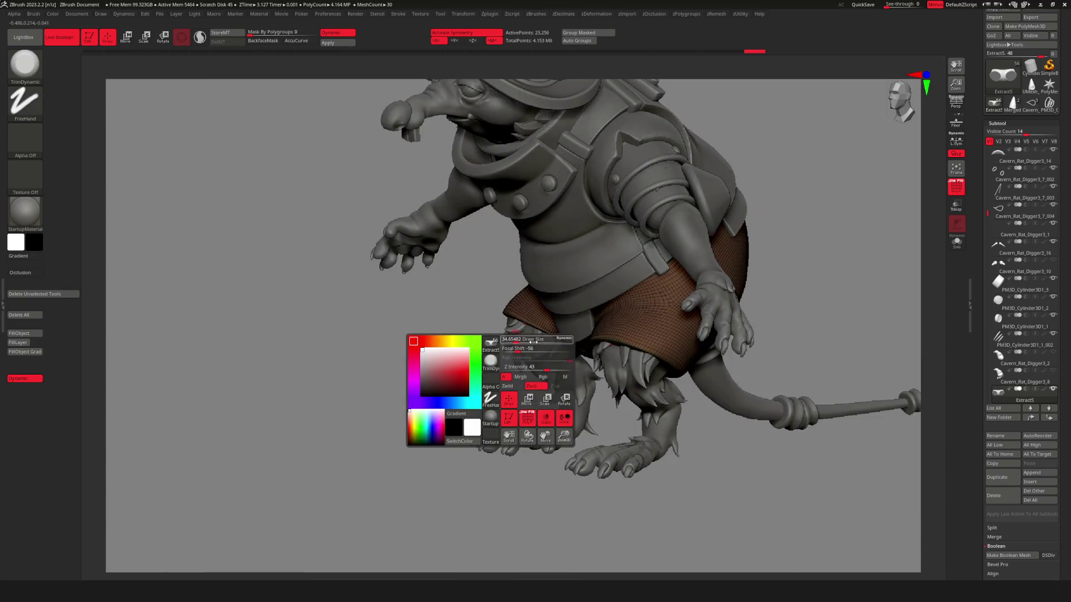
scroll(645, 359, down, 5)
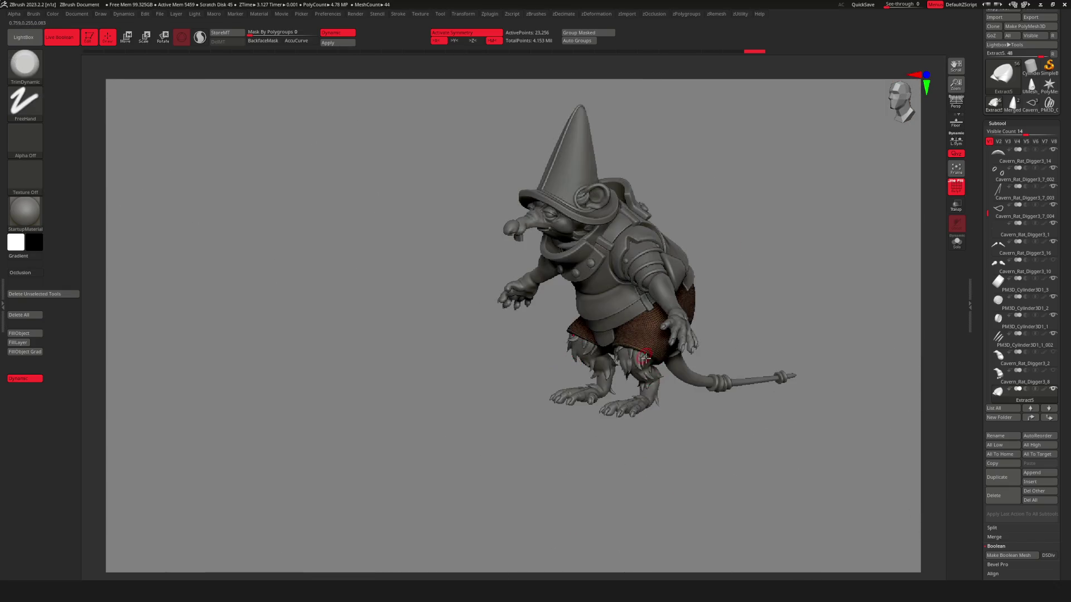
scroll(654, 359, up, 5)
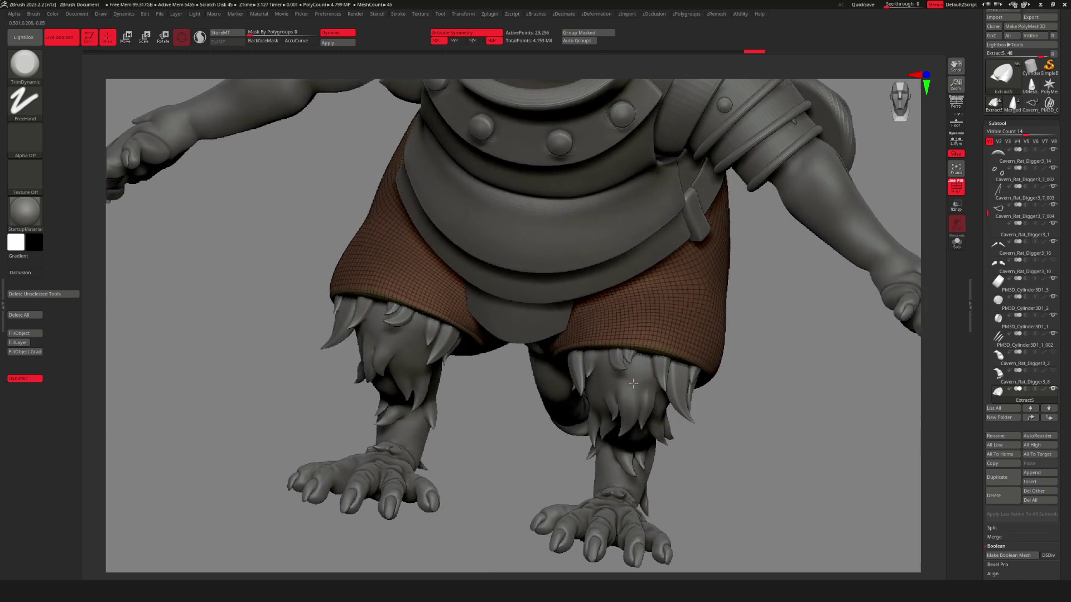
Smooth the shorts' hem with Shift, then view the underside and leg holes.
right_drag(640, 394, 611, 379)
scroll(592, 363, up, 4)
key(space)
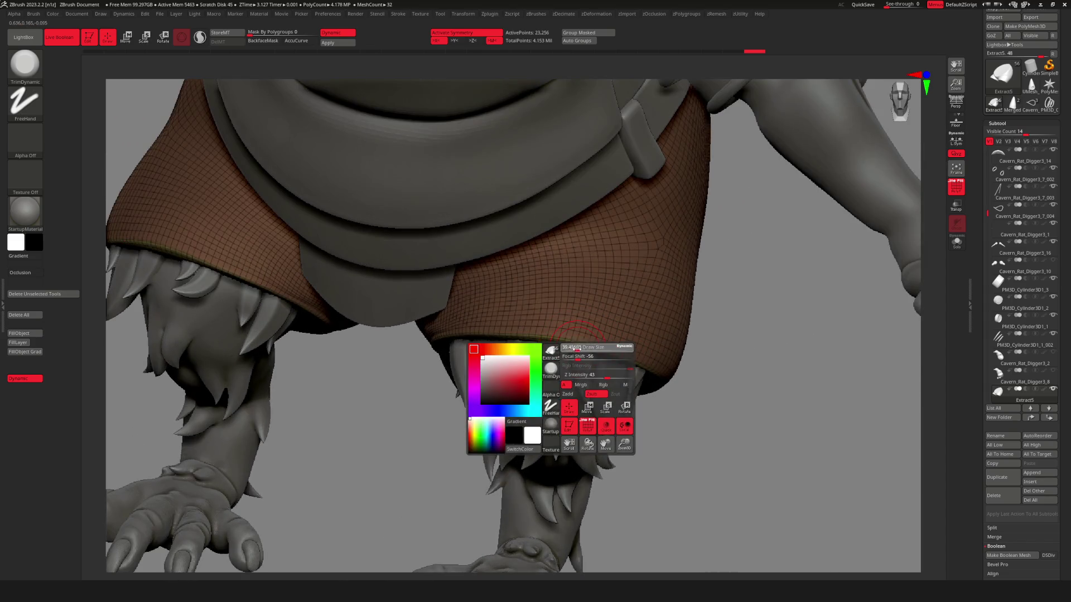
scroll(516, 313, down, 3)
scroll(519, 342, up, 6)
key(shift+f)
key(shift+f)
mouse_move(478, 342)
right_down()
mouse_move(471, 354)
mouse_move(638, 364)
mouse_move(574, 335)
mouse_move(585, 362)
mouse_move(606, 313)
right_up()
Select the ZModeler brush and set its polygon action to PolyGroup.
key(space)
click(560, 418)
key(space)
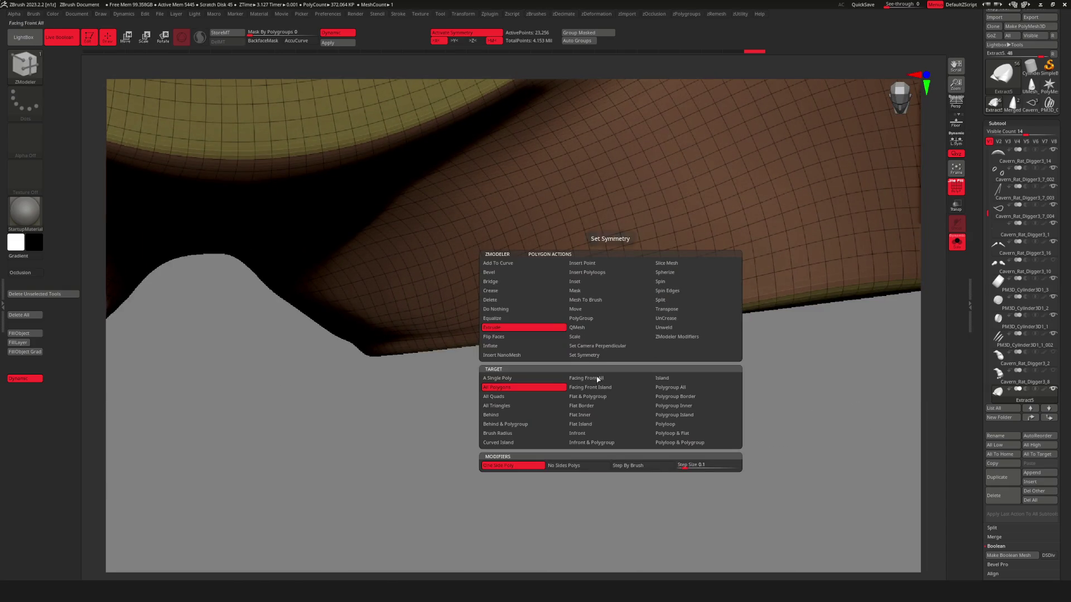
click(589, 321)
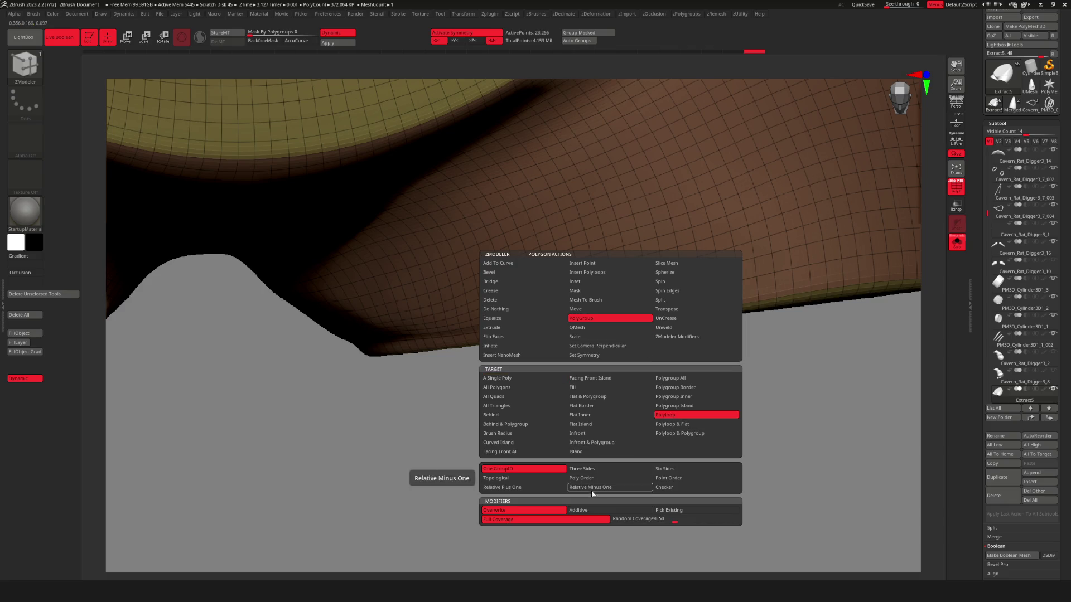
click(614, 487)
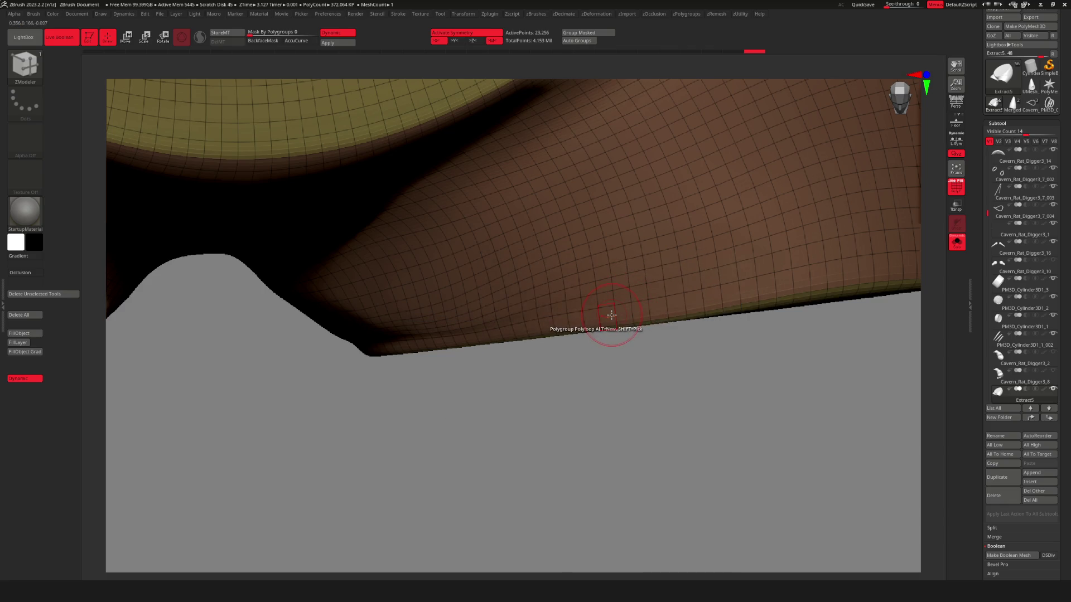
Polygroup the bottom ring of the leg opening and switch to One GroupID.
click(612, 315)
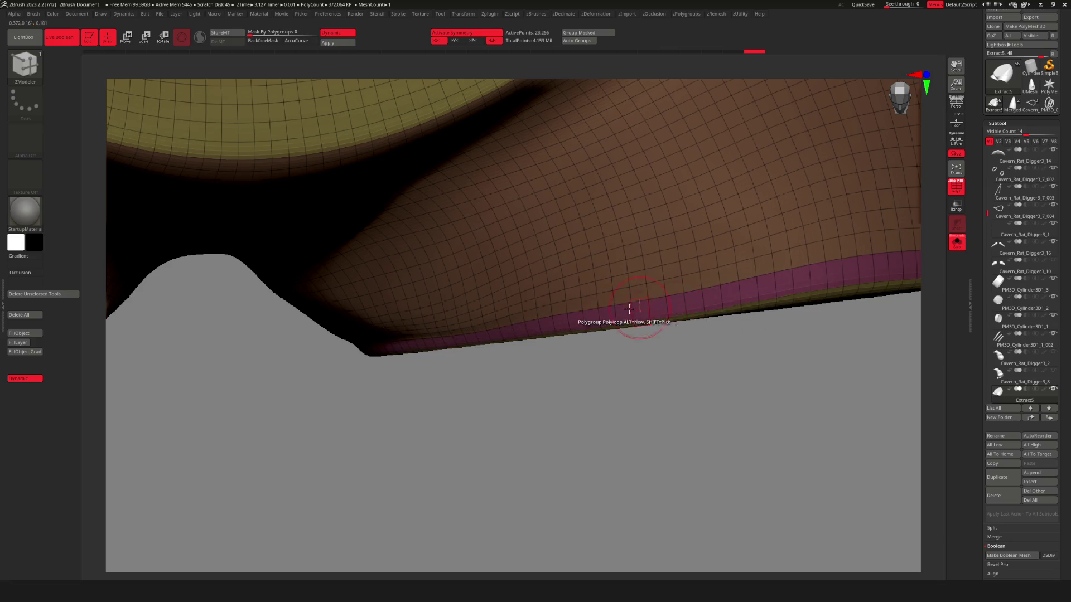
key(space)
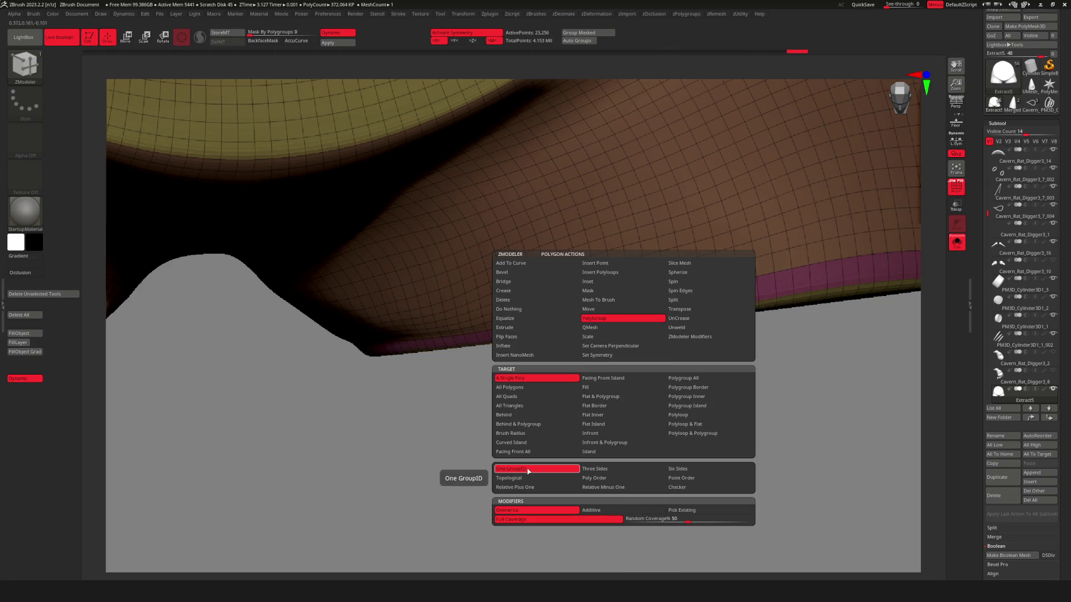
click(528, 471)
right_drag(602, 308, 625, 324)
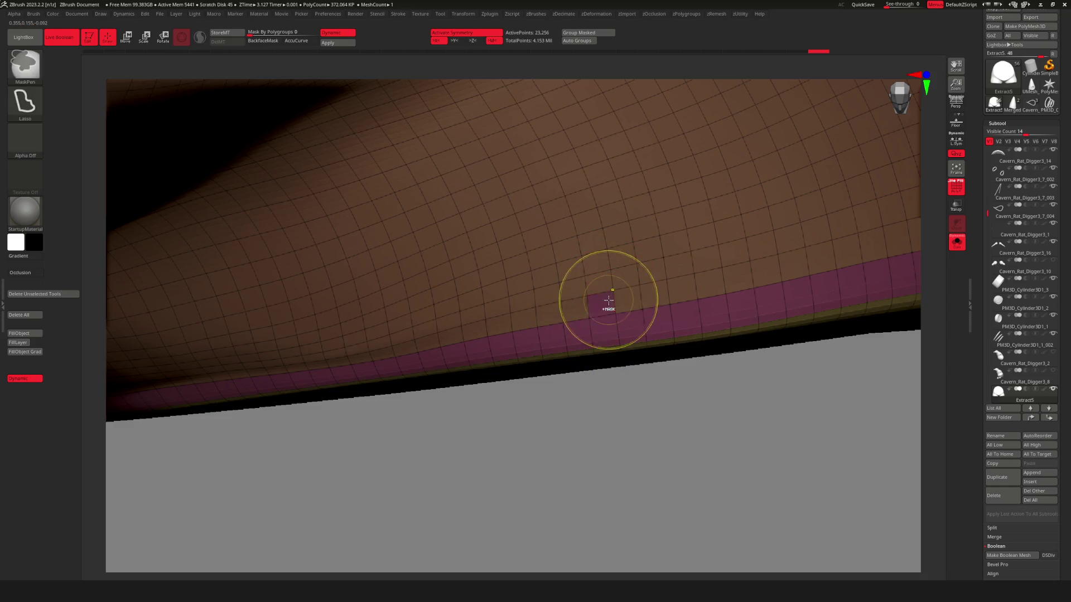
key(space)
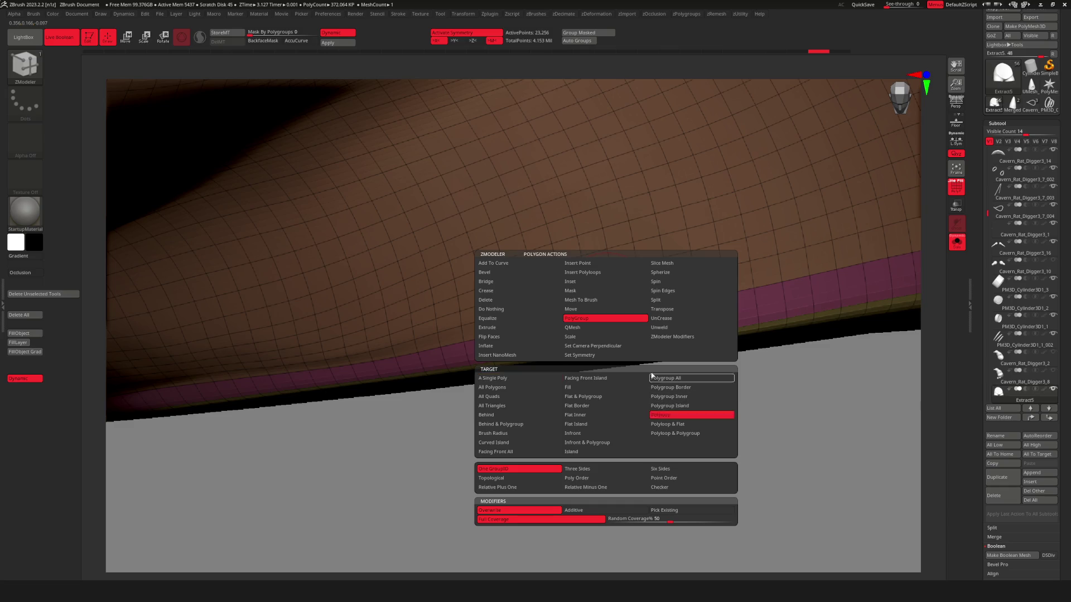
click(652, 377)
Widen the magenta cuff band by clicking neighbouring polyloops on both leg openings.
click(606, 304)
click(602, 286)
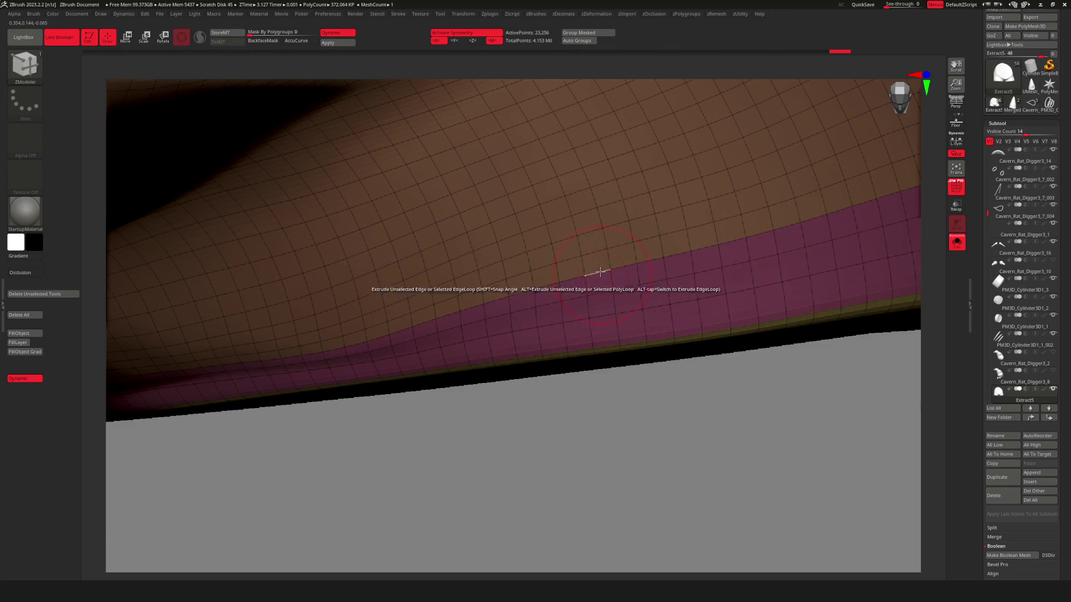
click(597, 246)
click(594, 237)
click(586, 218)
click(581, 204)
key(f)
mouse_move(647, 274)
ctrl+right_down()
mouse_move(635, 287)
mouse_move(836, 284)
ctrl+right_up()
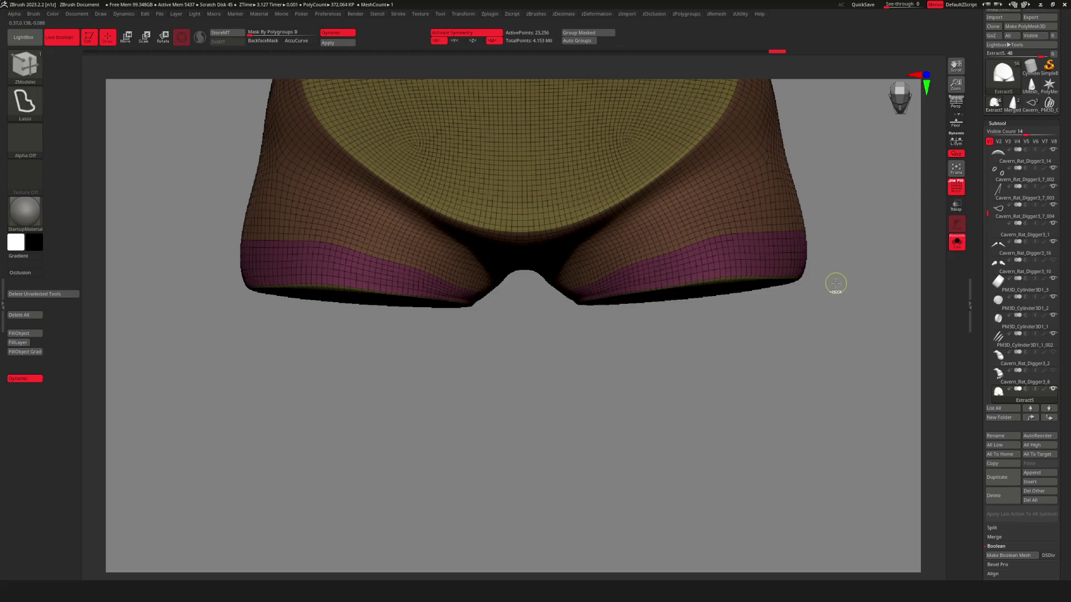
mouse_move(753, 298)
right_down()
mouse_move(622, 287)
mouse_move(736, 287)
mouse_move(689, 299)
mouse_move(574, 287)
mouse_move(580, 275)
mouse_move(569, 327)
right_up()
ZRemesh the shorts again, keeping the cuff polygroups, and inspect the capped underside.
key(z)
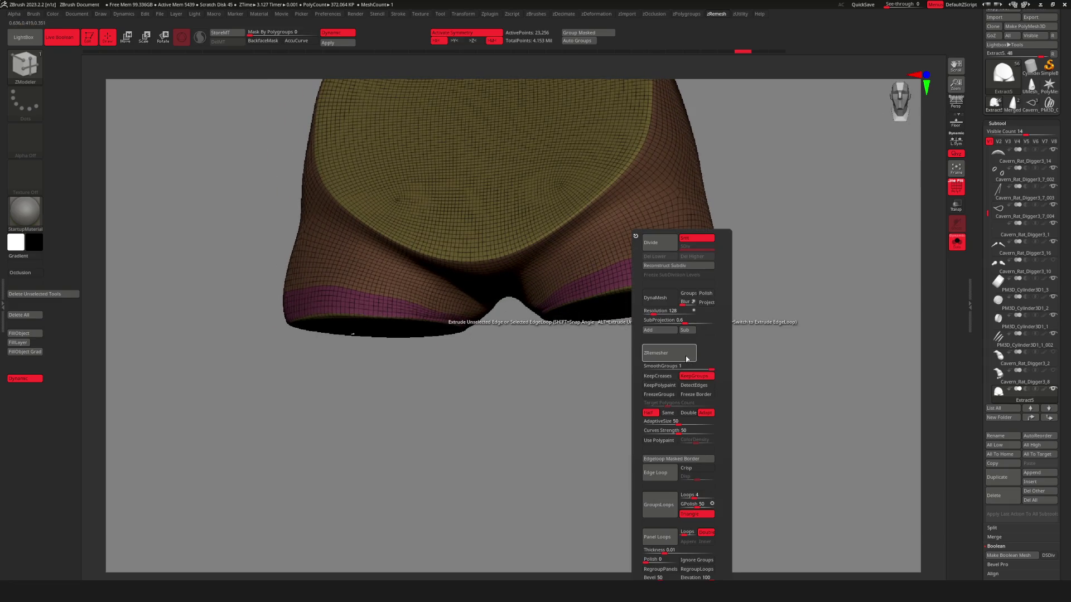
click(669, 353)
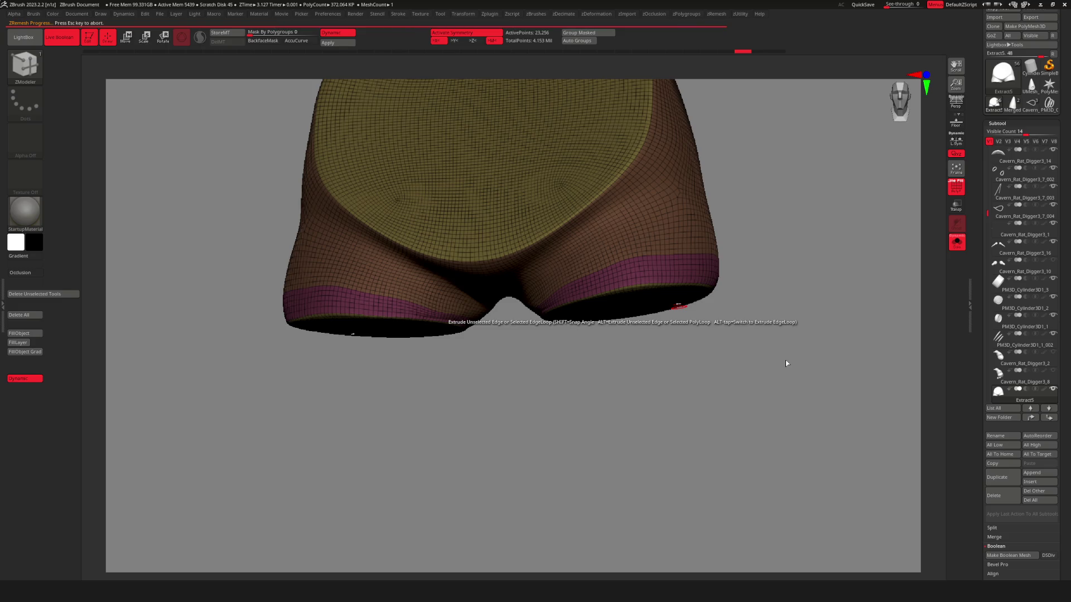
mouse_move(558, 362)
right_down()
mouse_move(552, 304)
mouse_move(569, 334)
mouse_move(631, 351)
mouse_move(751, 318)
right_up()
right_click(750, 318)
Try zDeformation Polish By Features and Polish Crisp Edges, inspecting the capped openings.
key(shift+d)
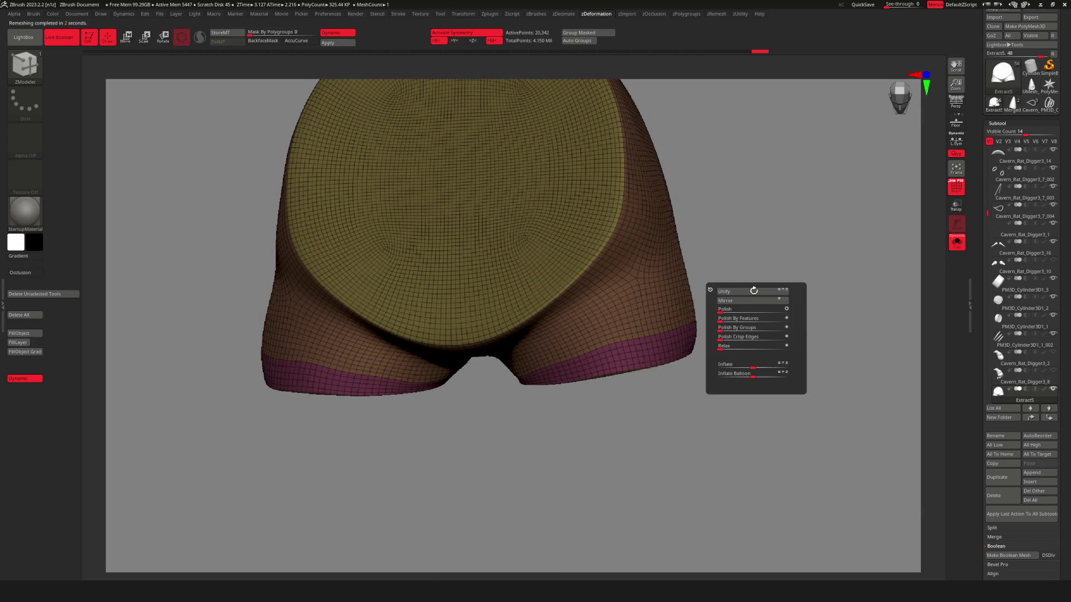
mouse_move(723, 319)
mouse_down()
mouse_move(745, 321)
mouse_move(687, 333)
mouse_up()
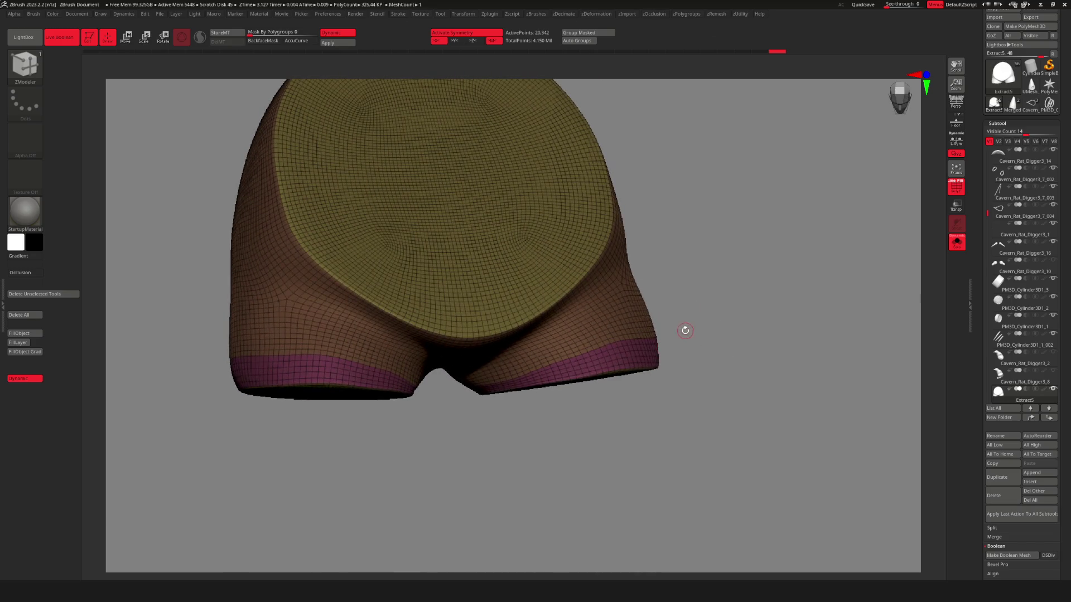
key(shift+d)
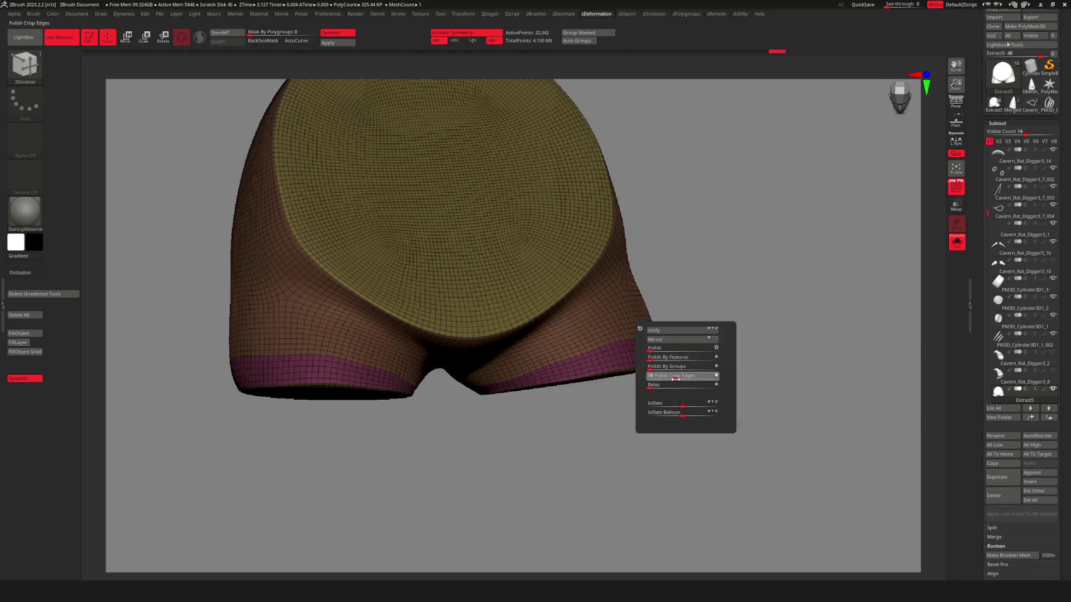
drag(681, 330, 650, 299)
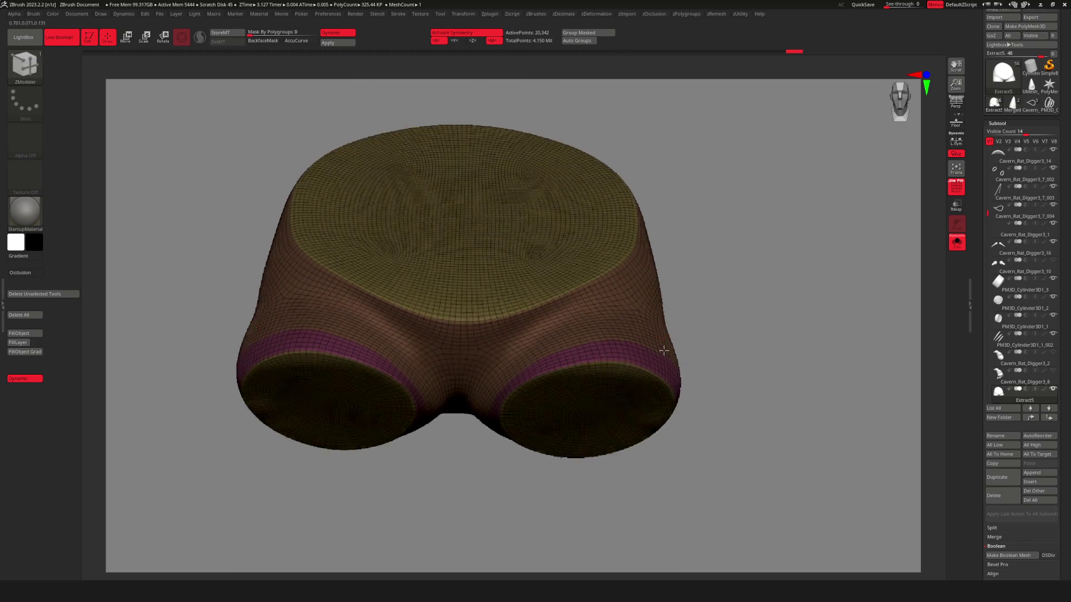
drag(664, 350, 676, 378)
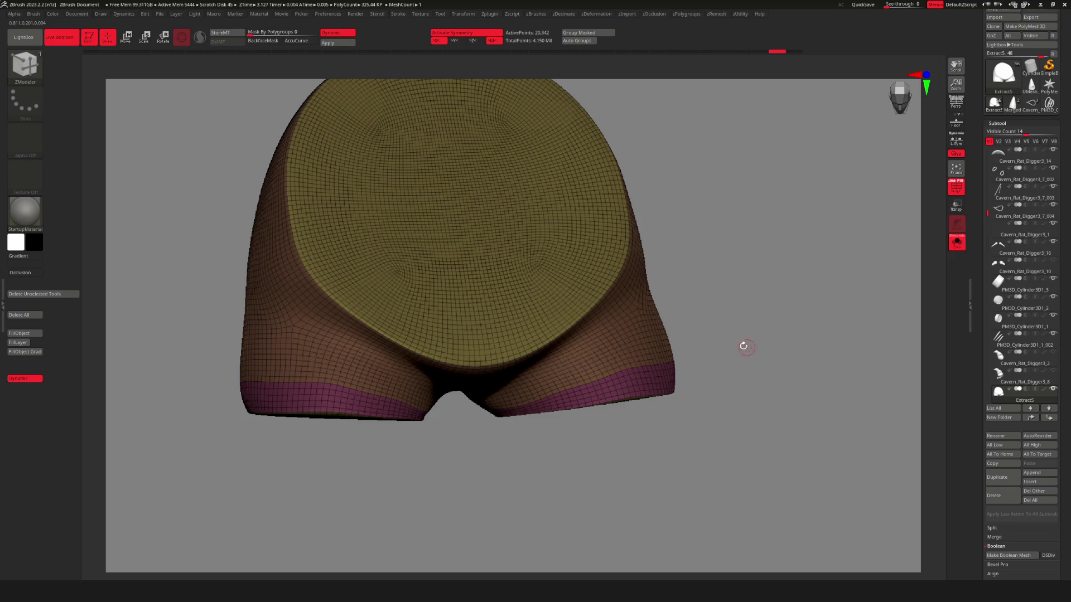
drag(743, 346, 701, 356)
key(shift+d)
mouse_move(741, 398)
mouse_down()
mouse_move(760, 365)
mouse_move(589, 382)
mouse_up()
mouse_move(590, 382)
right_down()
mouse_move(555, 407)
mouse_move(545, 370)
mouse_move(581, 387)
mouse_move(600, 366)
mouse_move(531, 354)
mouse_move(744, 323)
right_up()
key(shift+f)
key(shift+f)
mouse_move(760, 275)
right_down()
mouse_move(669, 310)
mouse_move(796, 309)
mouse_move(477, 364)
mouse_move(497, 313)
mouse_move(469, 363)
mouse_move(863, 390)
right_up()
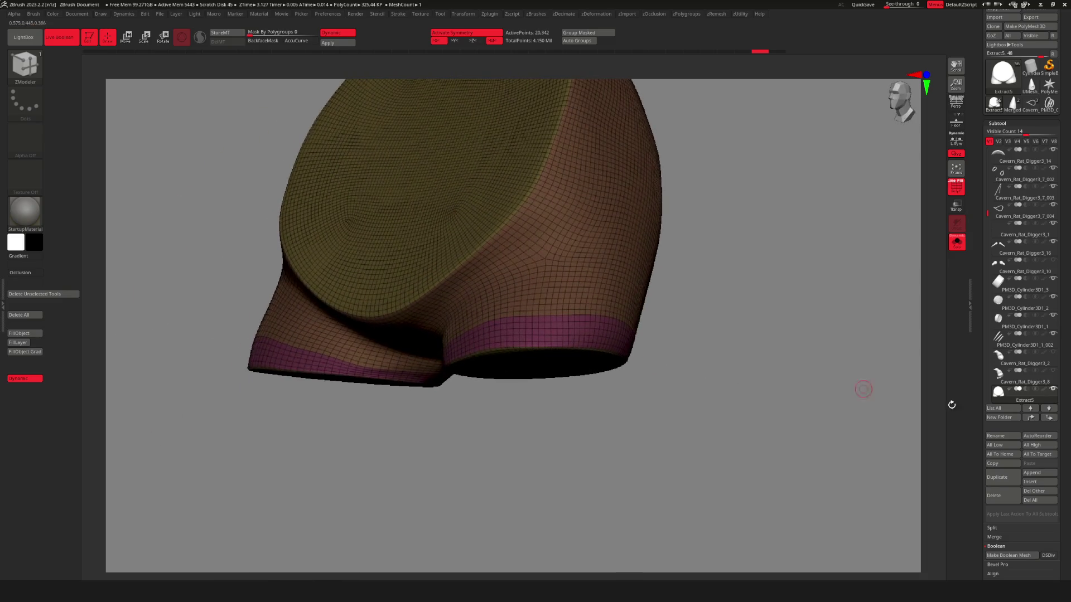
Try Tool > Geometry > EdgeLoop GroupsLoops on the shorts and review the added loops.
scroll(1065, 373, down, 3)
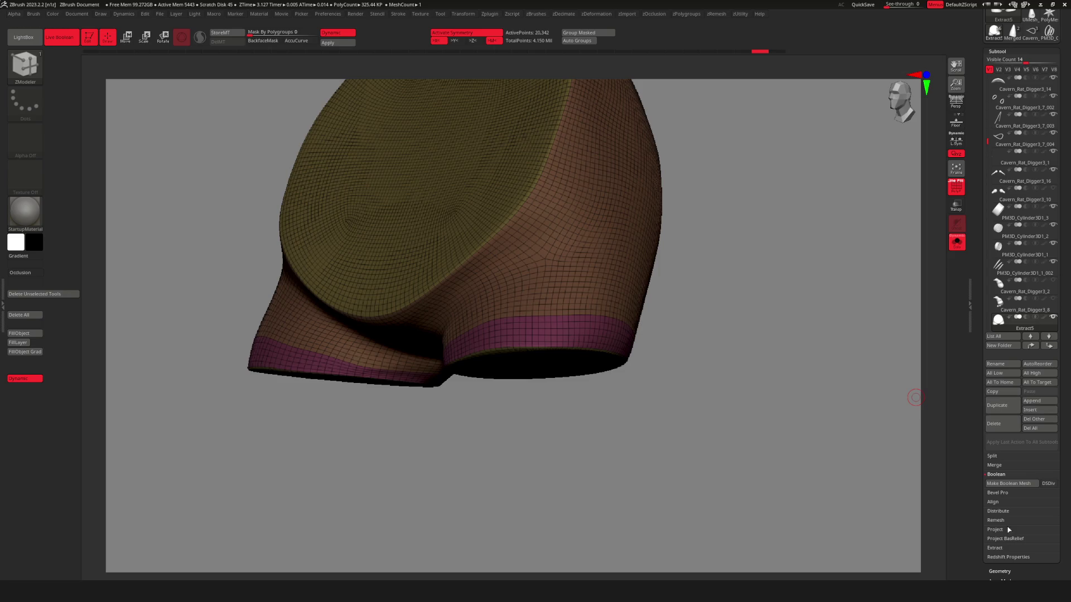
click(1001, 573)
scroll(1013, 368, up, 1)
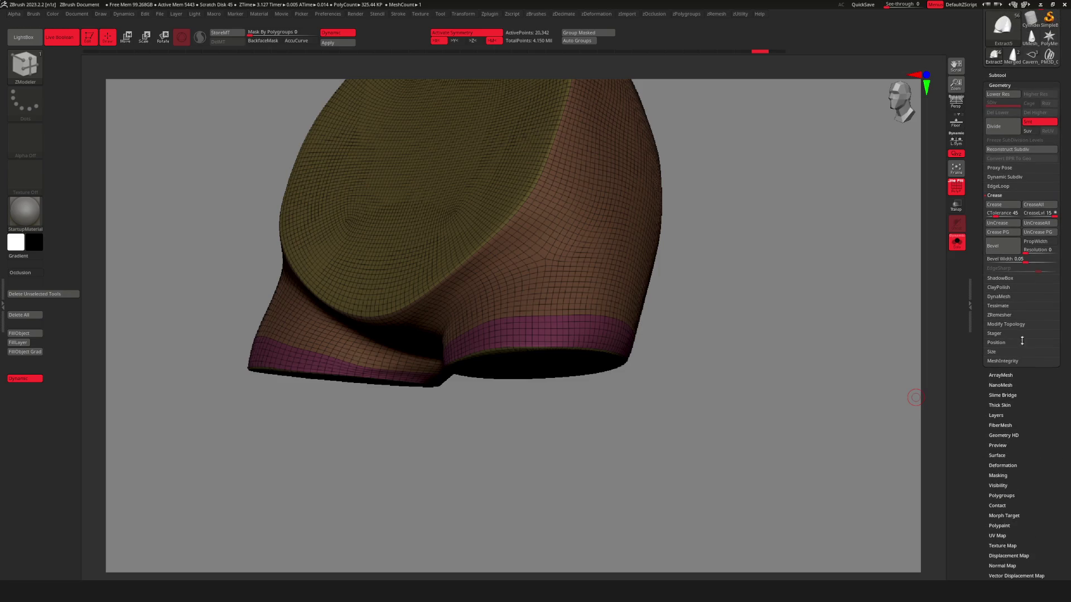
scroll(1015, 363, up, 1)
click(998, 204)
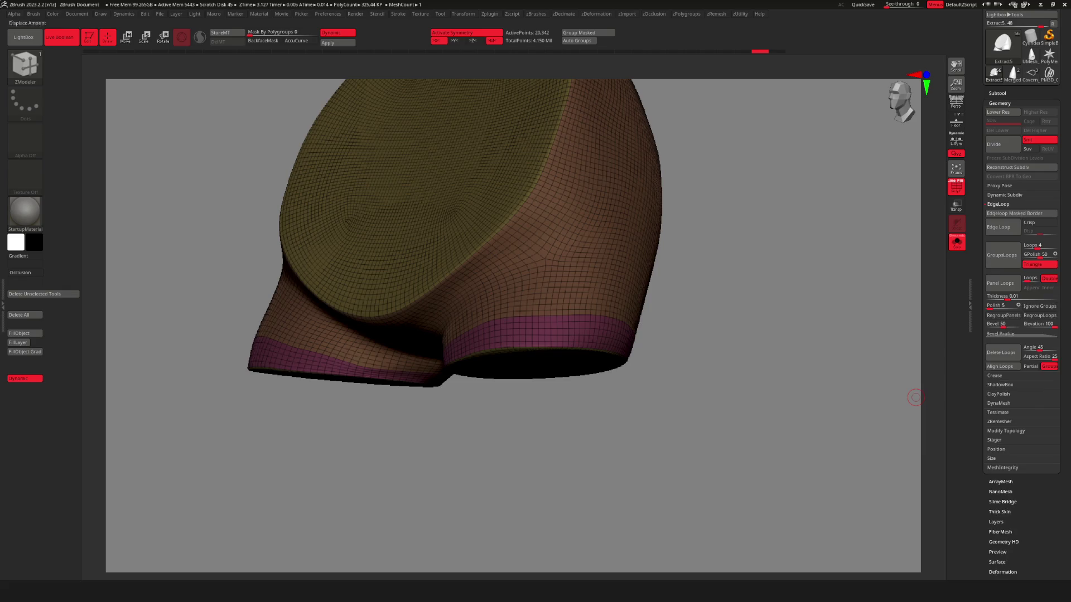
click(1020, 250)
mouse_move(788, 275)
ctrl+right_down()
mouse_move(753, 318)
mouse_move(610, 393)
mouse_move(617, 371)
mouse_move(569, 363)
mouse_move(566, 347)
mouse_move(594, 326)
mouse_move(575, 349)
ctrl+right_up()
key(shift+f)
key(shift+f)
key(f)
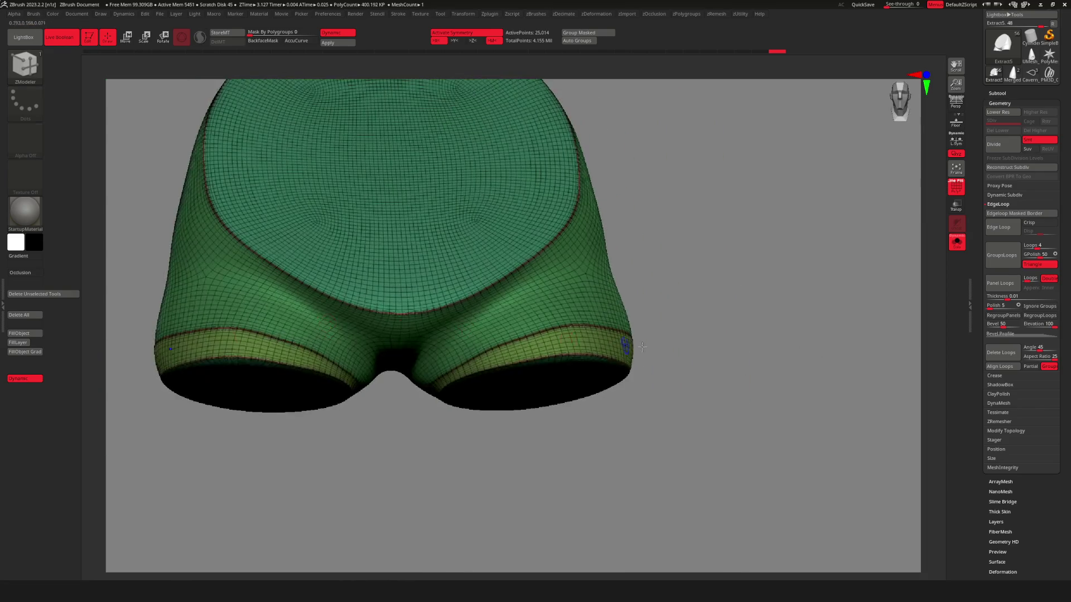
key(shift+f)
mouse_move(655, 347)
right_down()
mouse_move(644, 350)
mouse_move(786, 366)
mouse_move(631, 340)
mouse_move(914, 308)
right_up()
Try Panel Loops along the polygroup edges and review the new panel band.
click(990, 285)
mouse_move(645, 323)
right_down()
mouse_move(555, 377)
mouse_move(562, 370)
mouse_move(521, 370)
mouse_move(580, 371)
mouse_move(631, 403)
mouse_move(734, 390)
mouse_move(617, 411)
mouse_move(641, 382)
mouse_move(722, 390)
mouse_move(626, 399)
mouse_move(554, 390)
mouse_move(612, 392)
right_up()
key(shift+f)
key(shift+f)
mouse_move(914, 370)
ctrl+right_down()
mouse_move(885, 311)
mouse_move(659, 363)
mouse_move(751, 378)
mouse_move(759, 368)
mouse_move(727, 349)
mouse_move(702, 374)
ctrl+right_up()
Check the shorts on the full character, then Solo them again without wireframe.
key(shift+ctrl+s)
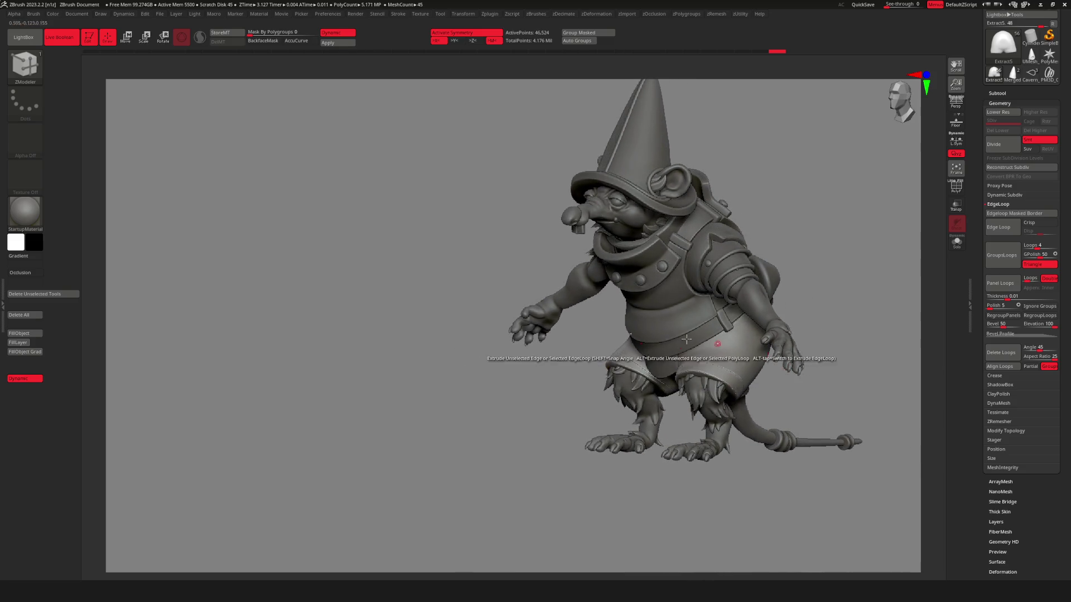
right_drag(686, 339, 685, 352)
mouse_move(791, 344)
ctrl+right_down()
mouse_move(806, 371)
mouse_move(819, 360)
mouse_move(646, 361)
ctrl+right_up()
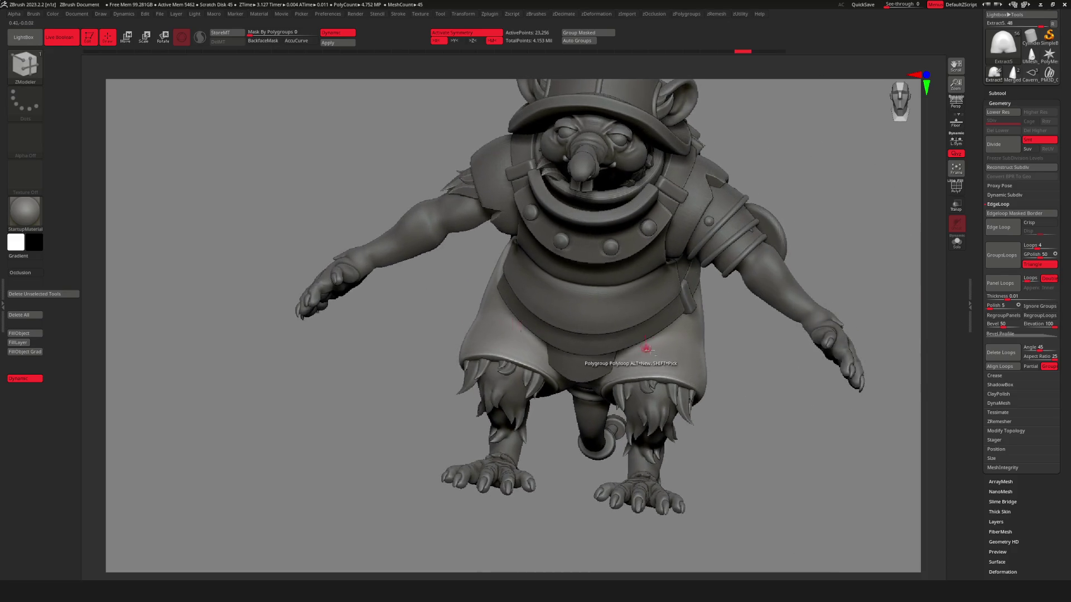
key(shift+f)
mouse_move(718, 371)
ctrl+right_down()
mouse_move(738, 374)
mouse_move(703, 391)
mouse_move(759, 400)
ctrl+right_up()
click(957, 241)
key(shift+f)
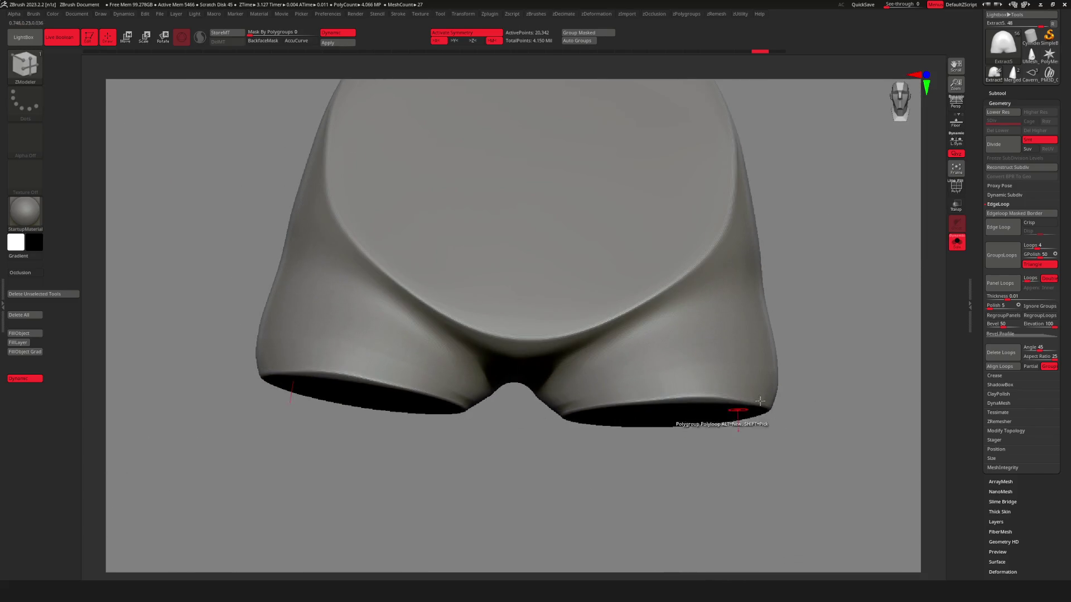
Apply zDeformation Polish and Polish By Features passes to smooth the shorts.
key(alt+d)
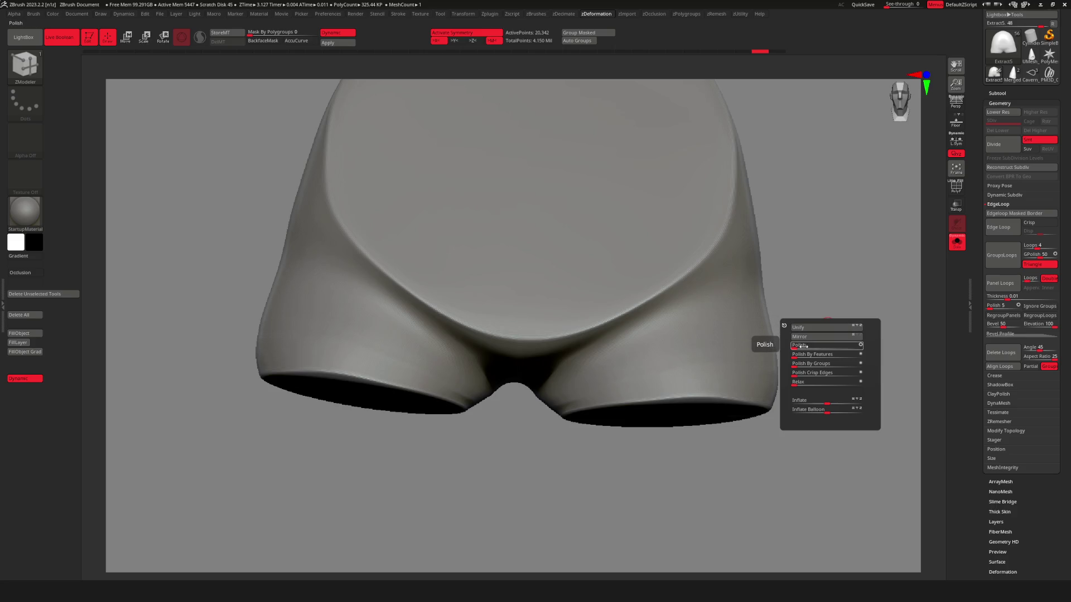
drag(807, 347, 823, 347)
key(ctrl)
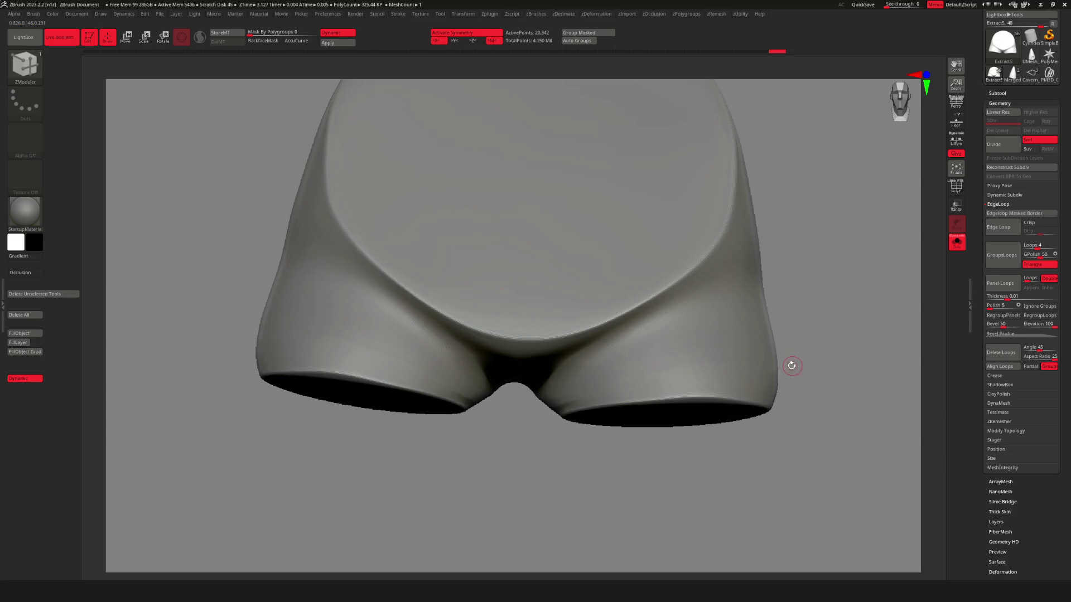
key(alt+d)
drag(762, 392, 810, 390)
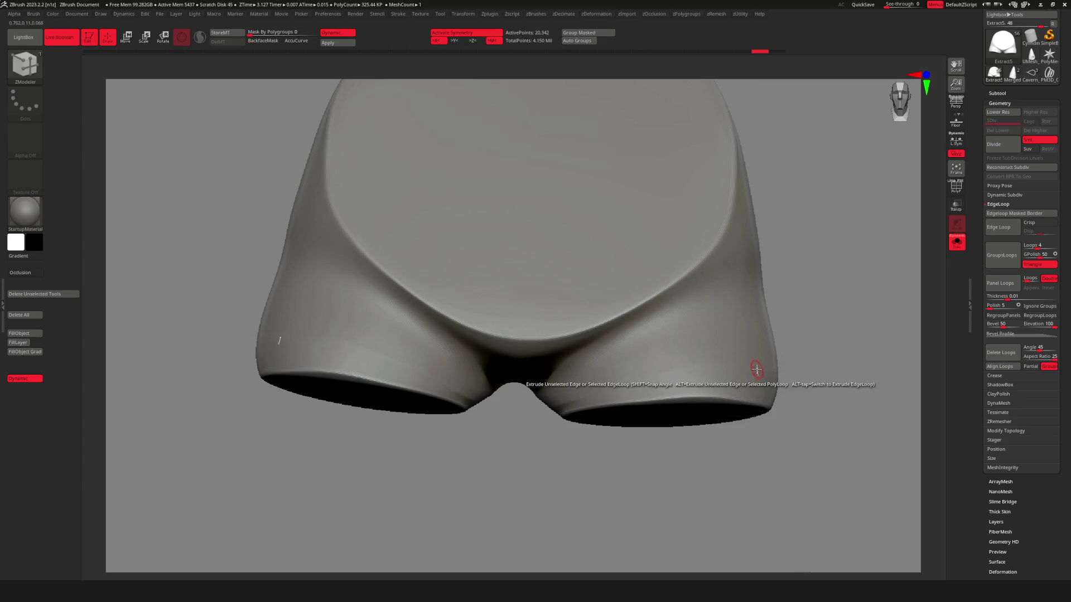
key(alt+d)
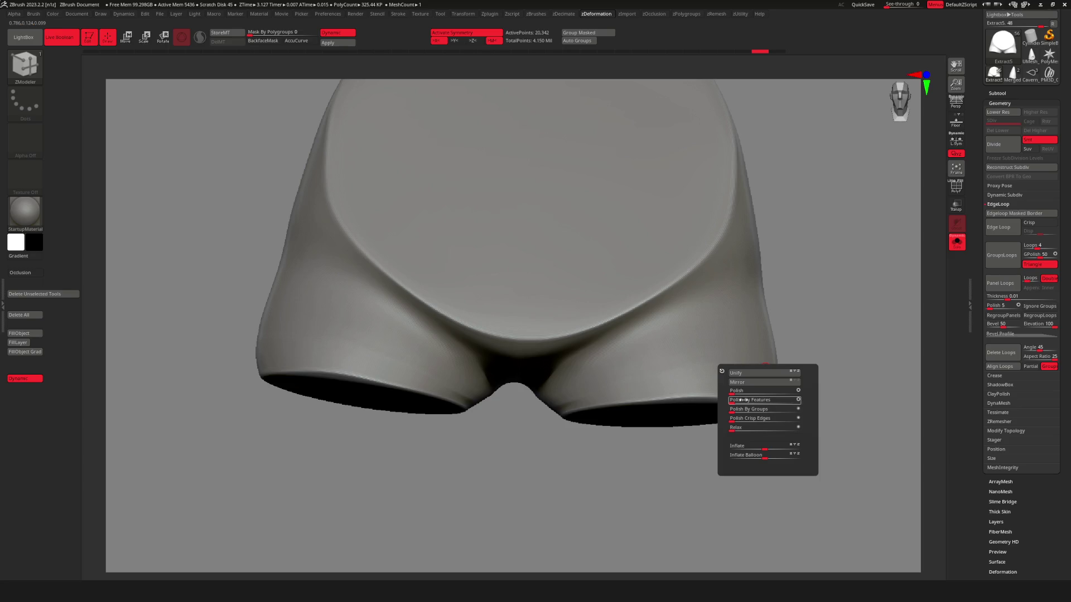
drag(742, 401, 767, 401)
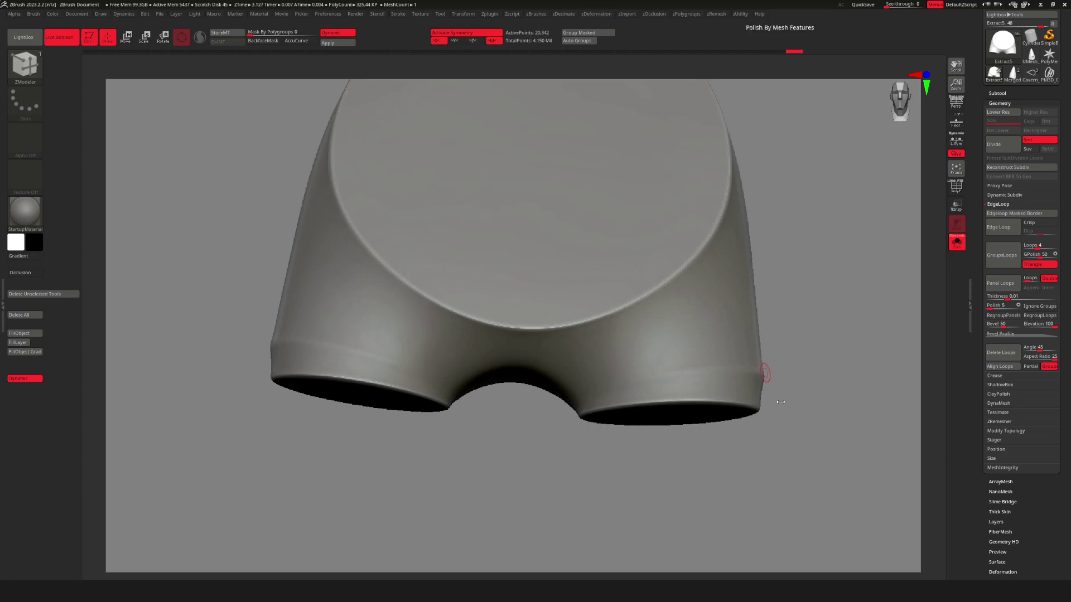
Add two slight Polish By Features passes with the whole character visible.
key(ctrl+shift+s)
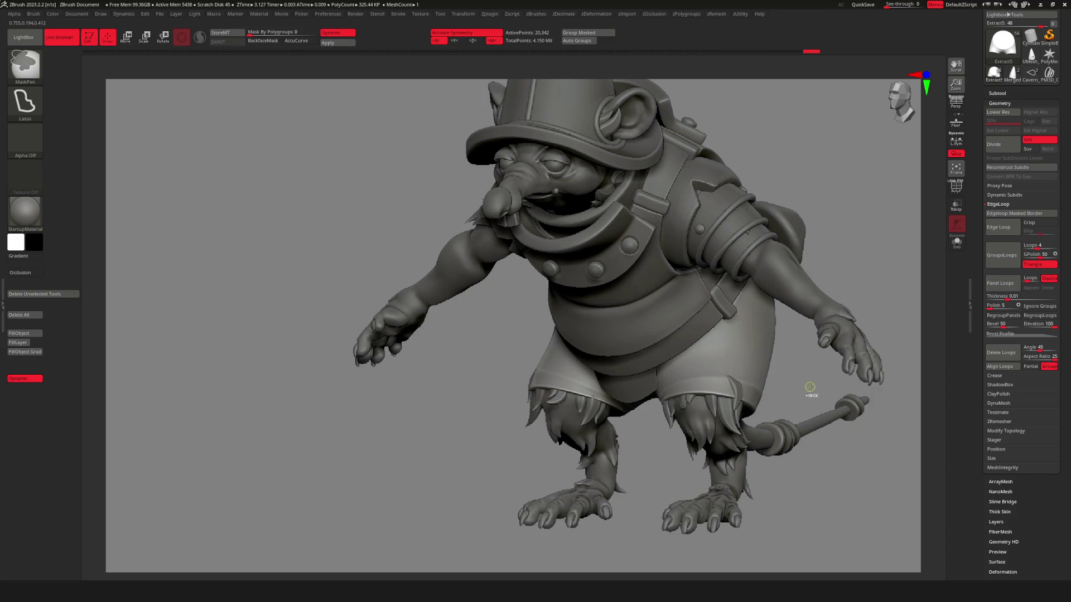
scroll(764, 401, up, 3)
key(space)
drag(747, 412, 749, 413)
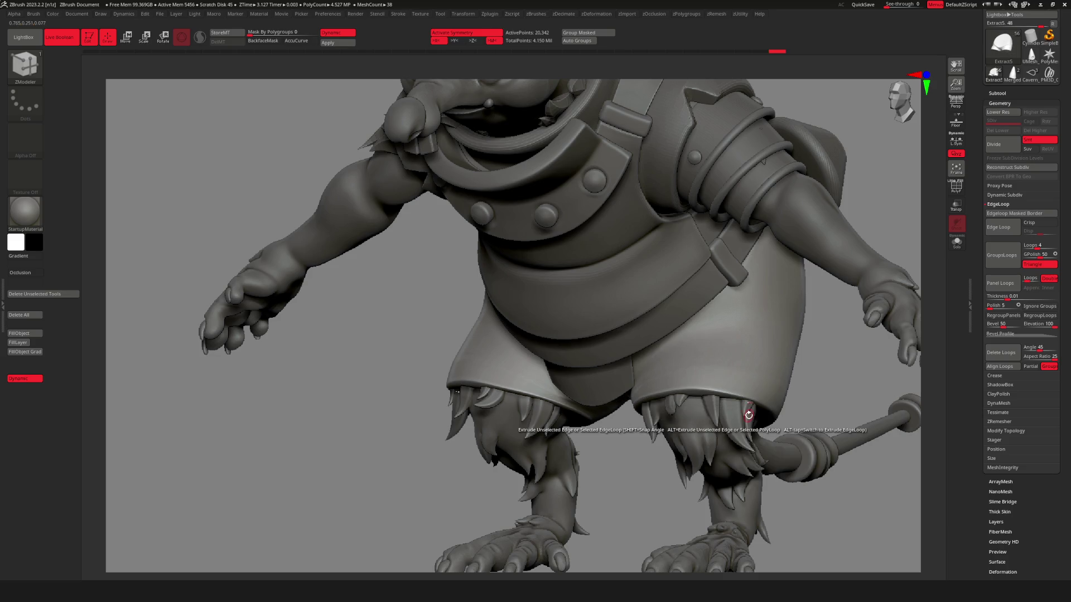
key(space)
mouse_move(715, 445)
mouse_down()
mouse_move(621, 386)
mouse_move(782, 363)
mouse_move(693, 406)
mouse_move(912, 366)
mouse_up()
Review the character from behind, then isolate the shorts with ZModeler and wireframe on.
key(f)
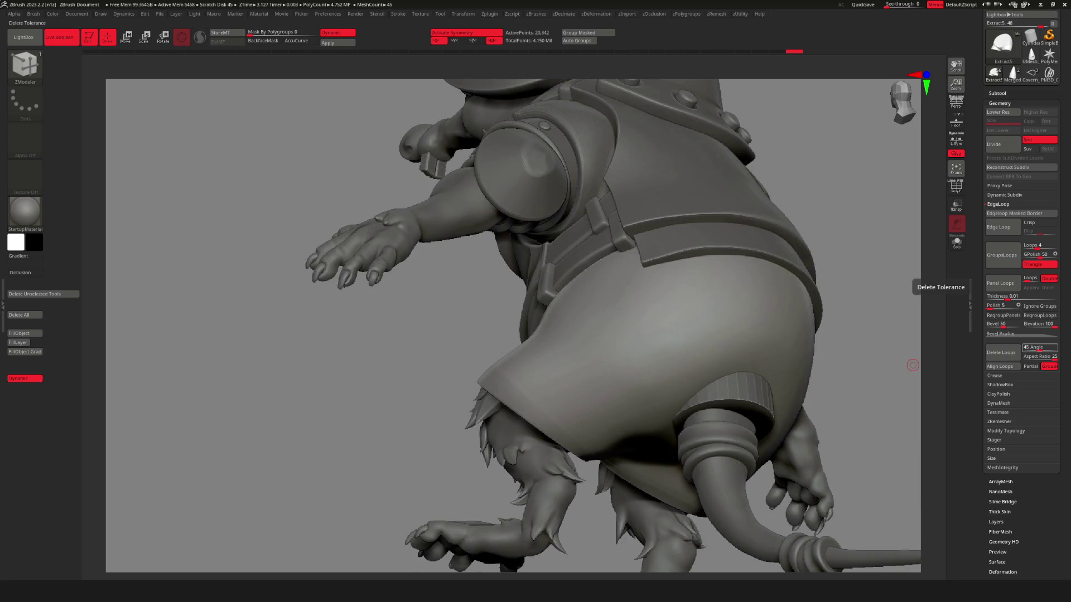
mouse_move(821, 389)
mouse_down()
mouse_move(761, 408)
mouse_move(756, 424)
mouse_move(670, 464)
mouse_move(699, 426)
mouse_move(491, 425)
mouse_move(574, 438)
mouse_move(494, 428)
mouse_move(454, 442)
mouse_move(598, 435)
mouse_move(559, 409)
mouse_move(535, 408)
mouse_move(598, 430)
mouse_move(509, 426)
mouse_move(714, 383)
mouse_up()
key(b)
key(z)
key(m)
key(shift+f)
key(shift+f)
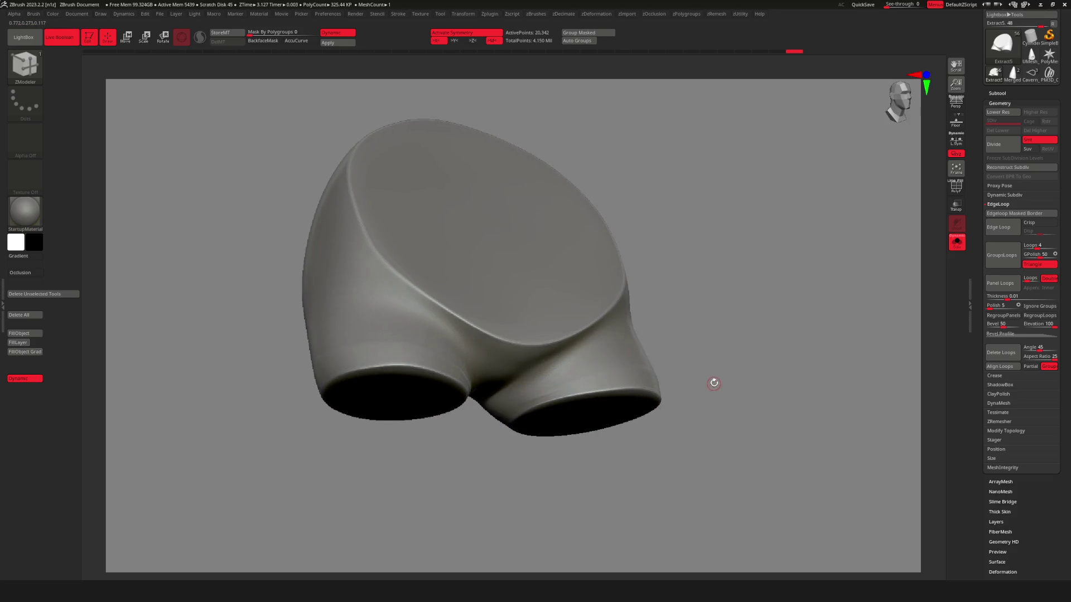
Relax the shorts' mesh, apply Polish Crisp Edges at 23, then Relax once more.
key(alt+d)
click(684, 436)
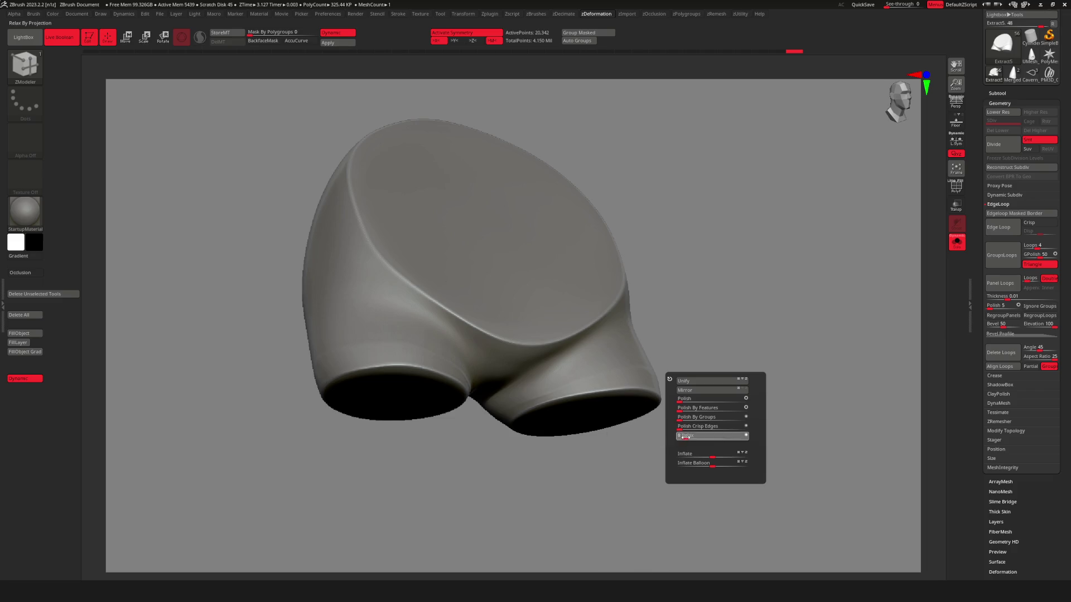
key(shift+f)
mouse_move(734, 409)
mouse_down()
mouse_move(651, 394)
mouse_move(705, 413)
mouse_move(688, 414)
mouse_up()
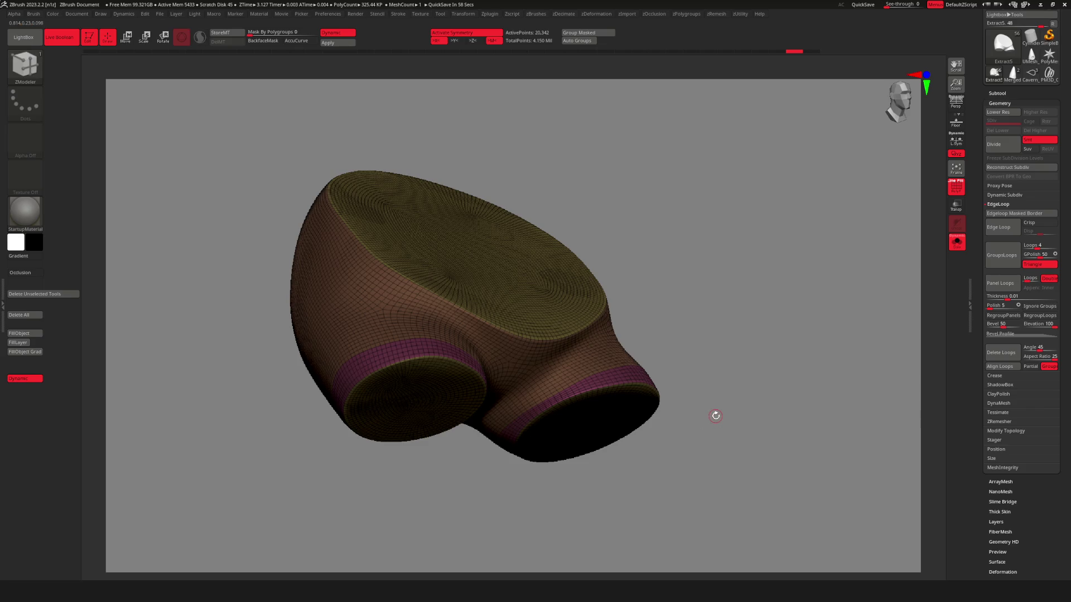
key(alt+d)
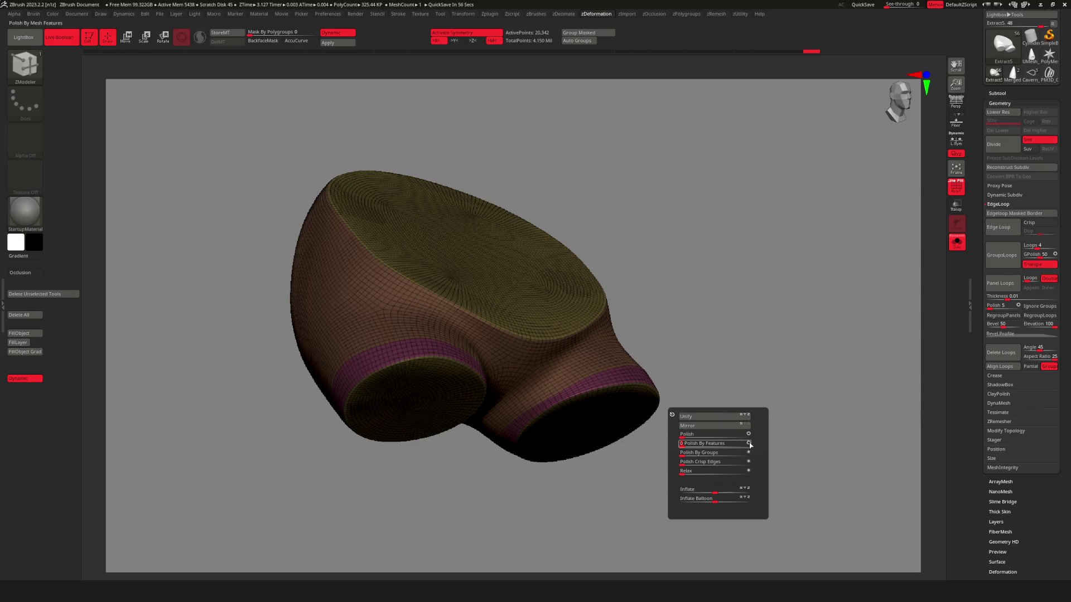
drag(687, 462, 709, 463)
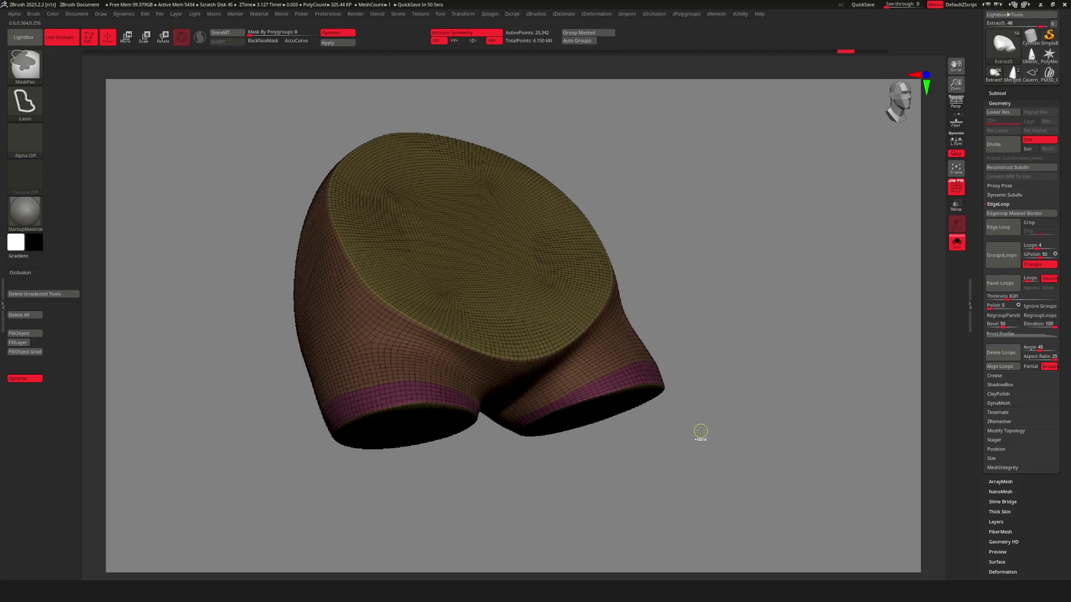
key(ctrl+d)
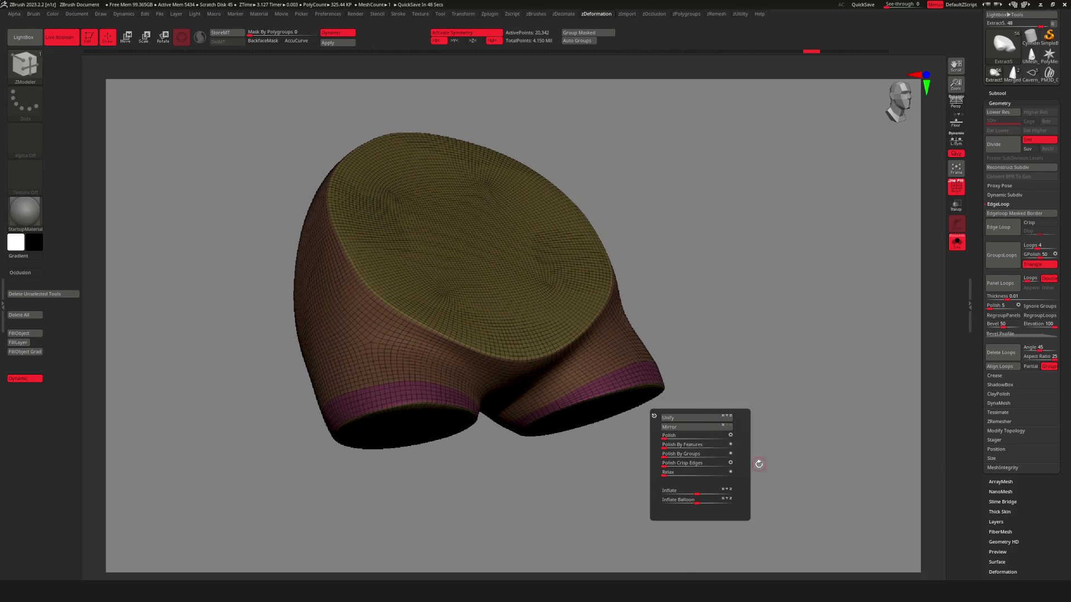
click(731, 472)
Switch to the Move brush, set it to fully respect polygroup borders, and adjust its size.
key(b)
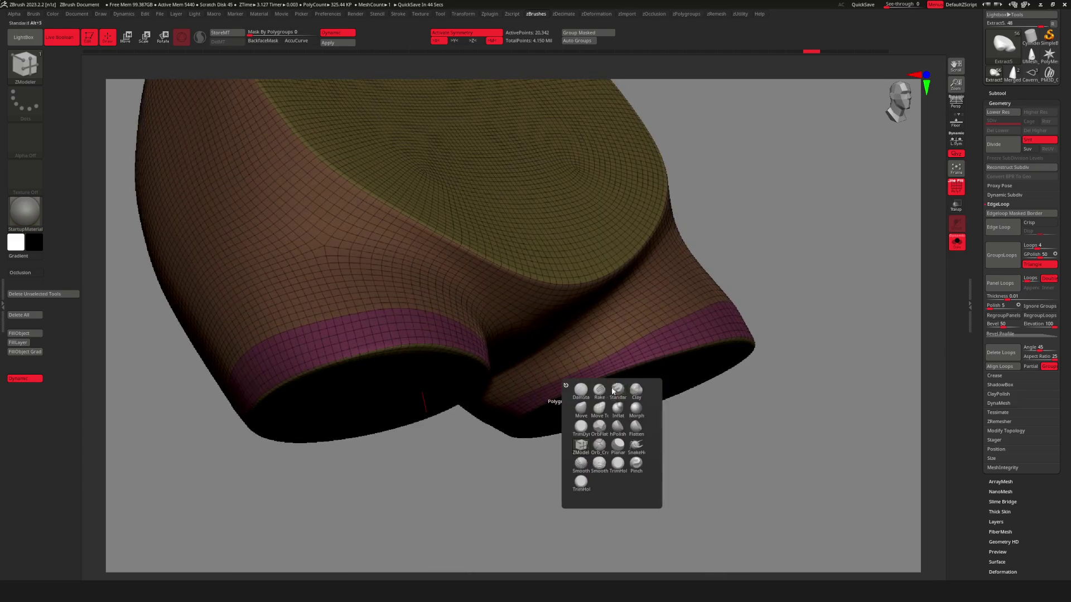
click(580, 410)
key(space)
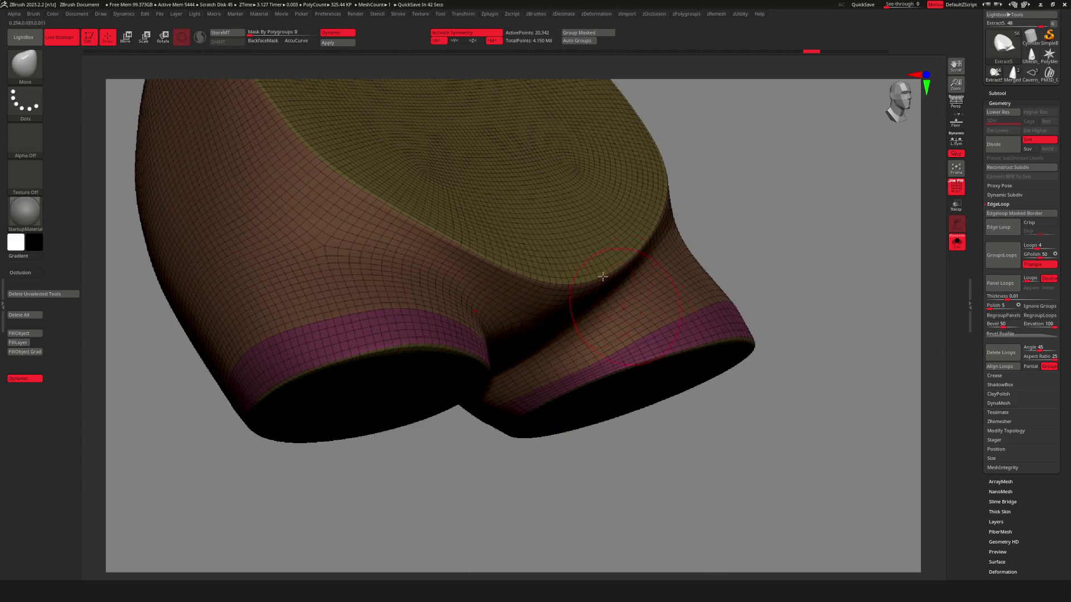
drag(250, 33, 319, 33)
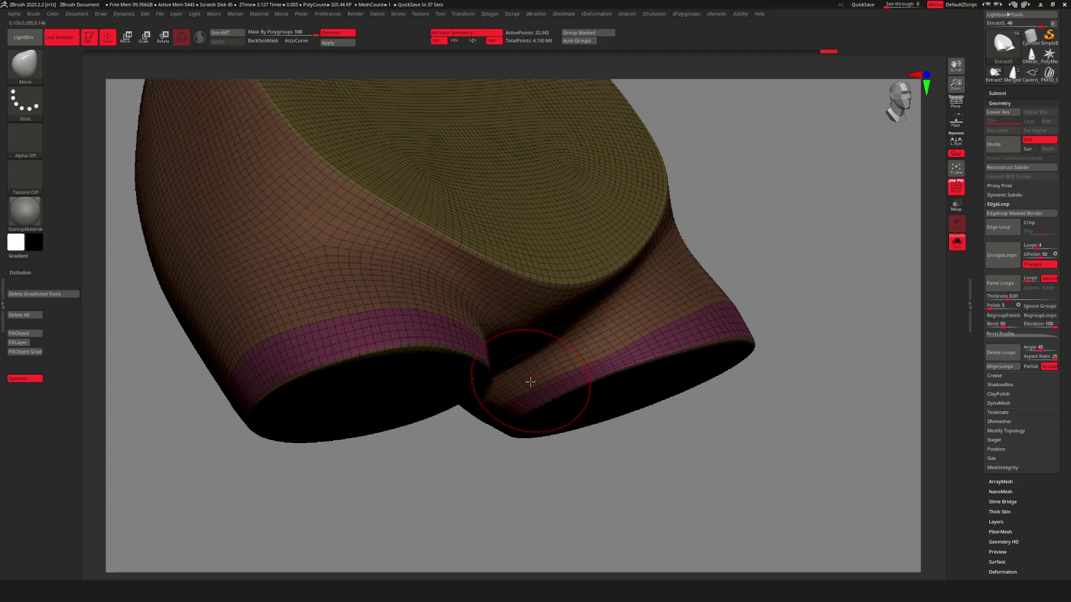
key(space)
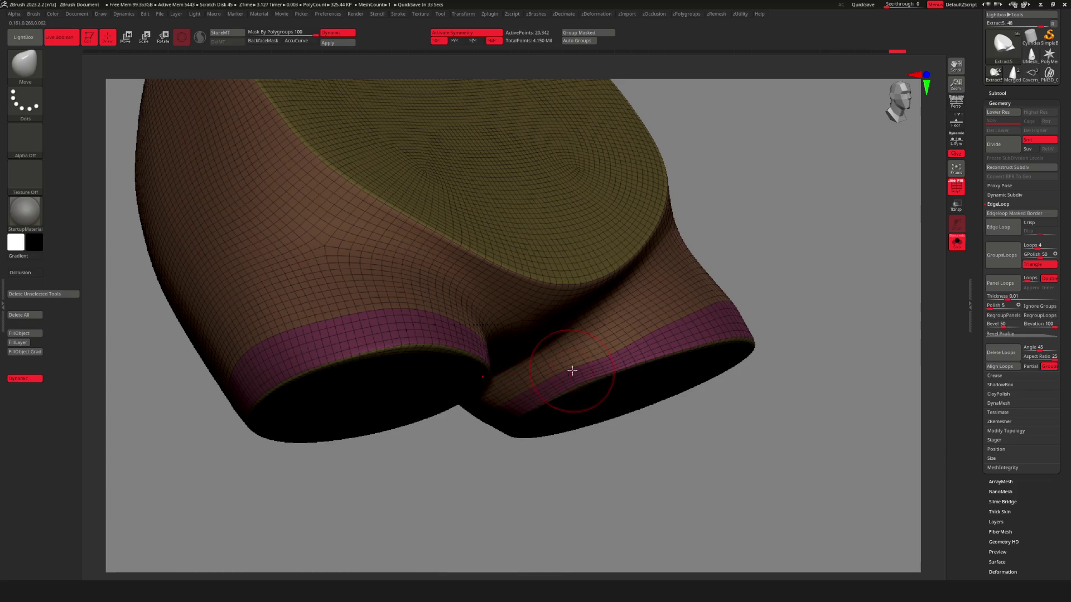
key(space)
scroll(570, 357, up, 3)
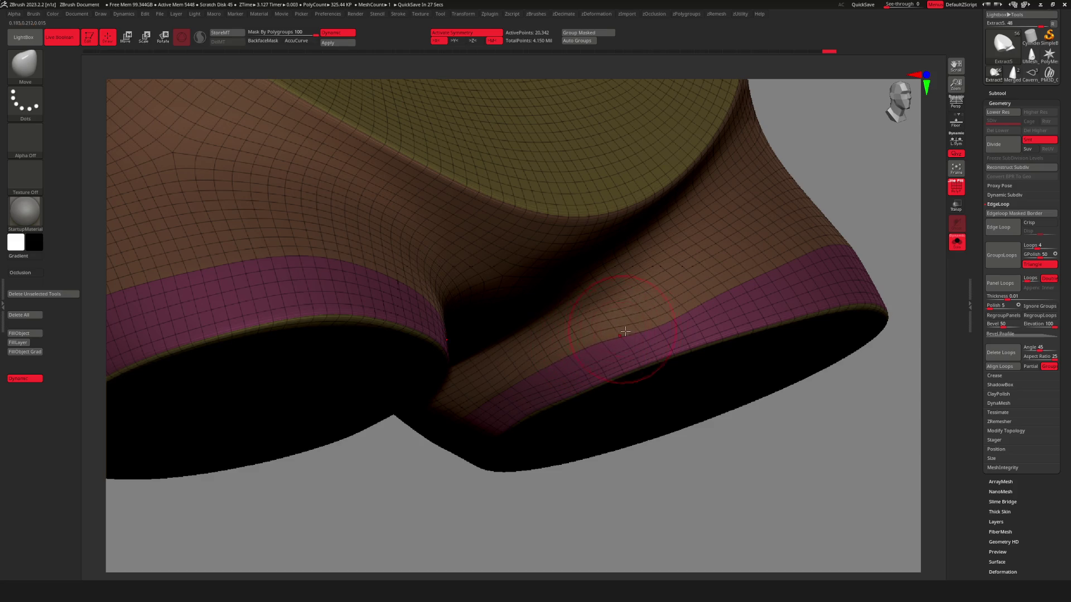
Pull the surface above the cuff band slightly, then check the leg opening from several angles.
drag(642, 318, 630, 307)
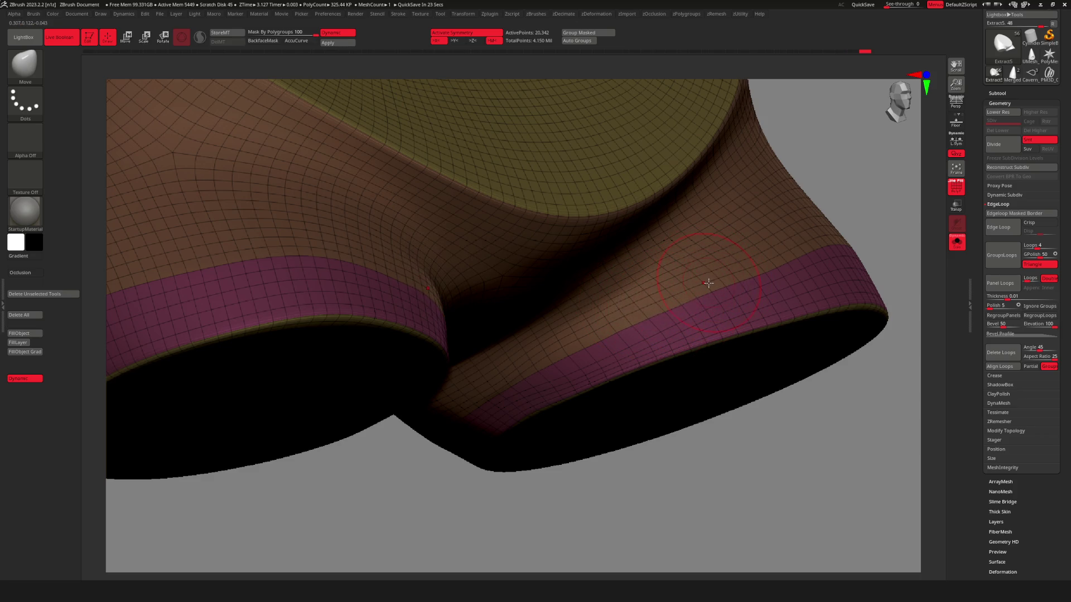
mouse_move(684, 309)
right_down()
mouse_move(617, 363)
mouse_move(580, 373)
mouse_move(581, 361)
mouse_move(585, 372)
mouse_move(631, 342)
mouse_move(621, 318)
mouse_move(640, 318)
mouse_move(646, 338)
mouse_move(639, 317)
mouse_move(691, 303)
mouse_move(686, 313)
mouse_move(651, 306)
right_up()
mouse_move(741, 305)
right_down()
mouse_move(769, 309)
mouse_move(608, 318)
mouse_move(511, 308)
mouse_move(520, 292)
mouse_move(509, 288)
right_up()
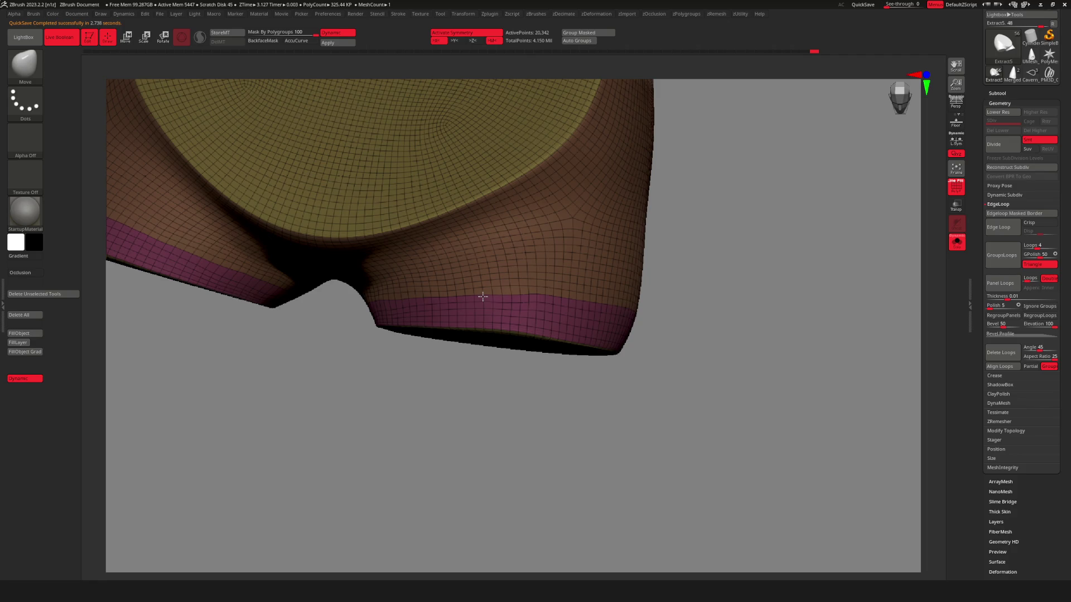
mouse_move(563, 306)
right_down()
mouse_move(537, 296)
mouse_move(581, 304)
right_up()
On the other leg, pull the top edge of the cuff band upward.
right_click(581, 304)
mouse_move(664, 304)
right_down()
mouse_move(674, 318)
mouse_move(619, 313)
mouse_move(626, 323)
mouse_move(668, 323)
mouse_move(636, 320)
mouse_move(638, 301)
right_up()
mouse_move(638, 301)
mouse_down()
mouse_move(636, 279)
mouse_move(638, 288)
mouse_up()
key(space)
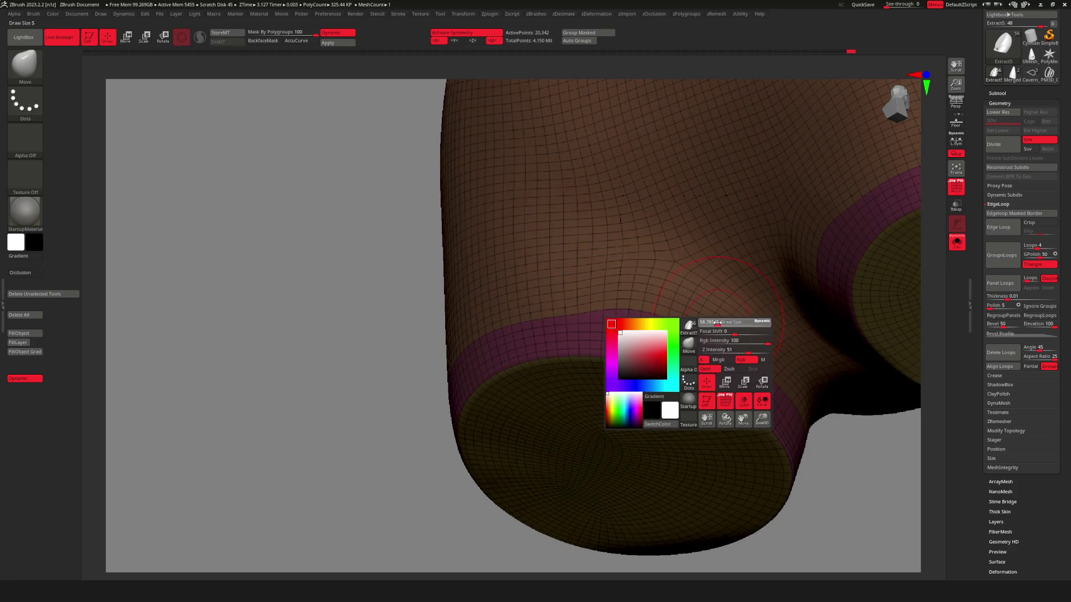
mouse_move(699, 324)
right_down()
mouse_move(669, 322)
mouse_move(692, 310)
mouse_move(649, 302)
right_up()
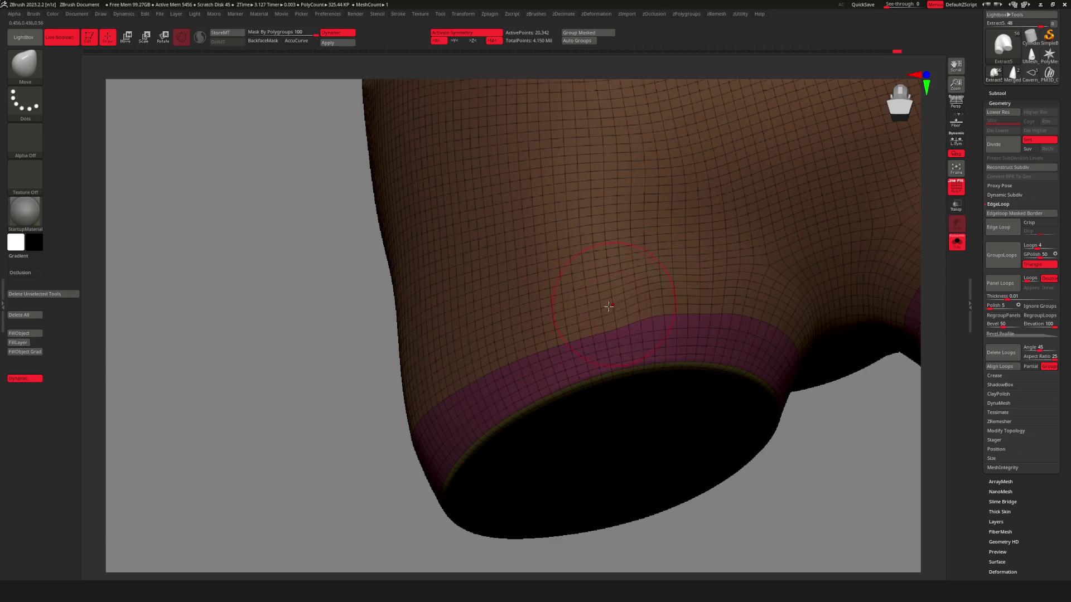
Push the hem surface just above the cuff slightly, then inspect both leg openings from below.
right_drag(553, 321, 537, 319)
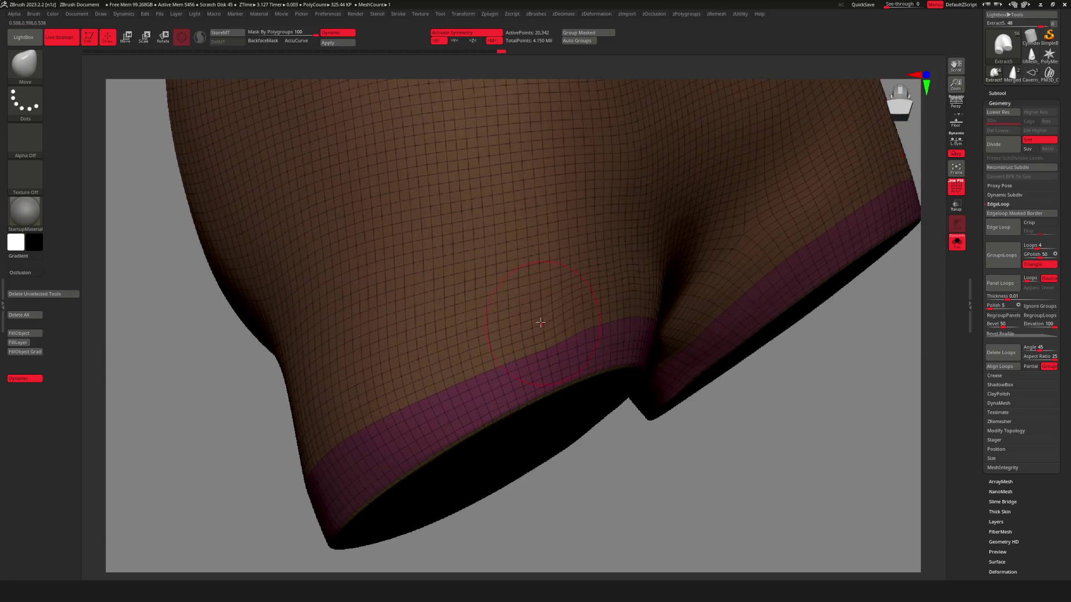
mouse_move(467, 345)
right_down()
mouse_move(467, 359)
mouse_move(427, 362)
right_up()
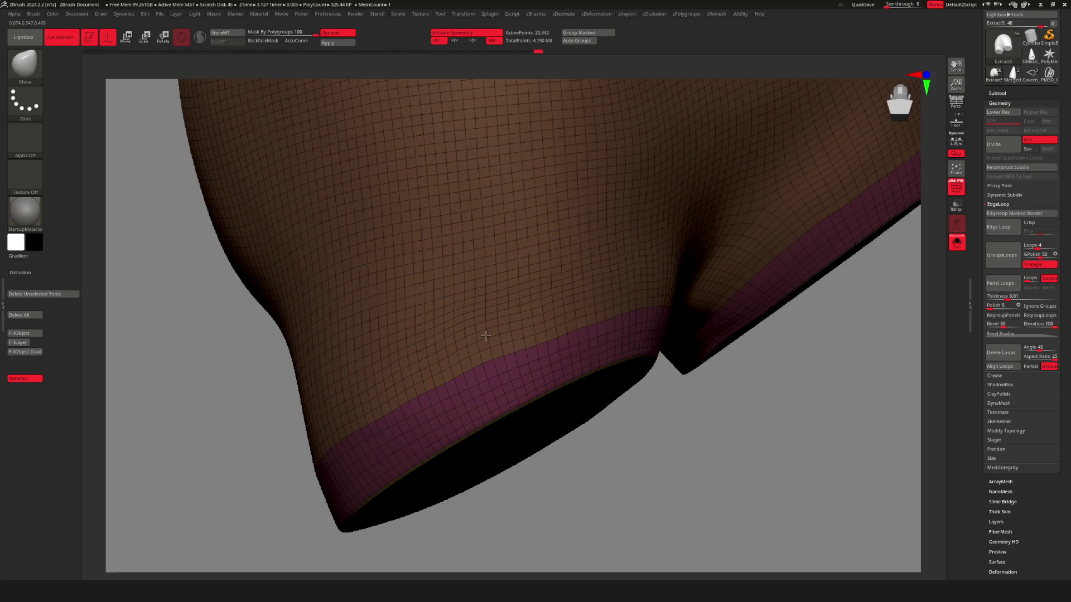
mouse_move(543, 329)
right_down()
mouse_move(531, 318)
mouse_move(567, 316)
mouse_move(603, 286)
mouse_move(610, 303)
mouse_move(567, 280)
right_up()
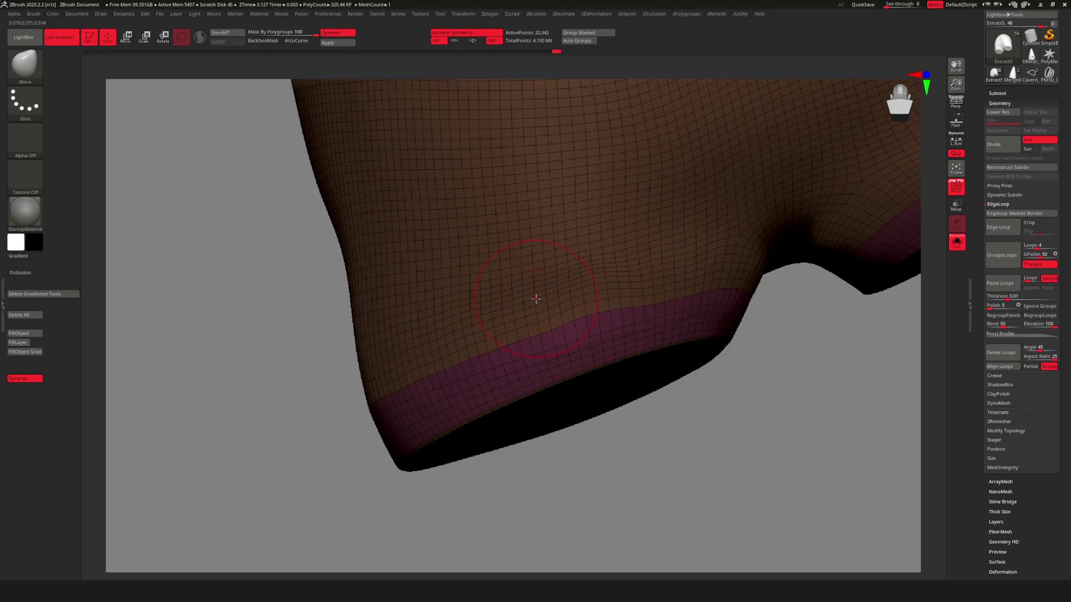
mouse_move(647, 289)
right_down()
mouse_move(674, 254)
mouse_move(667, 285)
mouse_move(667, 270)
mouse_move(646, 257)
right_up()
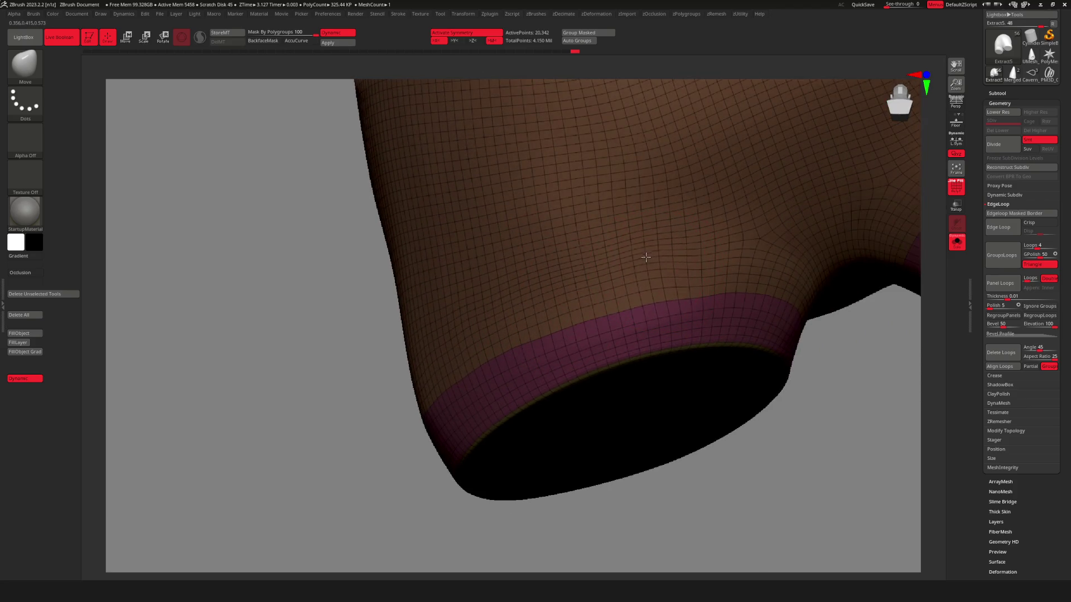
mouse_move(624, 292)
alt+right_down()
mouse_move(596, 285)
mouse_move(649, 292)
alt+right_up()
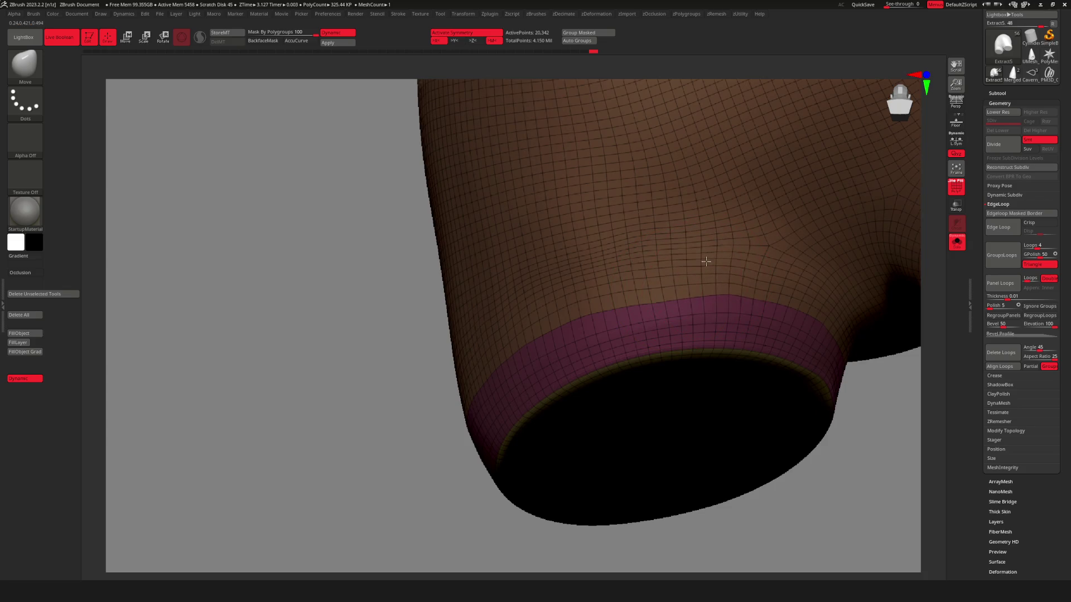
drag(645, 272, 646, 270)
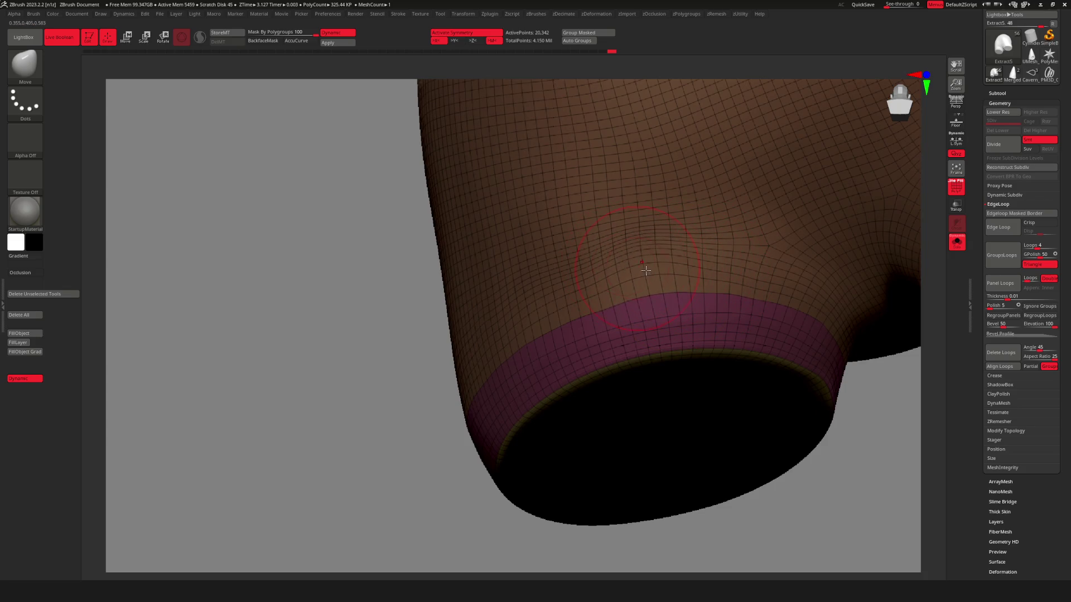
mouse_move(717, 294)
right_down()
mouse_move(751, 281)
mouse_move(720, 262)
right_up()
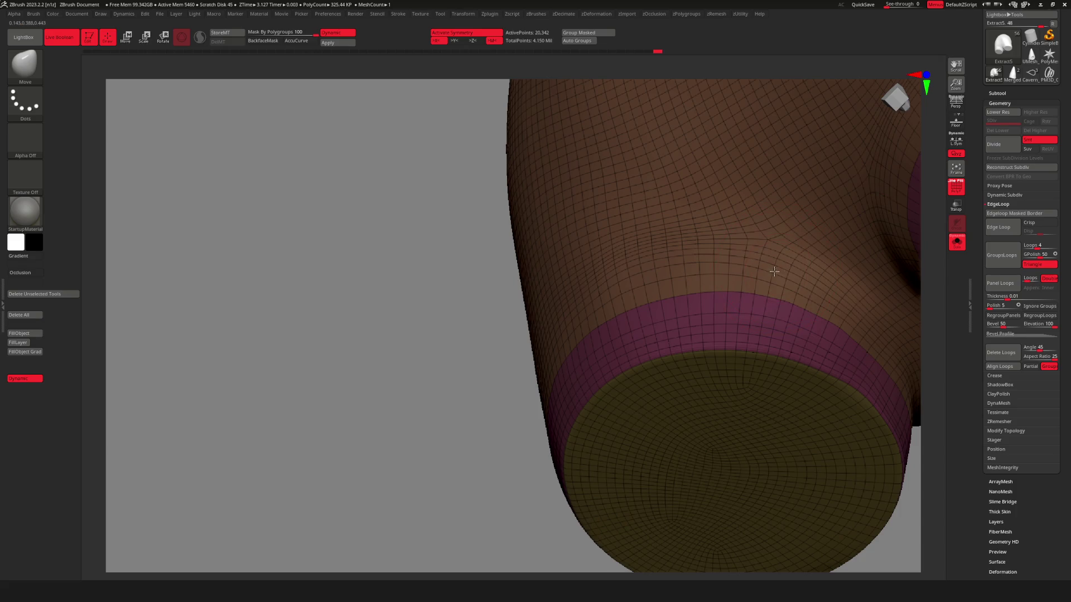
mouse_move(789, 333)
right_down()
mouse_move(815, 335)
mouse_move(627, 289)
mouse_move(593, 258)
mouse_move(480, 225)
mouse_move(681, 342)
mouse_move(698, 319)
mouse_move(642, 304)
mouse_move(498, 348)
right_up()
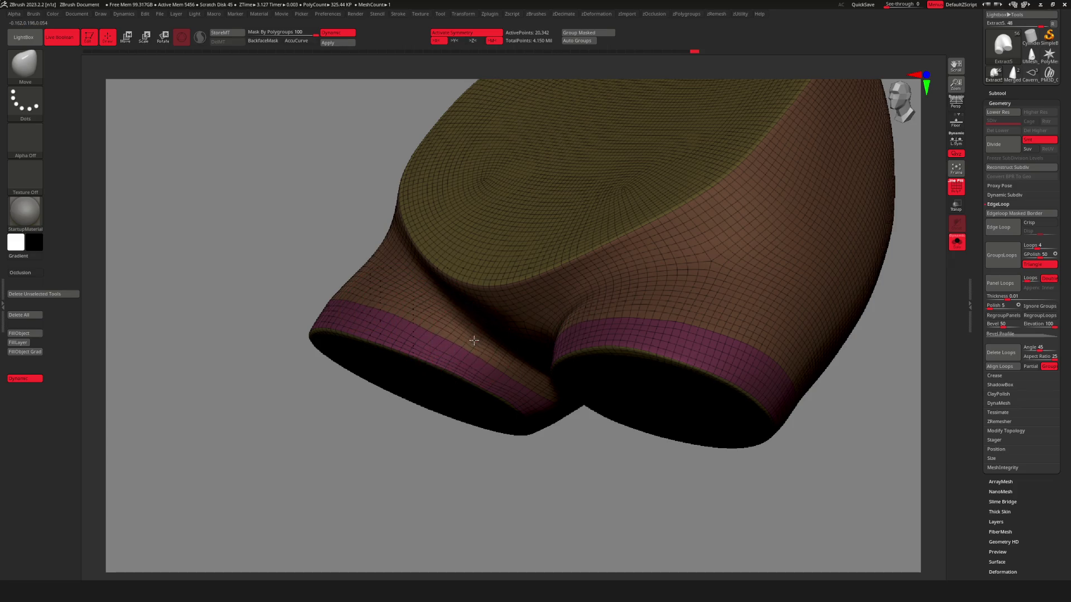
mouse_move(471, 344)
right_down()
mouse_move(502, 374)
mouse_move(650, 454)
mouse_move(698, 437)
mouse_move(770, 437)
mouse_move(755, 399)
right_up()
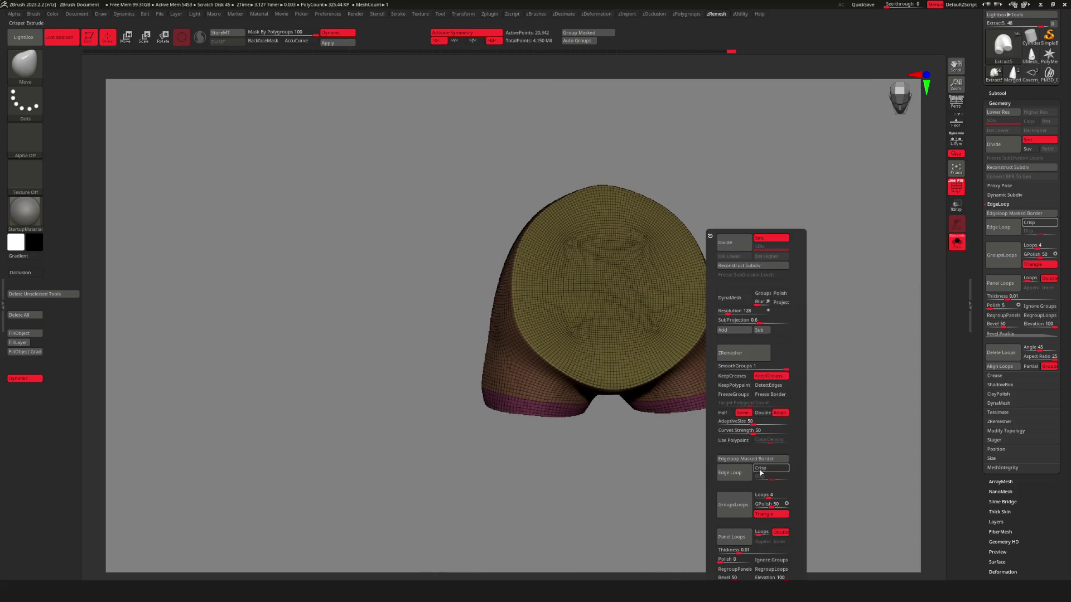
ZRemesh the shorts to 17,732 points and inspect them on the full character.
click(763, 353)
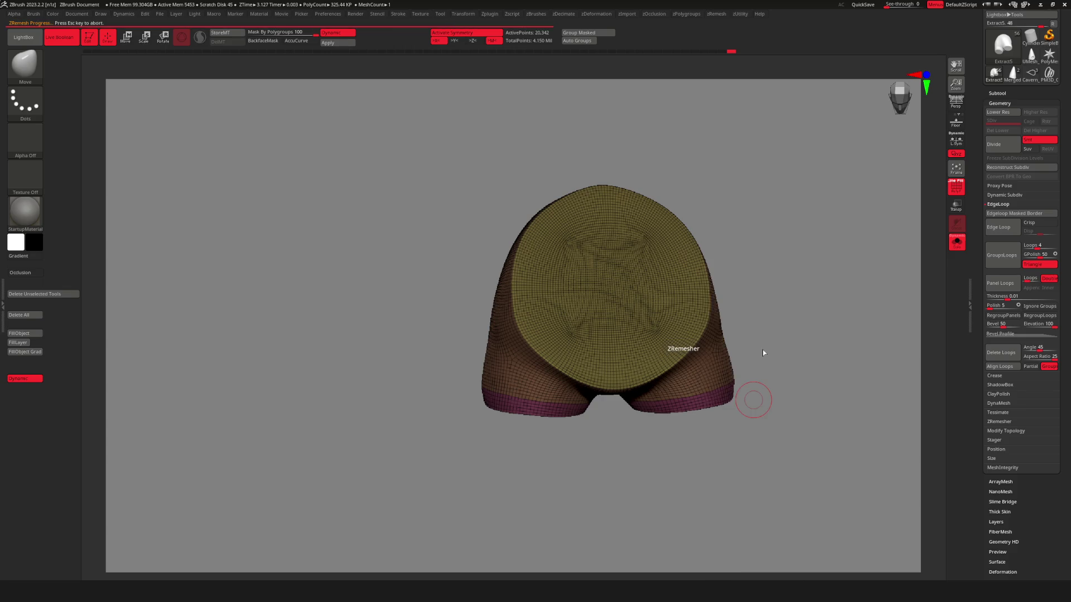
mouse_move(759, 391)
mouse_down()
mouse_move(755, 412)
mouse_move(554, 380)
mouse_move(797, 421)
mouse_move(609, 401)
mouse_move(748, 392)
mouse_up()
key(shift+alt+s)
Isolate the remeshed shorts again, frame them, and turn off the wireframe display.
key(shift+alt+s)
key(shift+alt+s)
key(f)
mouse_move(617, 383)
shift+mouse_down()
mouse_move(713, 388)
mouse_move(854, 420)
mouse_move(781, 390)
mouse_move(572, 345)
shift+mouse_up()
key(f)
mouse_move(725, 363)
shift+mouse_down()
mouse_move(753, 363)
mouse_move(627, 367)
shift+mouse_up()
key(shift+alt+s)
key(space)
mouse_move(486, 386)
right_down()
mouse_move(489, 411)
mouse_move(485, 358)
mouse_move(619, 301)
mouse_move(576, 352)
mouse_move(622, 346)
right_up()
key(shift+f)
key(shift+f)
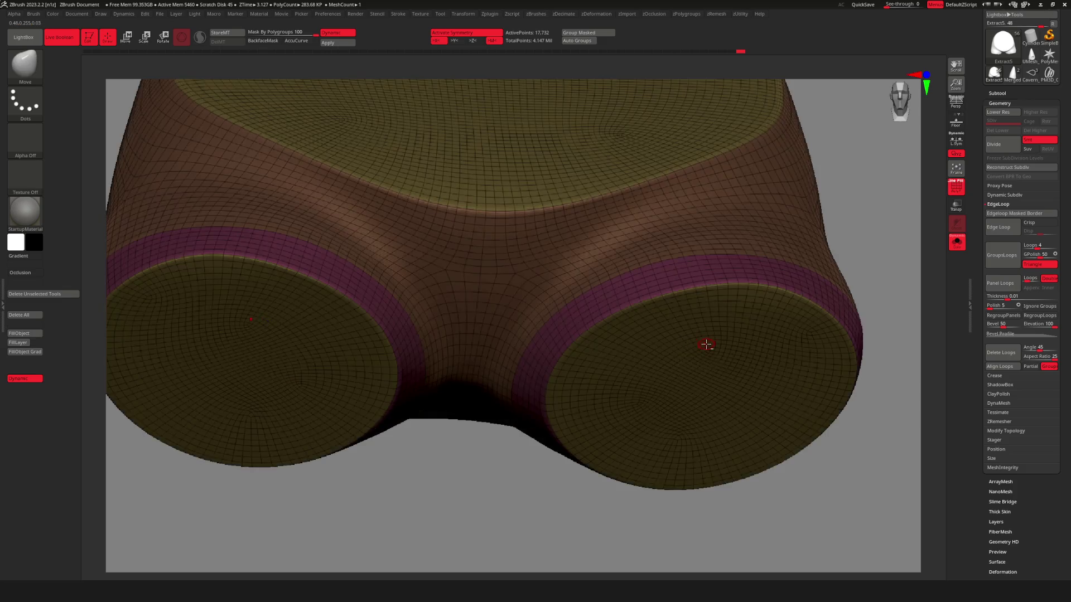
Isolate the shorts and hide the body and cuff polygroups, leaving only the caps visible.
alt+right_drag(688, 343, 780, 359)
right_drag(725, 340, 583, 379)
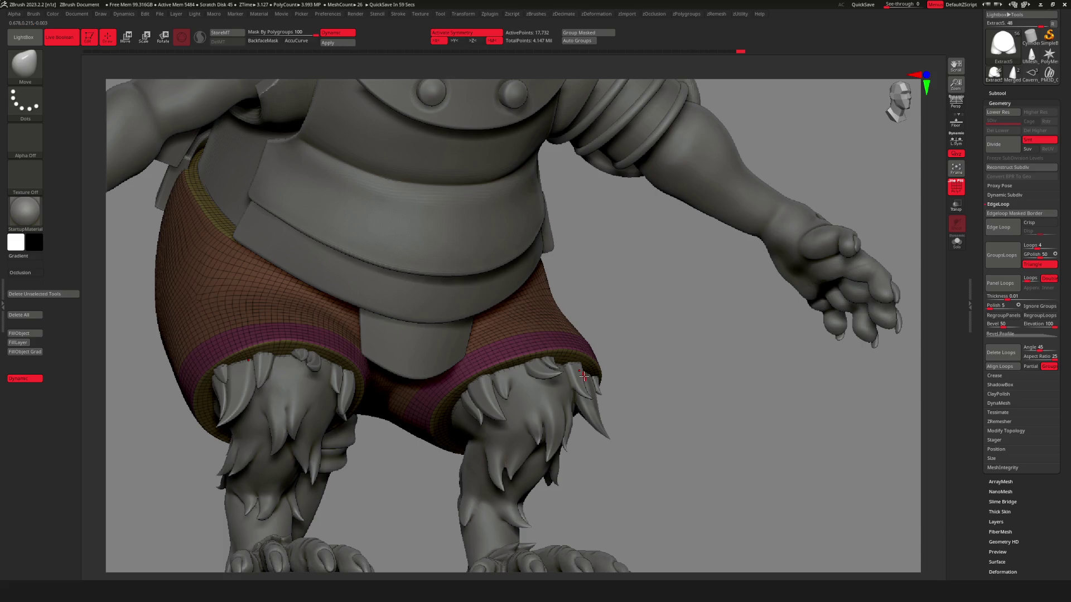
right_drag(570, 325, 540, 333)
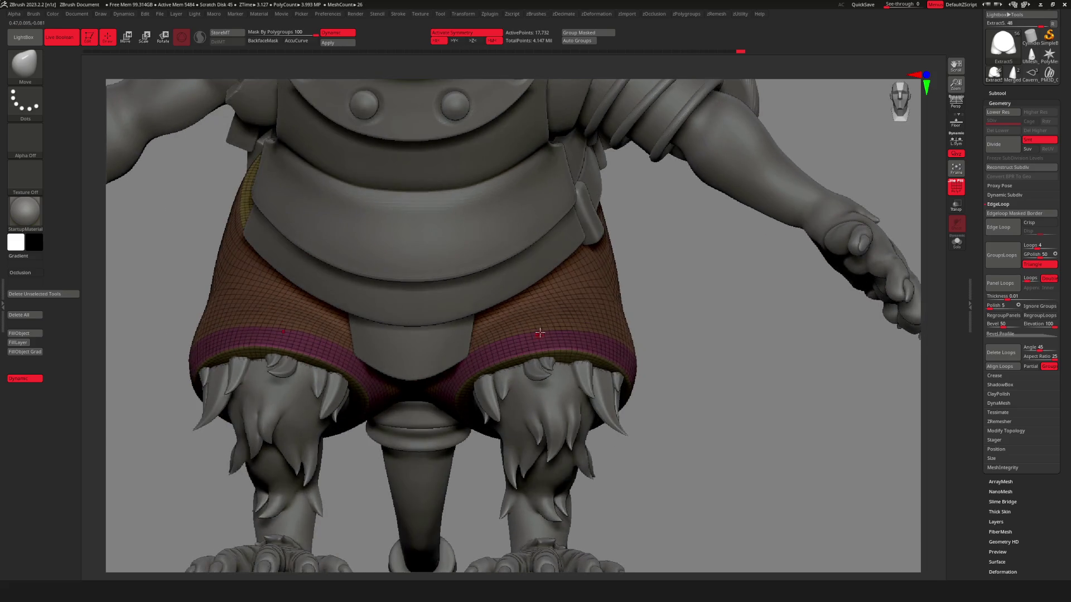
key(shift+s)
ctrl+shift+click(540, 327)
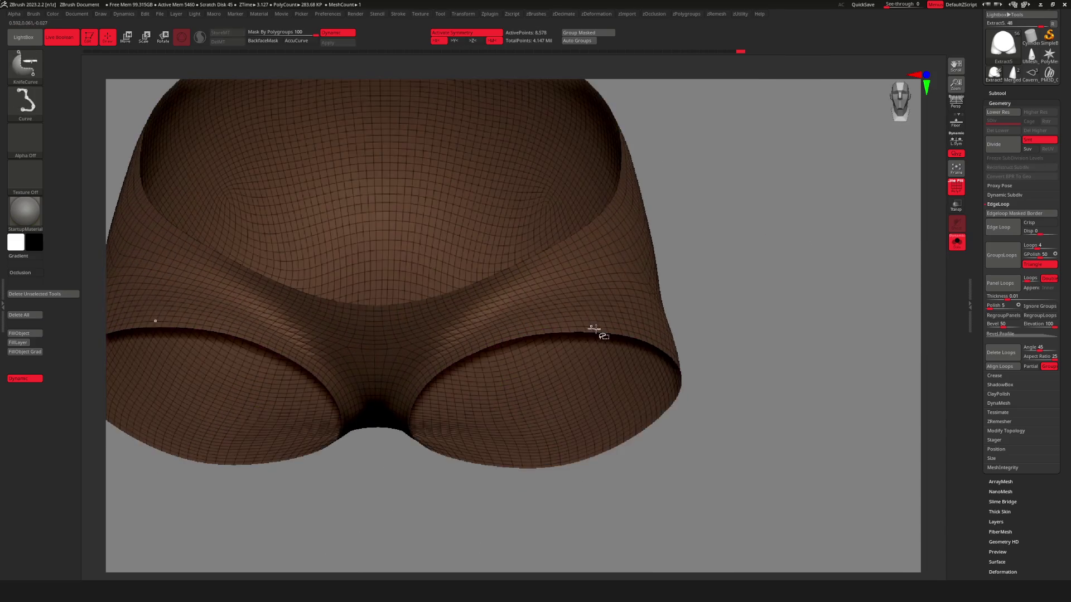
ctrl+shift+click(748, 350)
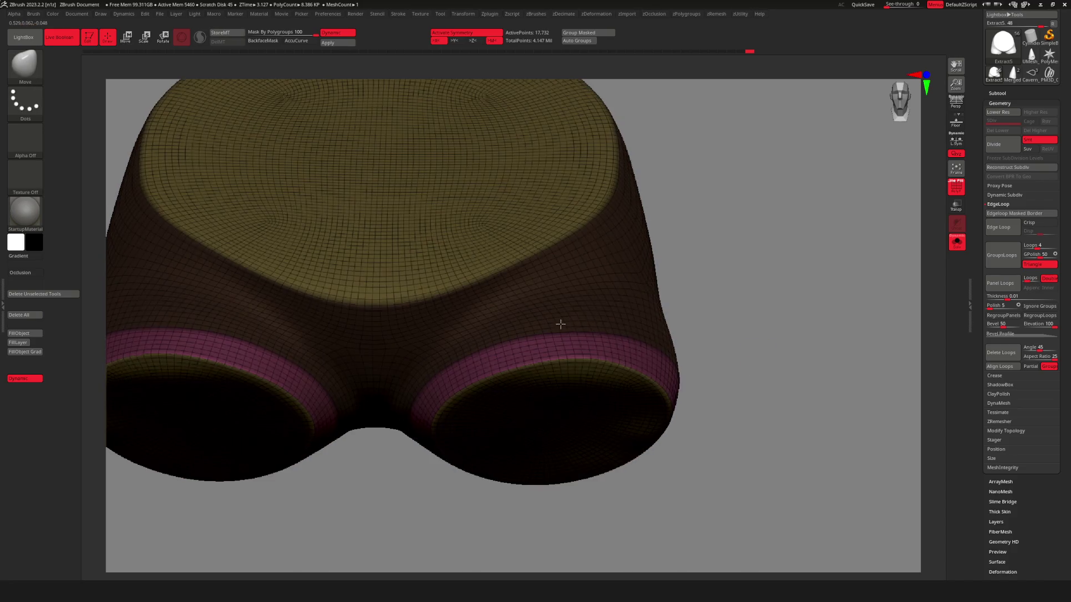
drag(559, 320, 495, 259)
ctrl+shift+click(495, 258)
ctrl+shift+click(715, 321)
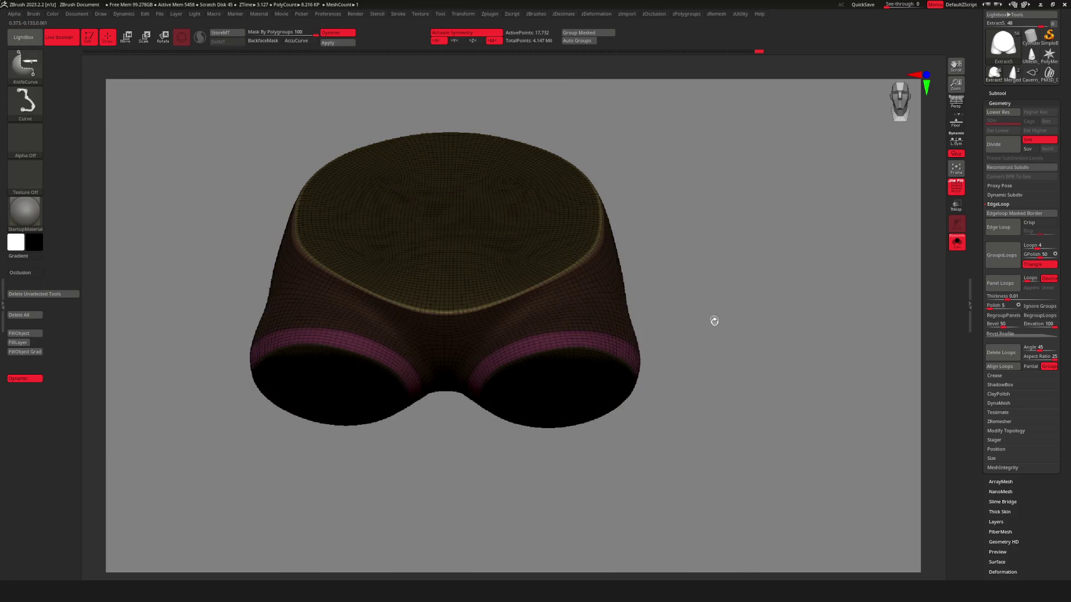
mouse_move(725, 334)
mouse_down()
mouse_move(772, 406)
mouse_move(528, 332)
mouse_move(537, 329)
mouse_up()
ctrl+shift+click(511, 303)
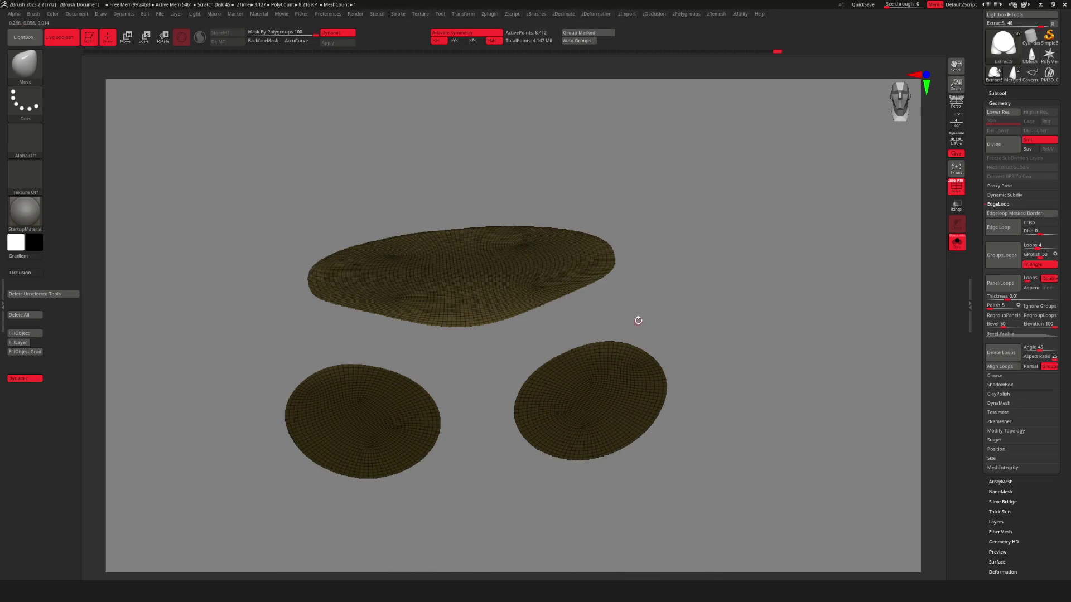
drag(567, 308, 502, 270)
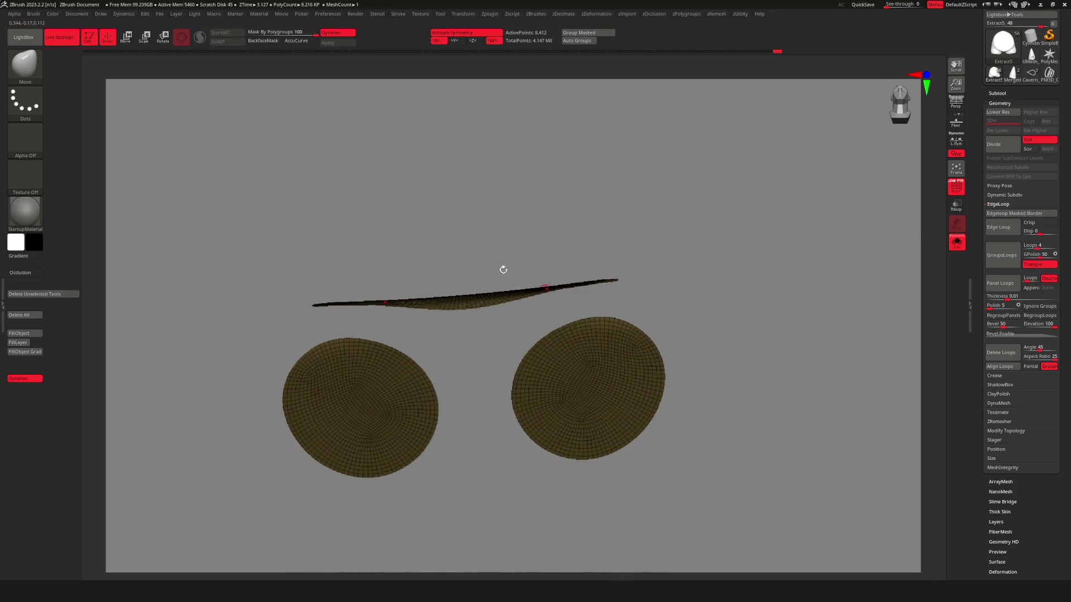
Lasso-mask the top waist cap dark red, testing masking and clearing all caps.
mouse_move(265, 302)
ctrl+mouse_down()
mouse_move(371, 310)
mouse_move(550, 282)
mouse_move(705, 234)
mouse_move(612, 255)
mouse_move(662, 294)
ctrl+mouse_up()
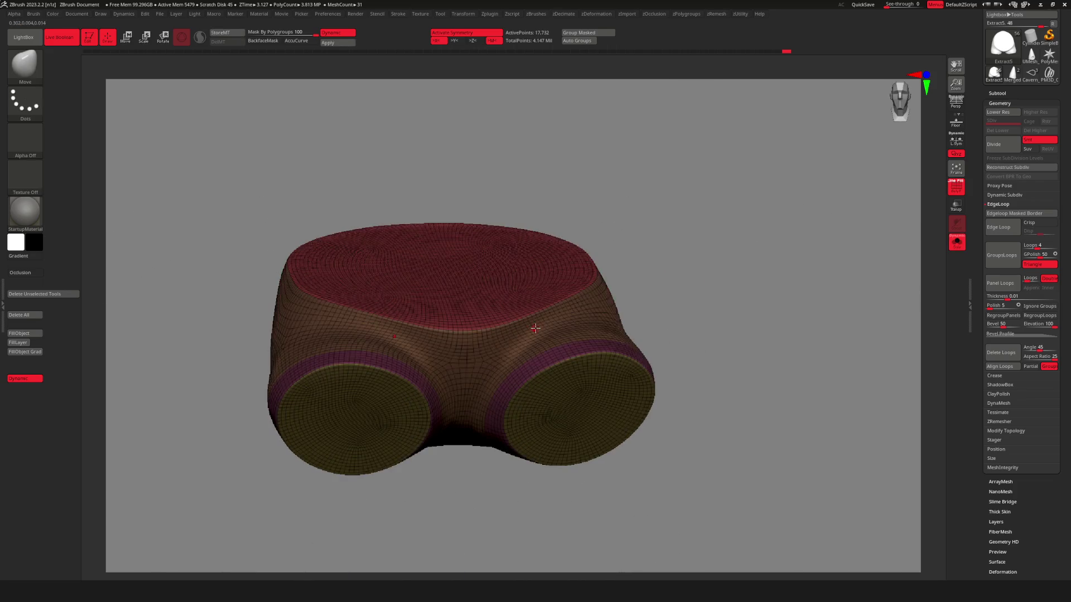
key(ctrl+z)
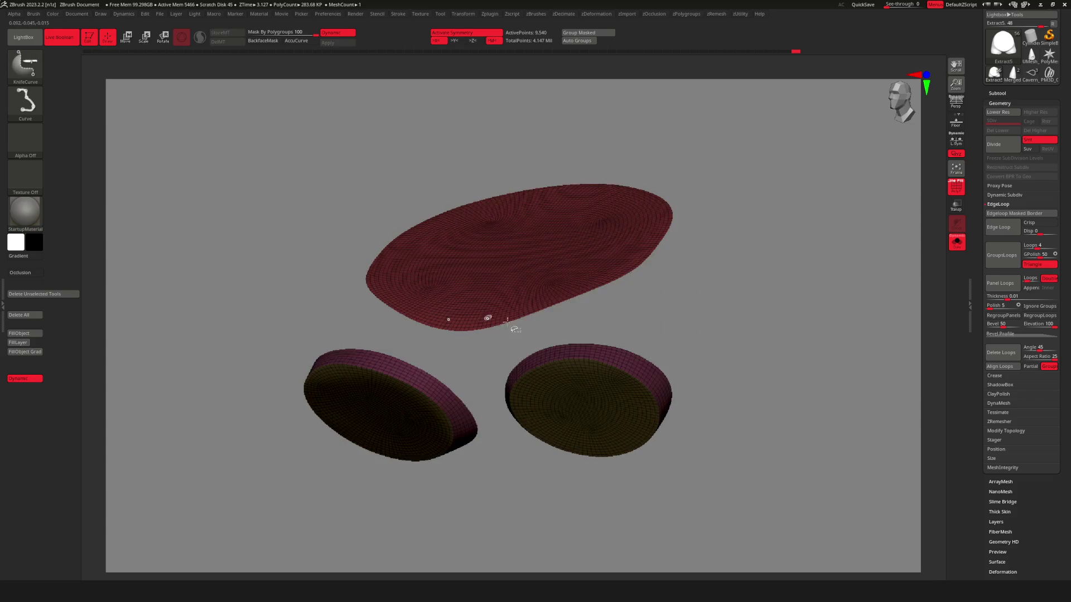
ctrl+click(740, 321)
ctrl+click(742, 343)
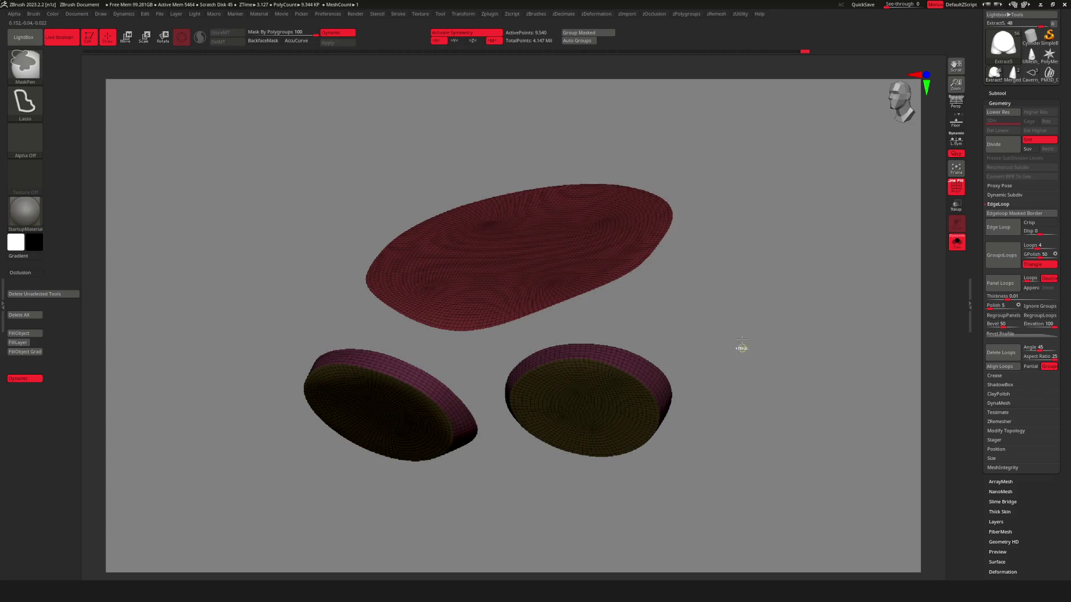
Step back and forth through history, ending on the latest bridged, masked shorts mesh.
key(ctrl+shift+z)
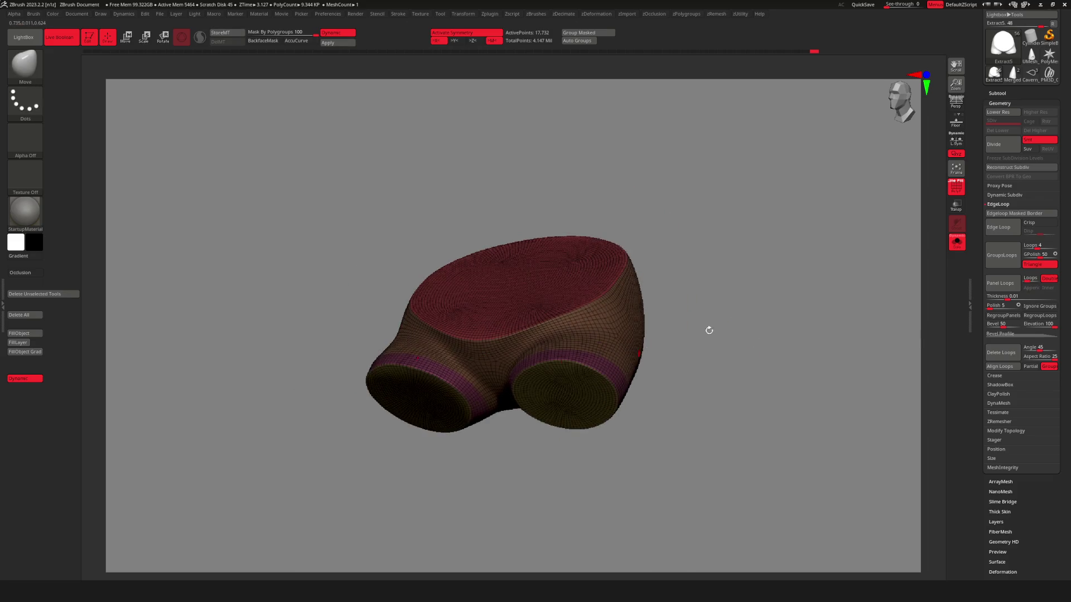
key(ctrl+z)
key(shift+f)
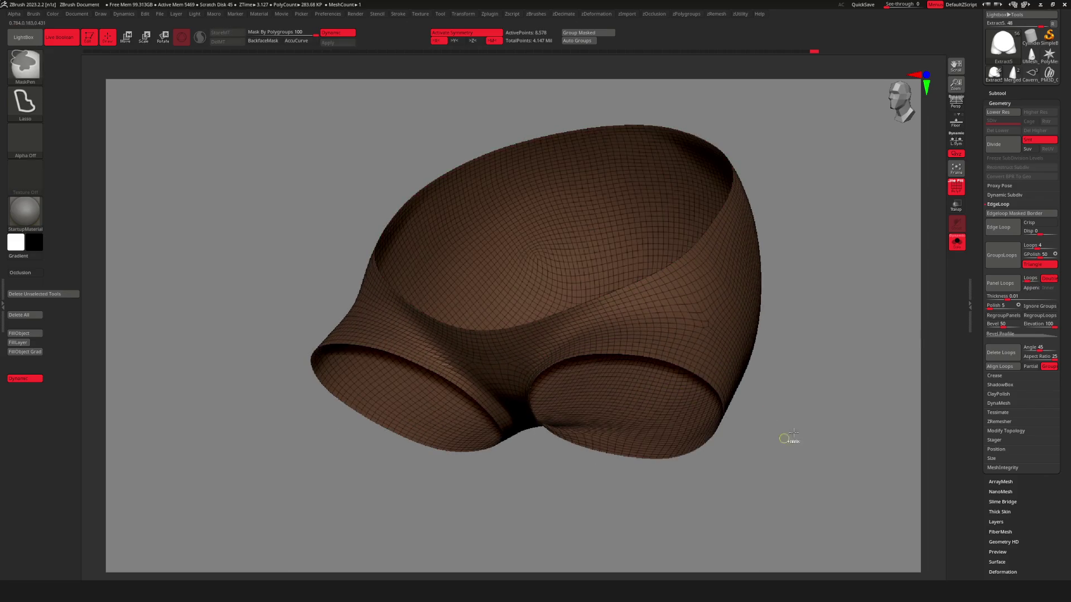
key(ctrl+shift+z)
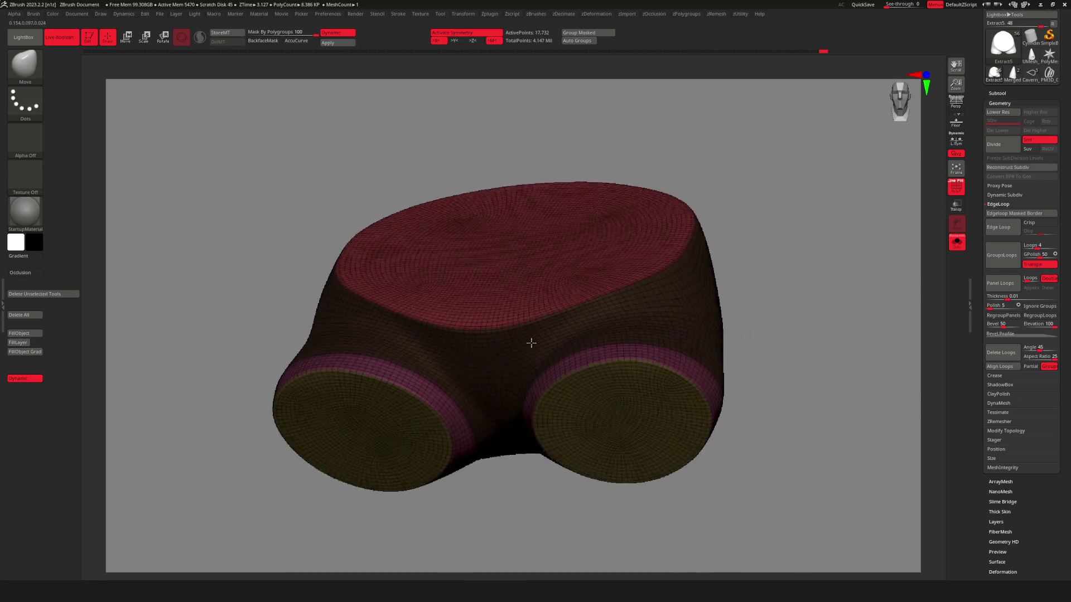
key(ctrl+z)
key(ctrl+z)
key(ctrl+shift+z)
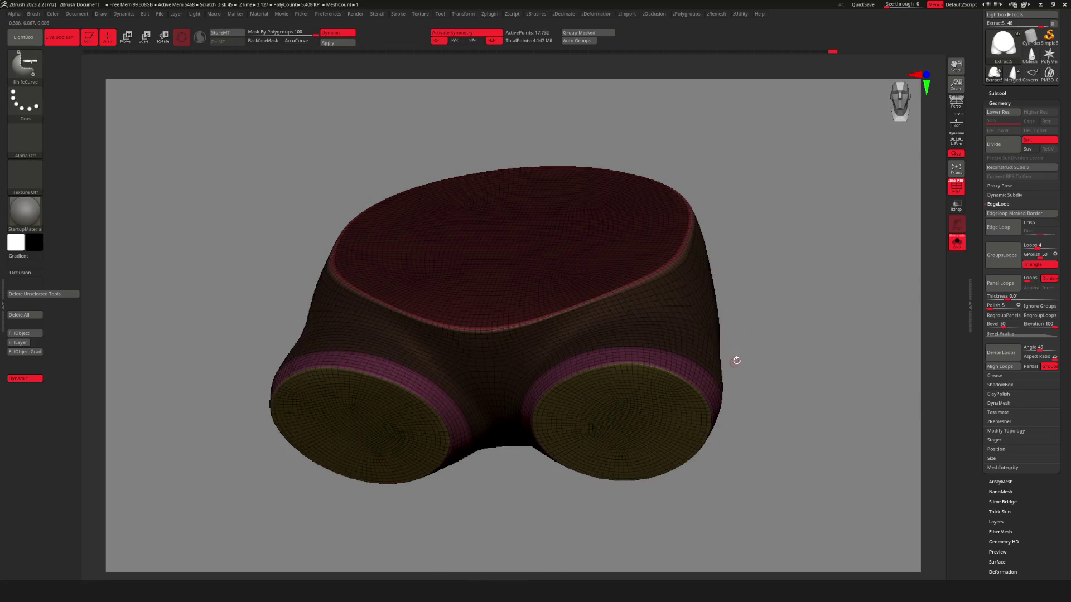
key(ctrl+shift+z)
key(ctrl+shift+z)
key(ctrl+shift+z)
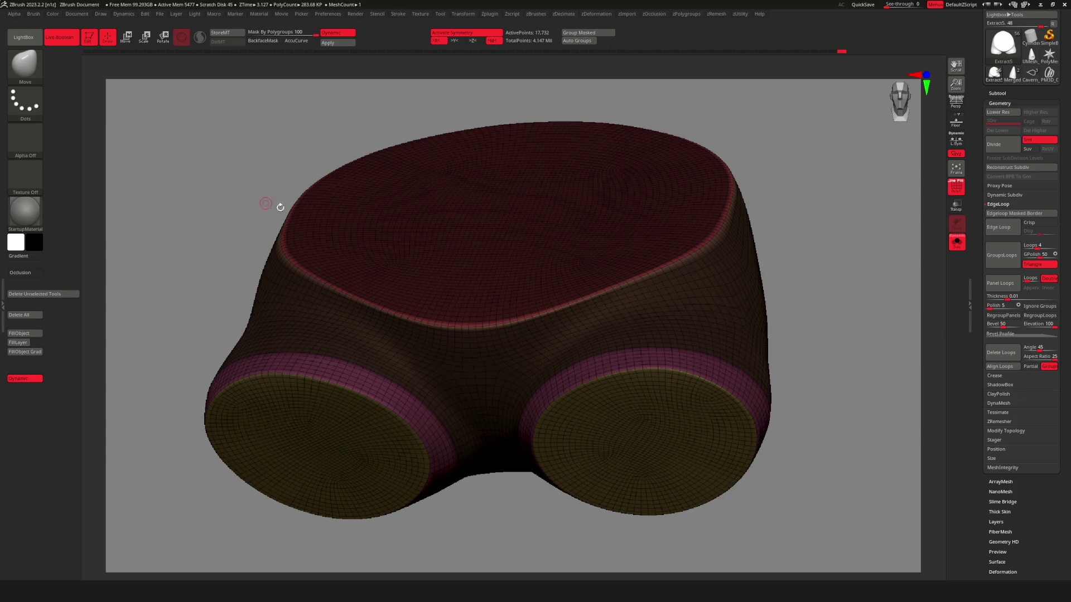
key(space)
mouse_move(362, 296)
right_down()
mouse_move(416, 332)
mouse_move(445, 312)
right_up()
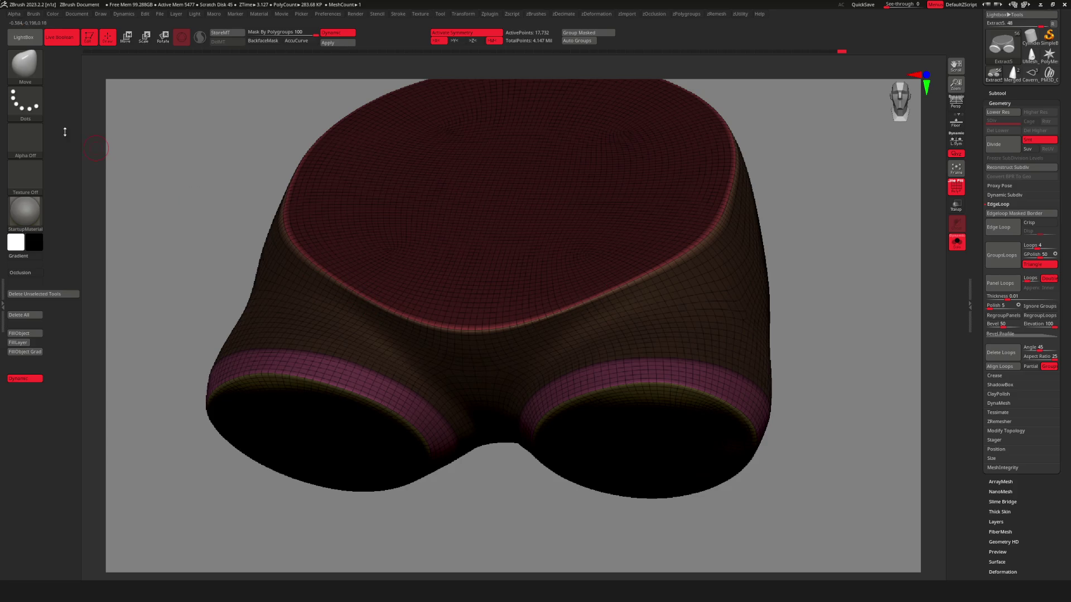